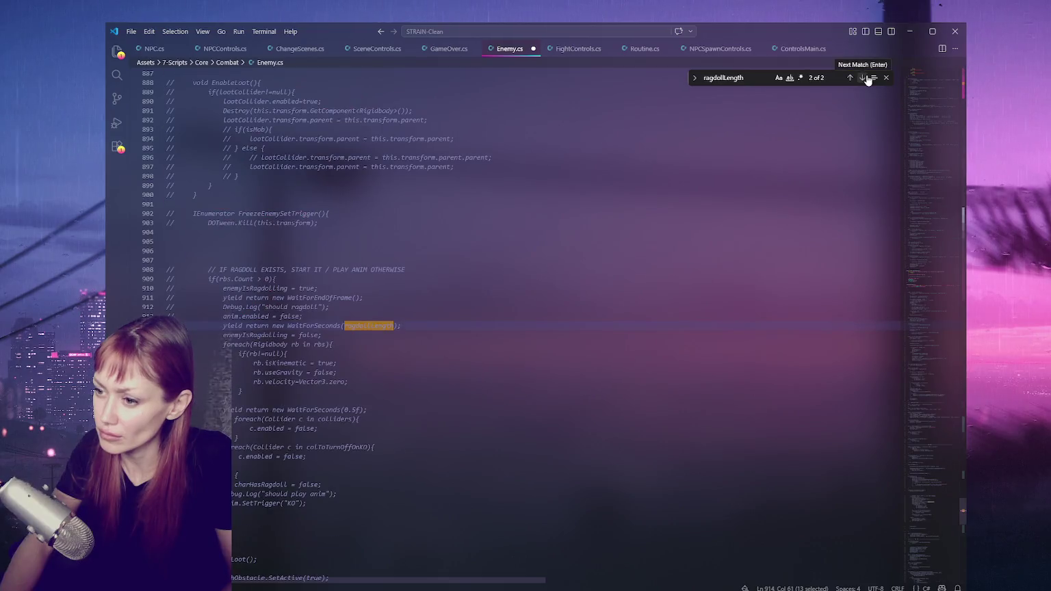
Check usages of ragdollLength, maxHeightDifference and difficulty, then uncomment the difficulty field.
{"action": "left_click", "coordinate": [851, 77]}
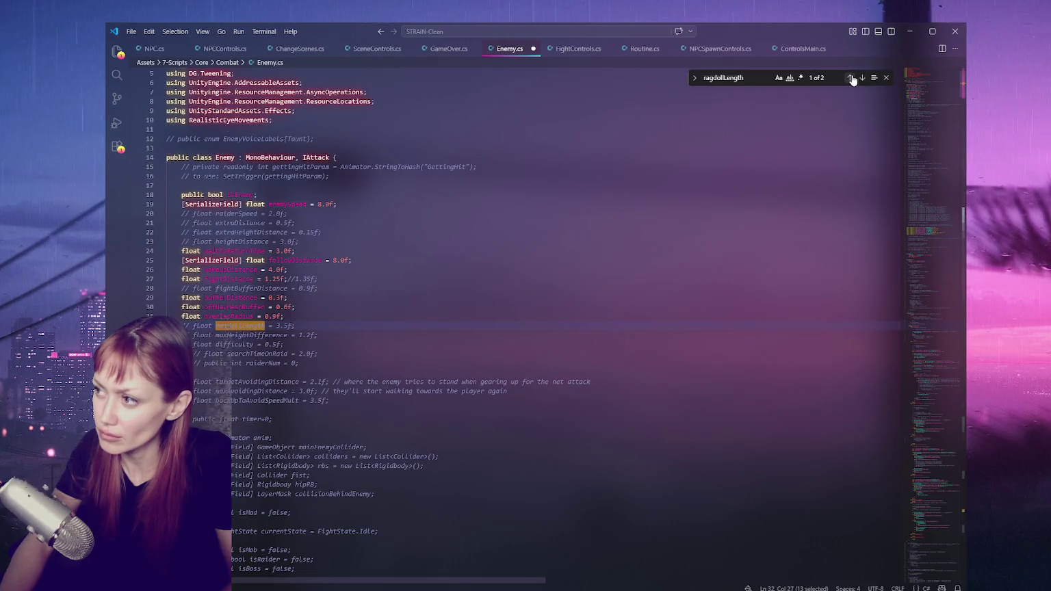
{"action": "double_click", "coordinate": [257, 335]}
{"action": "key", "text": "ctrl+f"}
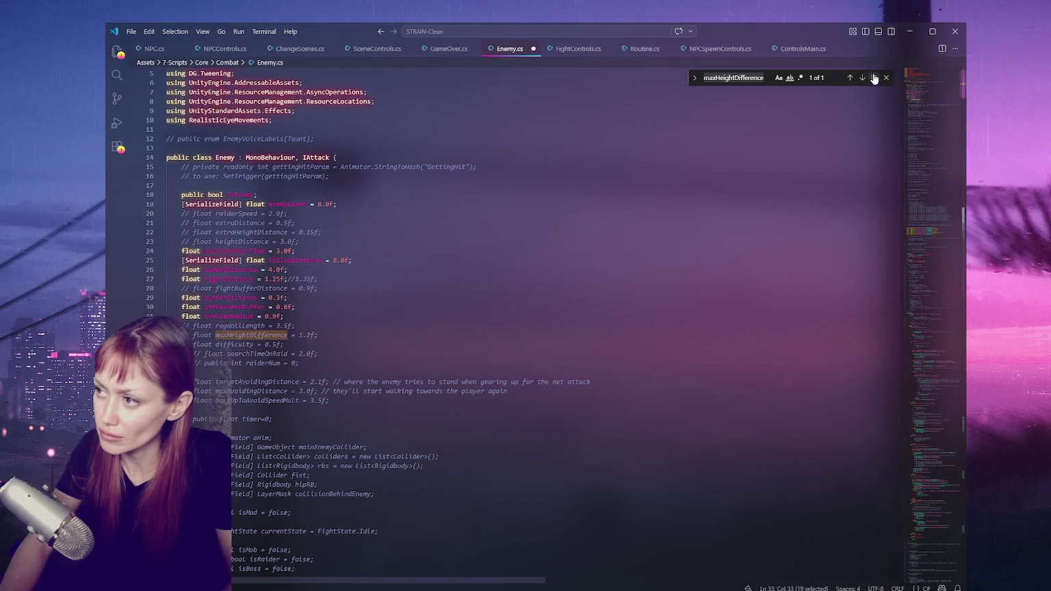
{"action": "left_click", "coordinate": [243, 350]}
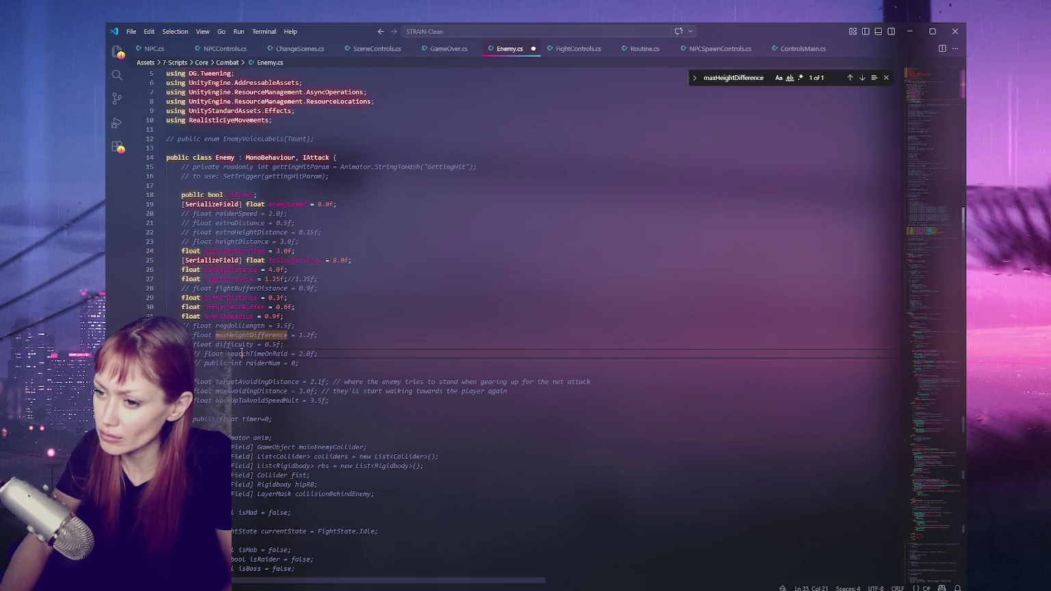
{"action": "double_click", "coordinate": [243, 344]}
{"action": "key", "text": "ctrl+f"}
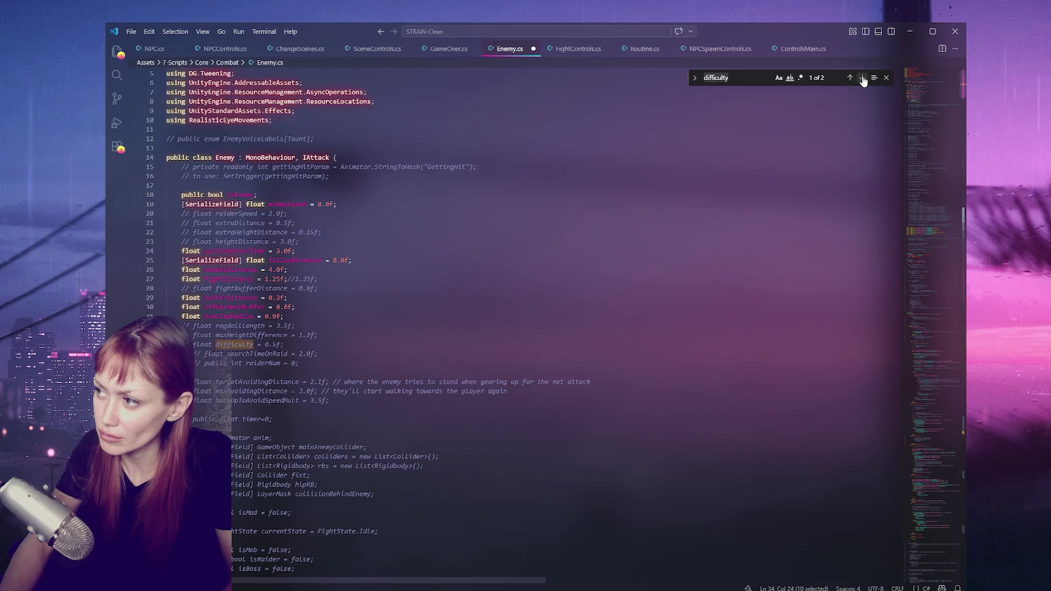
{"action": "left_click", "coordinate": [862, 78]}
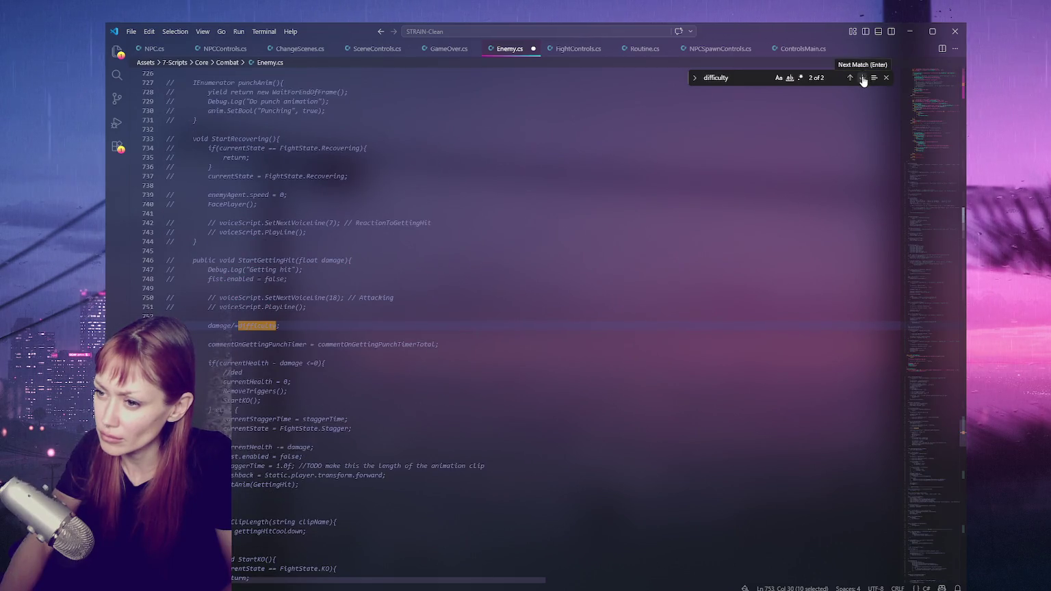
{"action": "left_click", "coordinate": [863, 78]}
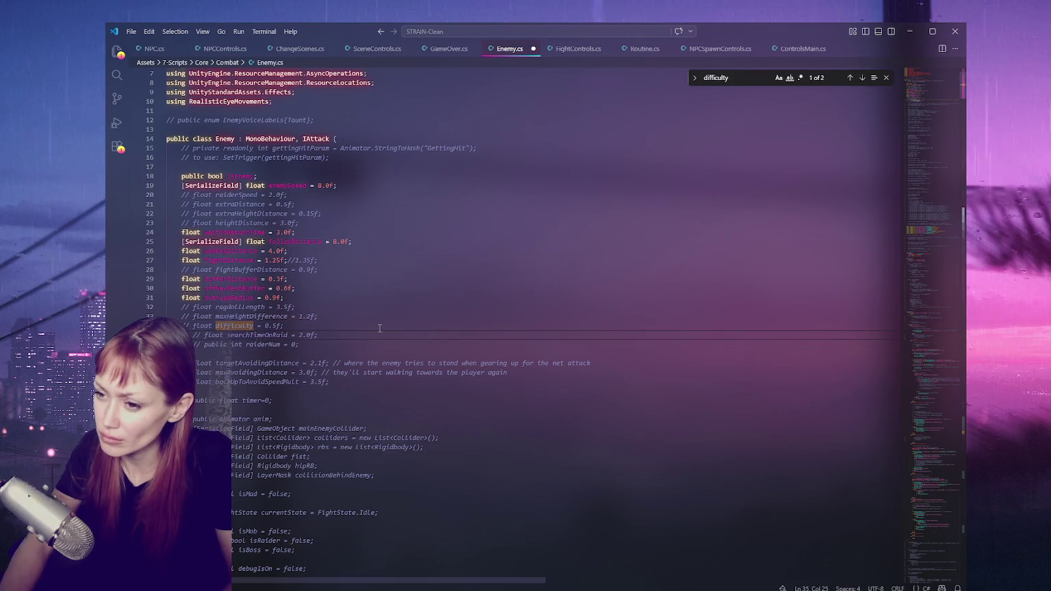
{"action": "left_click", "coordinate": [284, 326]}
{"action": "key", "text": "ctrl+slash"}
Look up searchTimeOnRaid, raiderNum and targetAvoidingDistance usages, then uncomment targetAvoidingDistance.
{"action": "double_click", "coordinate": [284, 334]}
{"action": "key", "text": "ctrl+f"}
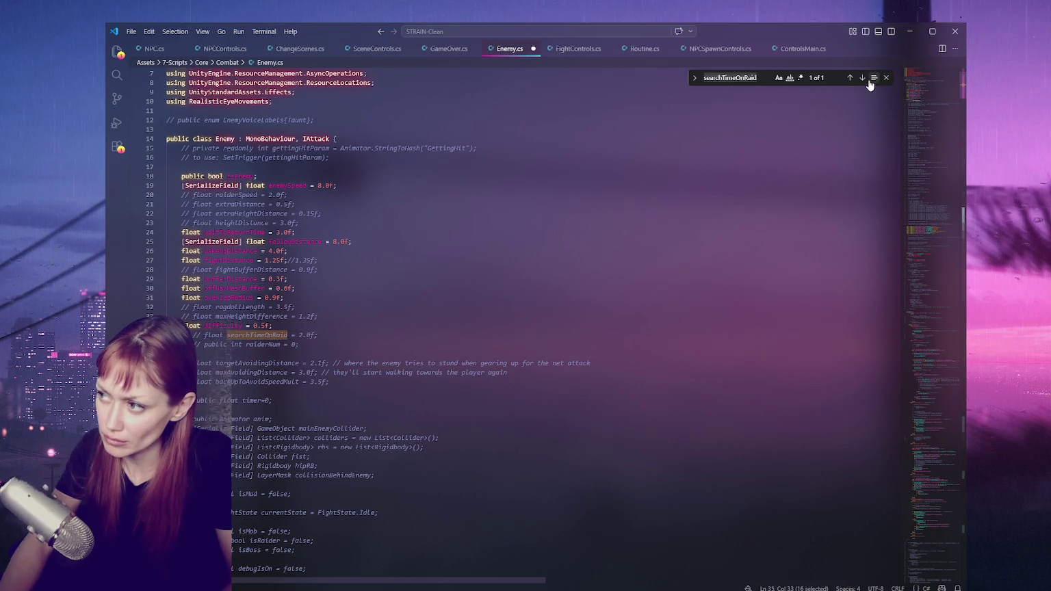
{"action": "double_click", "coordinate": [263, 345]}
{"action": "key", "text": "ctrl+f"}
{"action": "double_click", "coordinate": [268, 363]}
{"action": "key", "text": "ctrl+f"}
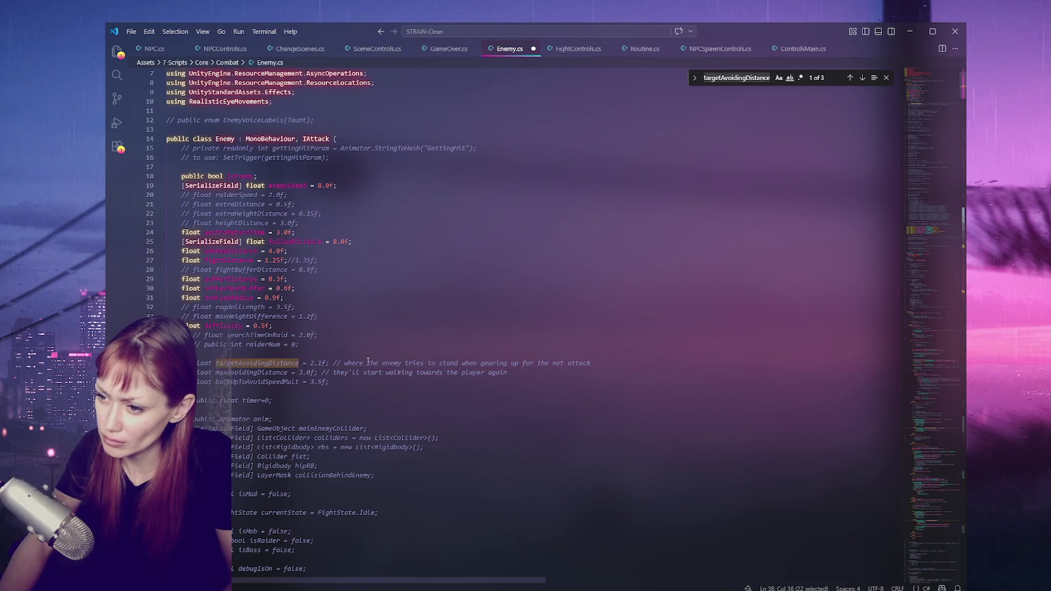
{"action": "left_click", "coordinate": [362, 363]}
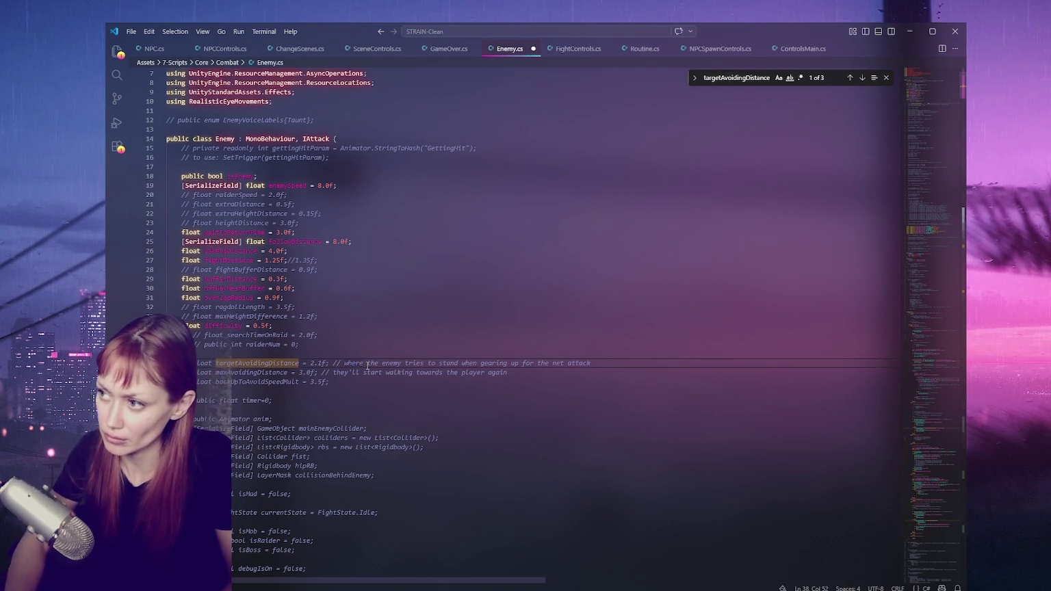
{"action": "left_click", "coordinate": [862, 77]}
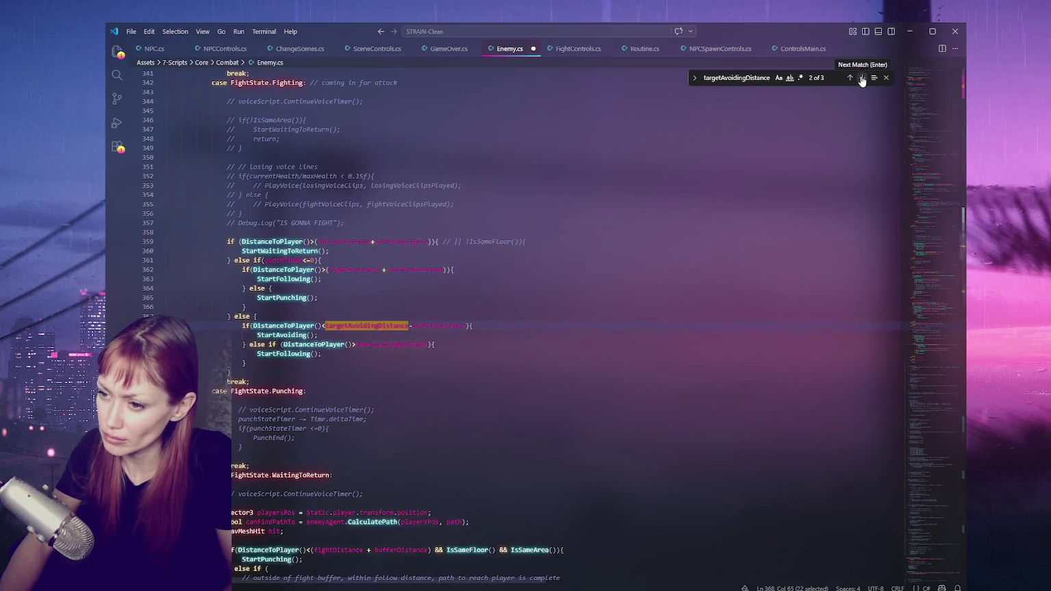
{"action": "left_click", "coordinate": [863, 77]}
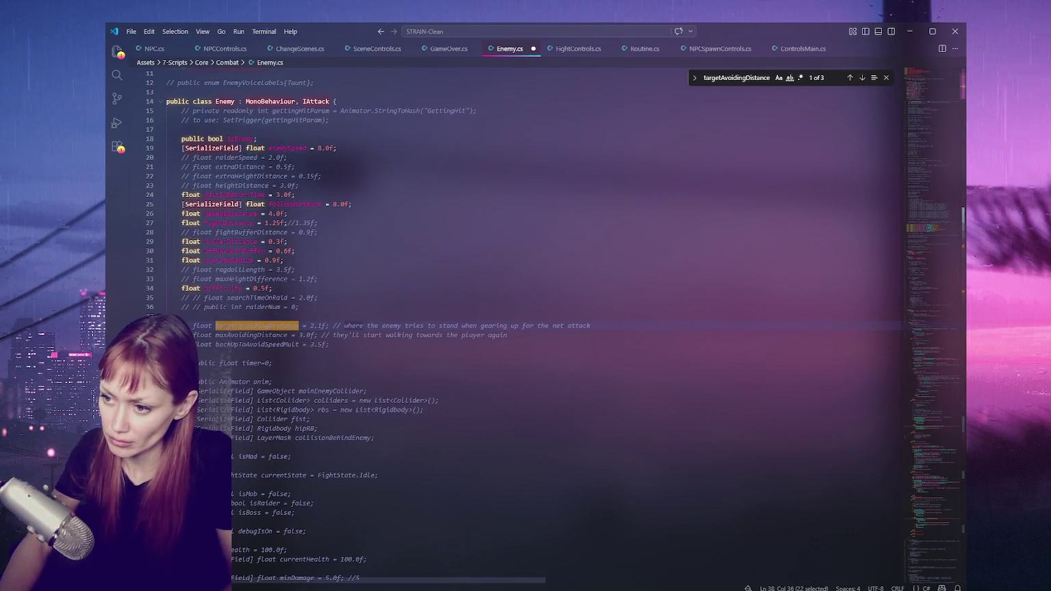
{"action": "left_click", "coordinate": [193, 325]}
{"action": "key", "text": "BackSpace"}
{"action": "key", "text": "BackSpace"}
Uncomment the maxAvoidingDistance and backUpToAvoidSpeedMult fields.
{"action": "left_click", "coordinate": [206, 334]}
{"action": "double_click", "coordinate": [250, 335]}
{"action": "key", "text": "ctrl+f"}
{"action": "left_click", "coordinate": [257, 344]}
{"action": "left_click", "coordinate": [259, 335]}
{"action": "key", "text": "shift+Tab"}
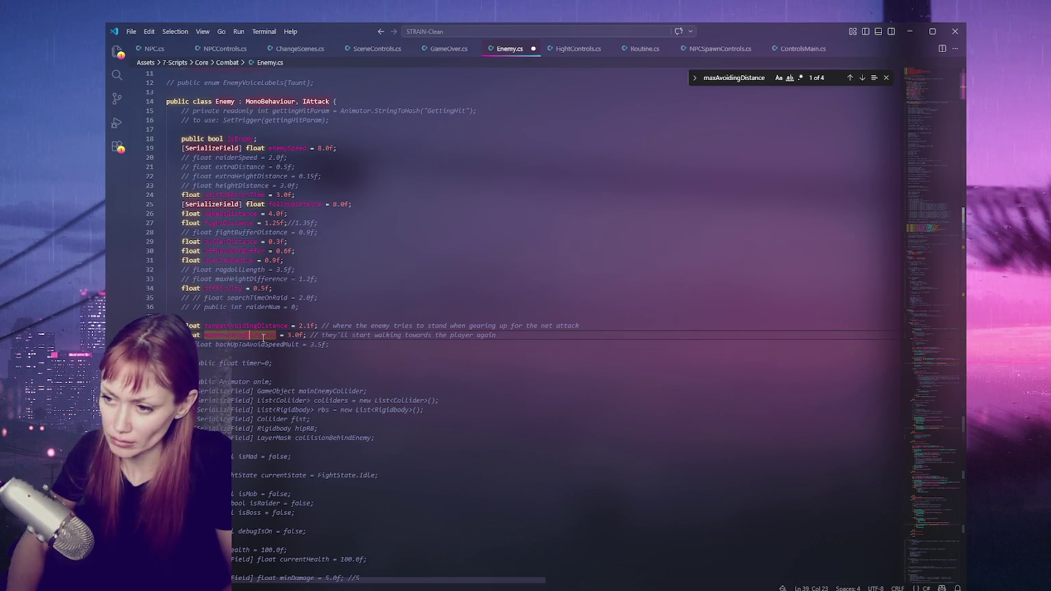
{"action": "left_click", "coordinate": [241, 344]}
{"action": "key", "text": "shift+Tab"}
{"action": "double_click", "coordinate": [244, 364]}
{"action": "key", "text": "ctrl+f"}
{"action": "left_click", "coordinate": [862, 78]}
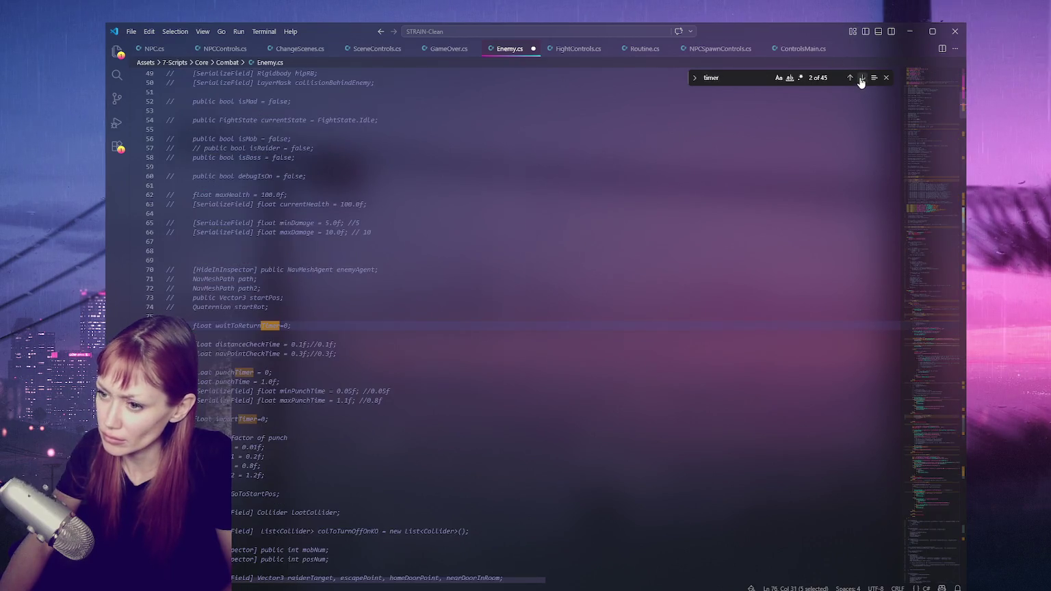
{"action": "left_click", "coordinate": [861, 78]}
{"action": "left_click", "coordinate": [861, 78]}
{"action": "left_click", "coordinate": [861, 78]}
{"action": "left_click", "coordinate": [861, 78]}
{"action": "left_click", "coordinate": [861, 78]}
{"action": "left_click", "coordinate": [861, 78]}
{"action": "left_click", "coordinate": [861, 78]}
{"action": "left_click", "coordinate": [861, 78]}
{"action": "left_click", "coordinate": [861, 78]}
{"action": "left_click", "coordinate": [862, 78]}
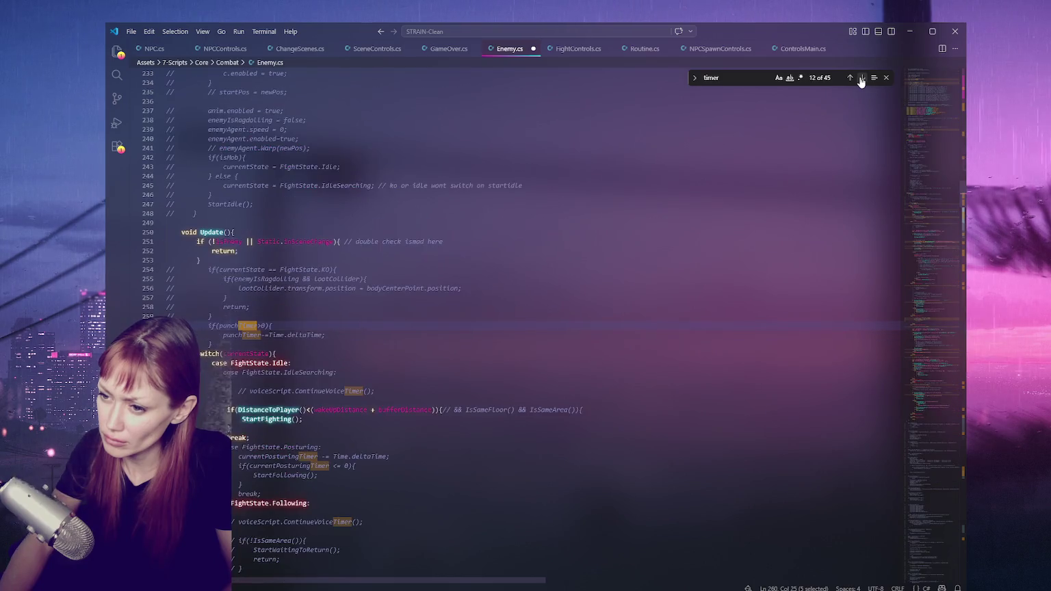
{"action": "left_click", "coordinate": [861, 78]}
{"action": "left_click", "coordinate": [861, 78]}
{"action": "left_click", "coordinate": [861, 78]}
{"action": "left_click", "coordinate": [861, 78]}
{"action": "left_click", "coordinate": [861, 78]}
{"action": "left_click", "coordinate": [861, 78]}
{"action": "left_click", "coordinate": [861, 78]}
{"action": "left_click", "coordinate": [861, 78]}
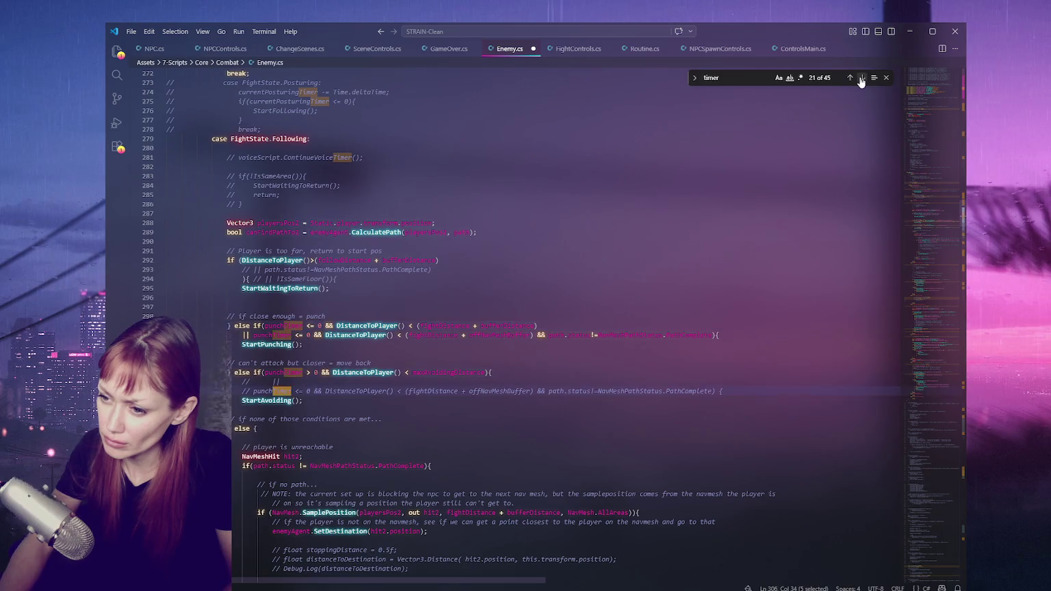
{"action": "left_click", "coordinate": [861, 78]}
{"action": "left_click", "coordinate": [861, 78]}
{"action": "left_click", "coordinate": [861, 78]}
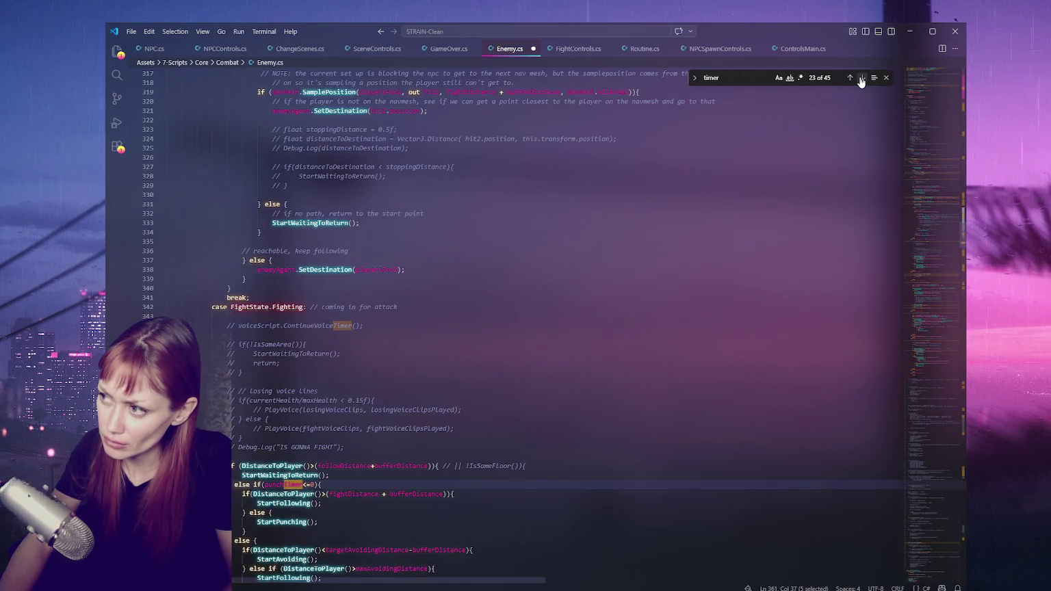
{"action": "left_click", "coordinate": [861, 78]}
{"action": "left_click", "coordinate": [862, 78]}
{"action": "left_click", "coordinate": [861, 78]}
{"action": "left_click", "coordinate": [861, 78]}
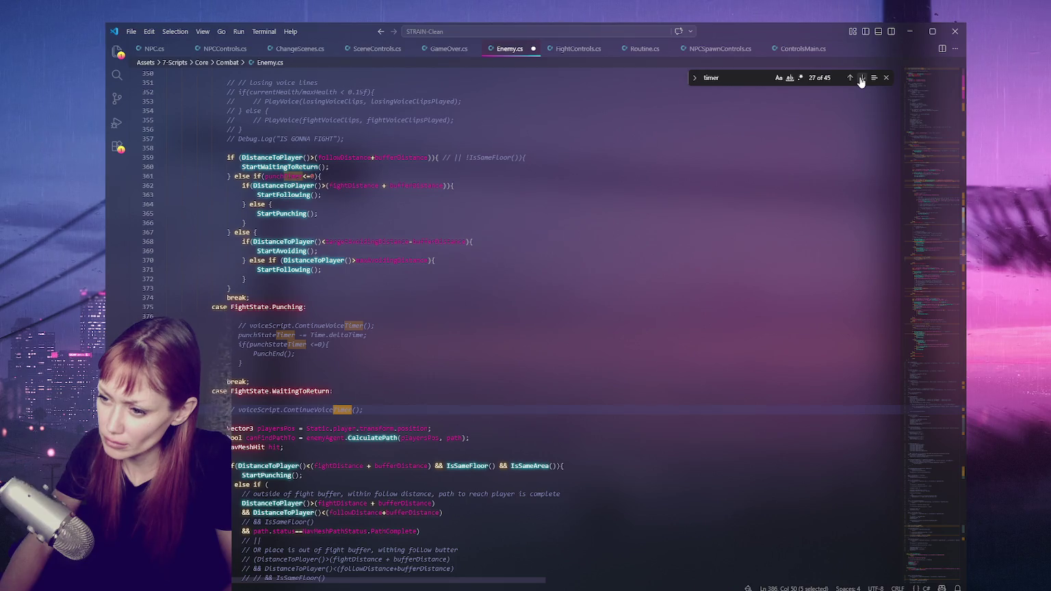
{"action": "left_click", "coordinate": [861, 78]}
{"action": "left_click", "coordinate": [861, 78]}
{"action": "left_click", "coordinate": [861, 78]}
{"action": "left_click", "coordinate": [861, 78]}
{"action": "left_click", "coordinate": [862, 78]}
{"action": "left_click", "coordinate": [861, 78]}
{"action": "left_click", "coordinate": [861, 78]}
{"action": "left_click", "coordinate": [861, 78]}
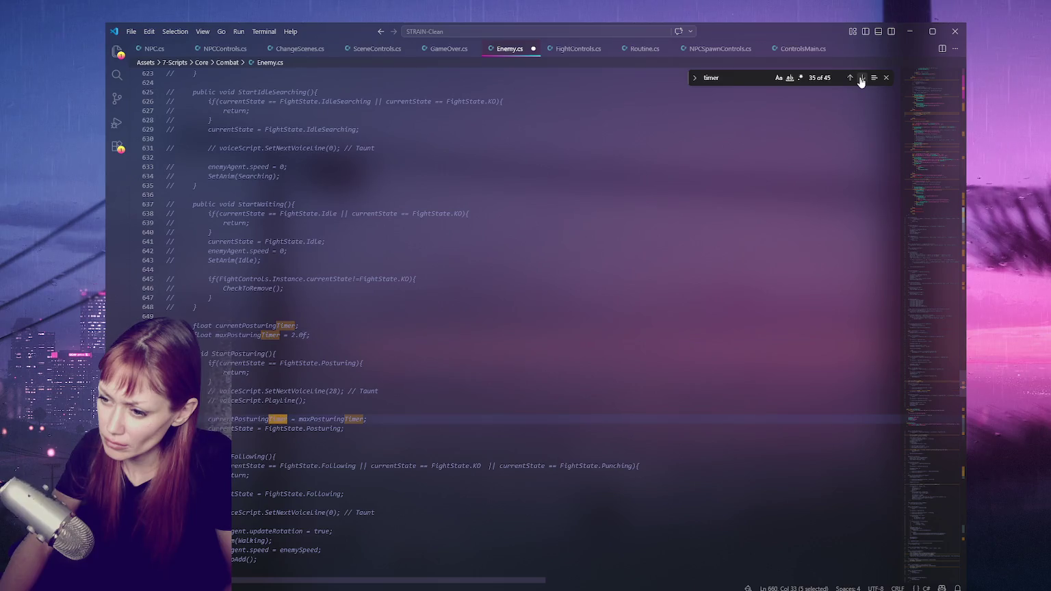
{"action": "left_click", "coordinate": [861, 78]}
{"action": "left_click", "coordinate": [861, 78]}
{"action": "left_click", "coordinate": [861, 78]}
{"action": "left_click", "coordinate": [861, 78]}
{"action": "left_click", "coordinate": [861, 78]}
{"action": "left_click", "coordinate": [861, 78]}
{"action": "left_click", "coordinate": [861, 78]}
{"action": "left_click", "coordinate": [861, 78]}
{"action": "left_click", "coordinate": [861, 78]}
{"action": "left_click", "coordinate": [861, 78]}
{"action": "left_click", "coordinate": [861, 78]}
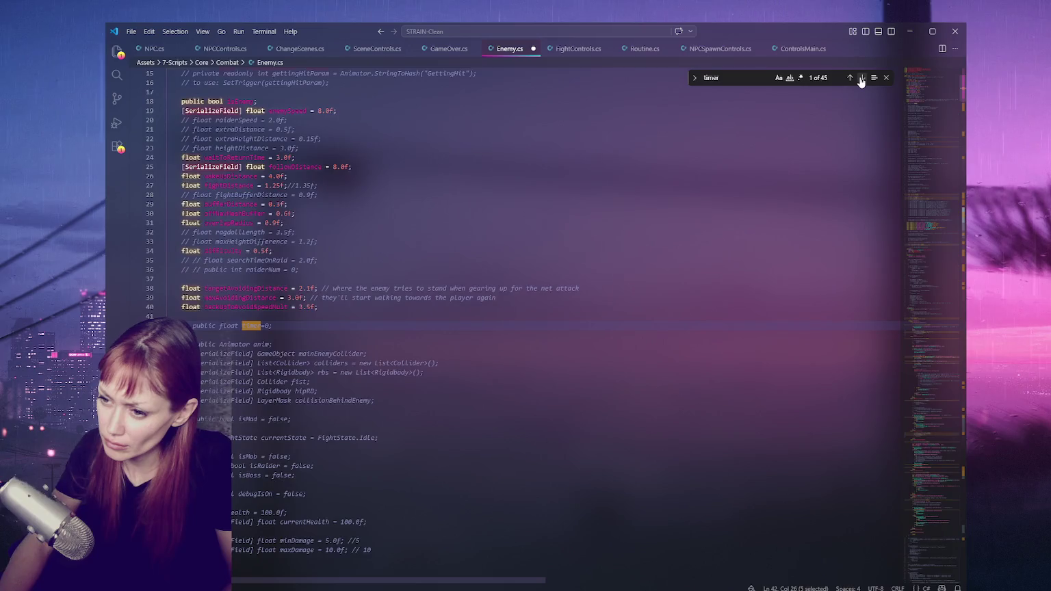
{"action": "left_click_drag", "start_coordinate": [272, 326], "coordinate": [322, 313]}
Delete the timer field, check anim and mainEnemyCollider usages, and uncomment mainEnemyCollider.
{"action": "key", "text": "Delete"}
{"action": "double_click", "coordinate": [263, 326]}
{"action": "key", "text": "ctrl+f"}
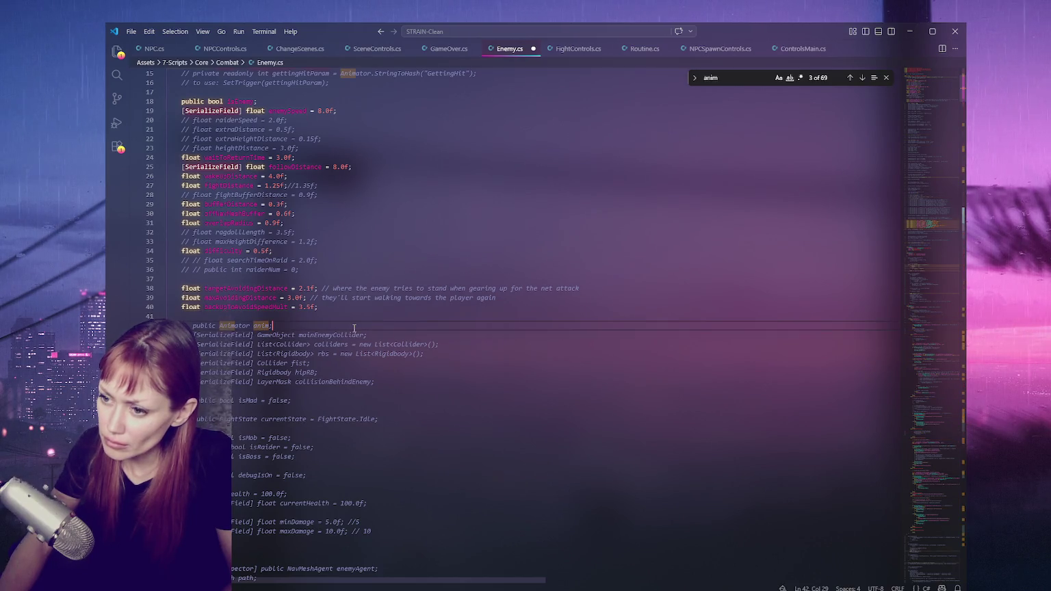
{"action": "double_click", "coordinate": [342, 334]}
{"action": "key", "text": "ctrl+f"}
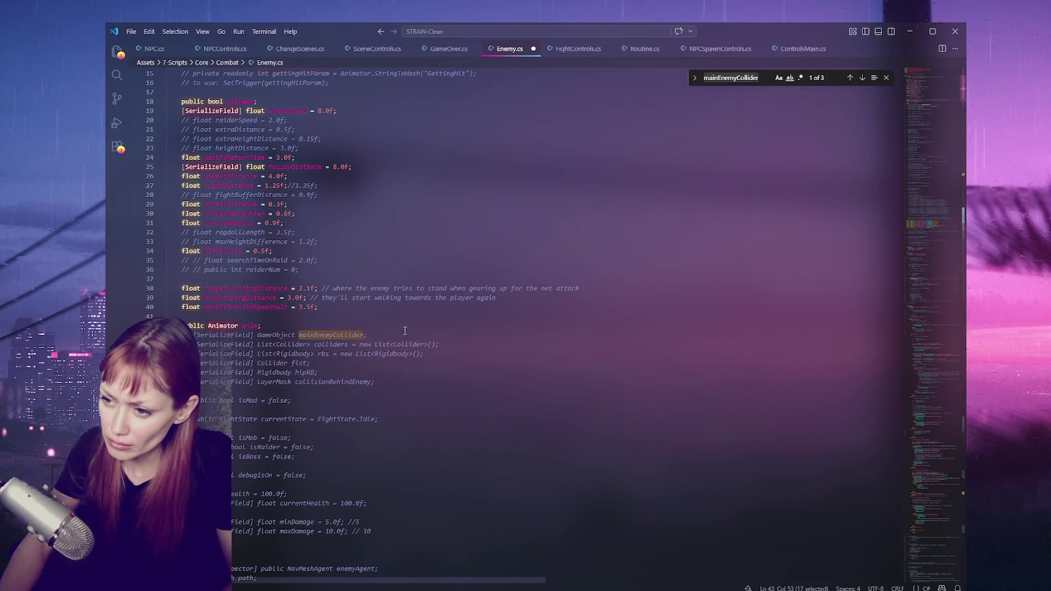
{"action": "left_click", "coordinate": [863, 78]}
{"action": "left_click", "coordinate": [864, 78]}
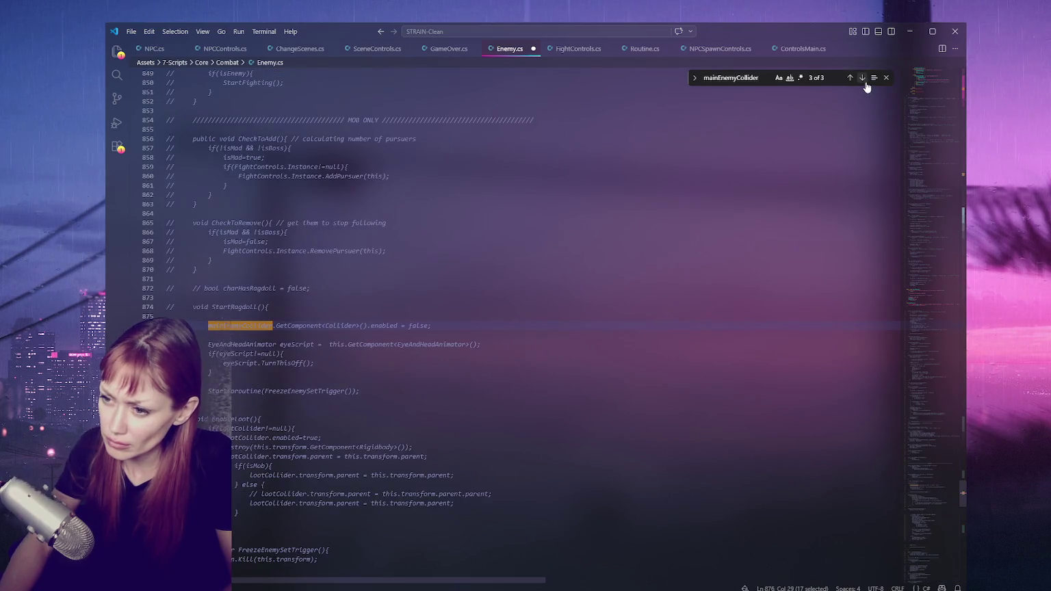
{"action": "left_click", "coordinate": [863, 78]}
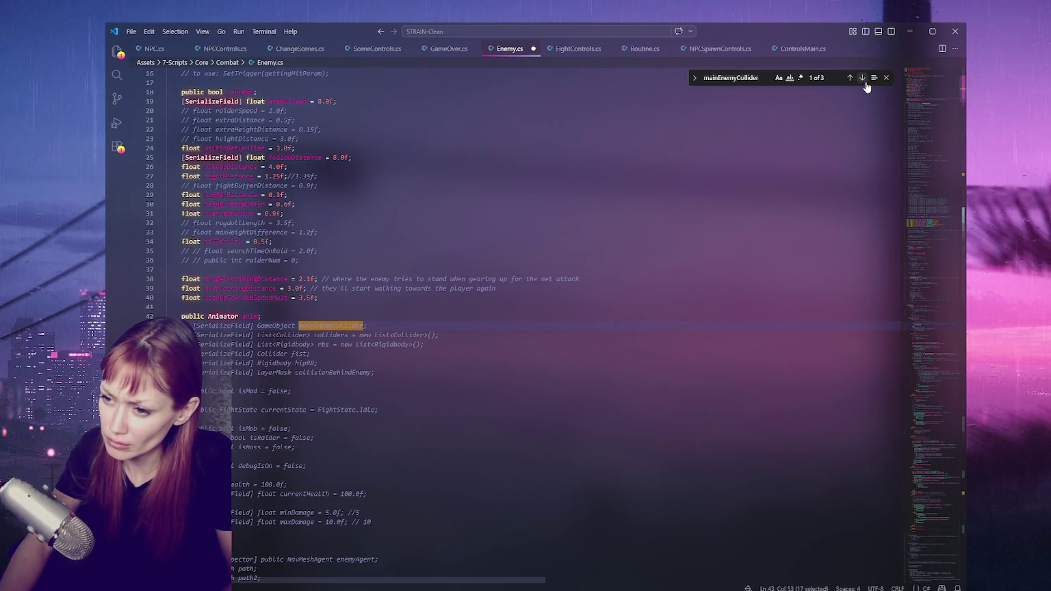
{"action": "left_click", "coordinate": [385, 327]}
{"action": "key", "text": "ctrl+slash"}
Uncomment the colliders and rbs fields.
{"action": "left_click", "coordinate": [373, 335]}
{"action": "double_click", "coordinate": [336, 334]}
{"action": "key", "text": "ctrl+slash"}
{"action": "left_click", "coordinate": [399, 344]}
{"action": "key", "text": "ctrl+slash"}
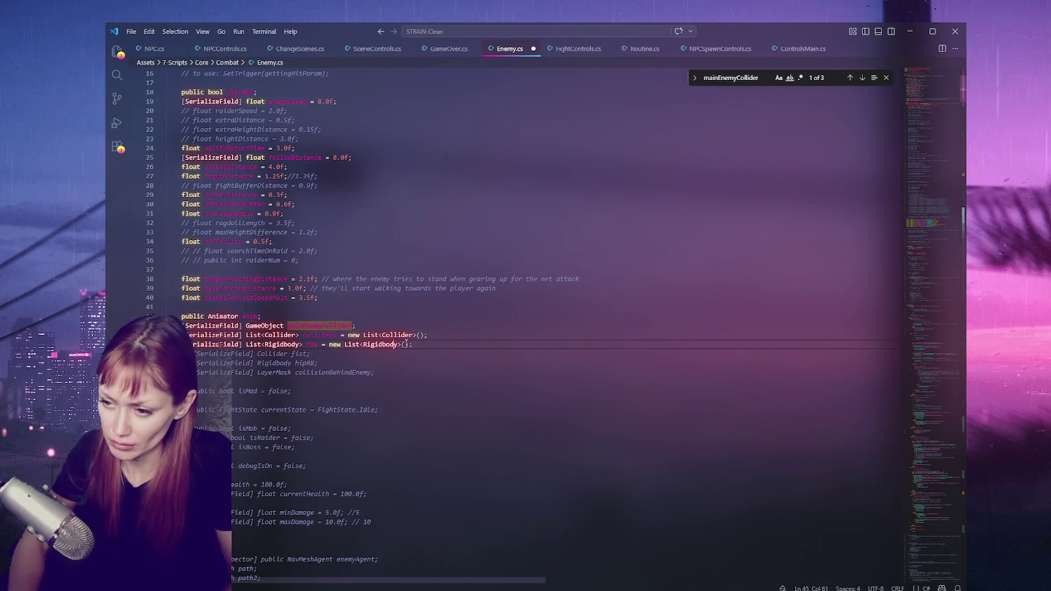
{"action": "left_click", "coordinate": [315, 307]}
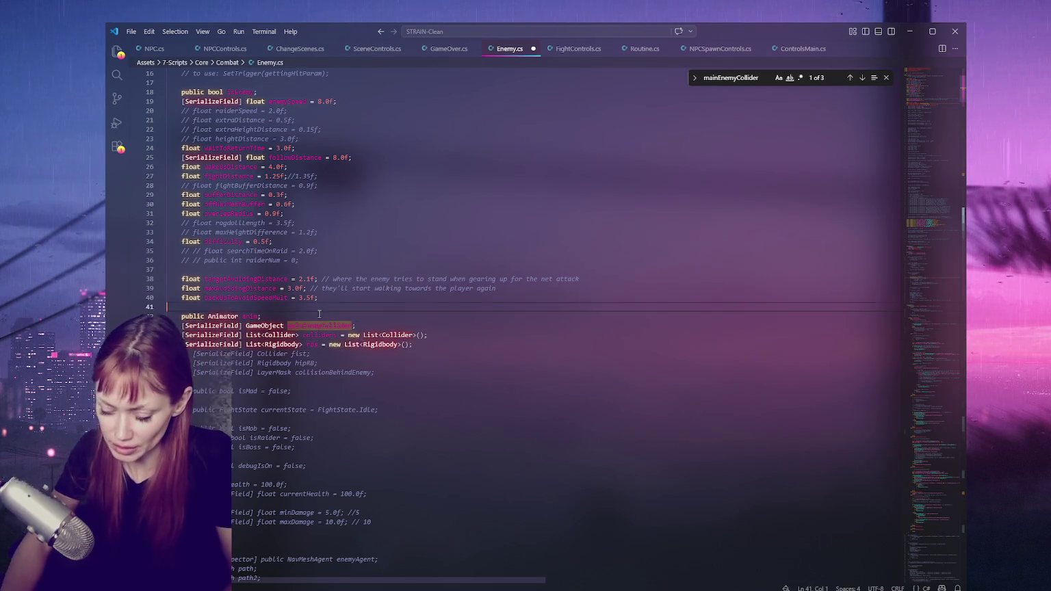
Add a '// FOR RAGDOL' comment line and uncomment the fist collider and hipRB fields.
{"action": "key", "text": "Return"}
{"action": "type", "text": "// FOR RAGDO"}
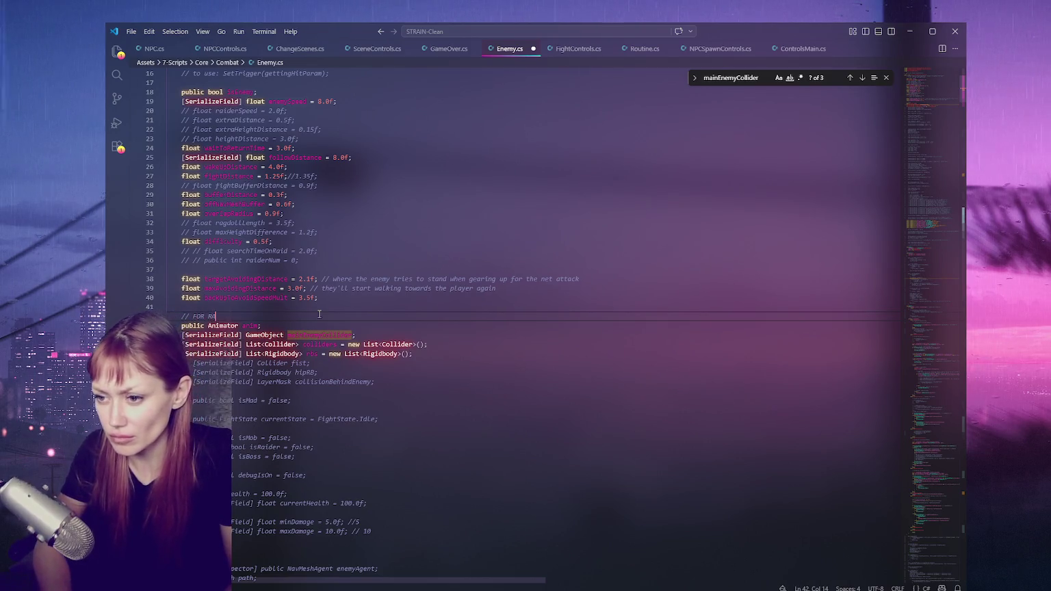
{"action": "type", "text": "L"}
{"action": "left_click", "coordinate": [290, 363]}
{"action": "key", "text": "ctrl+slash"}
{"action": "key", "text": "Down"}
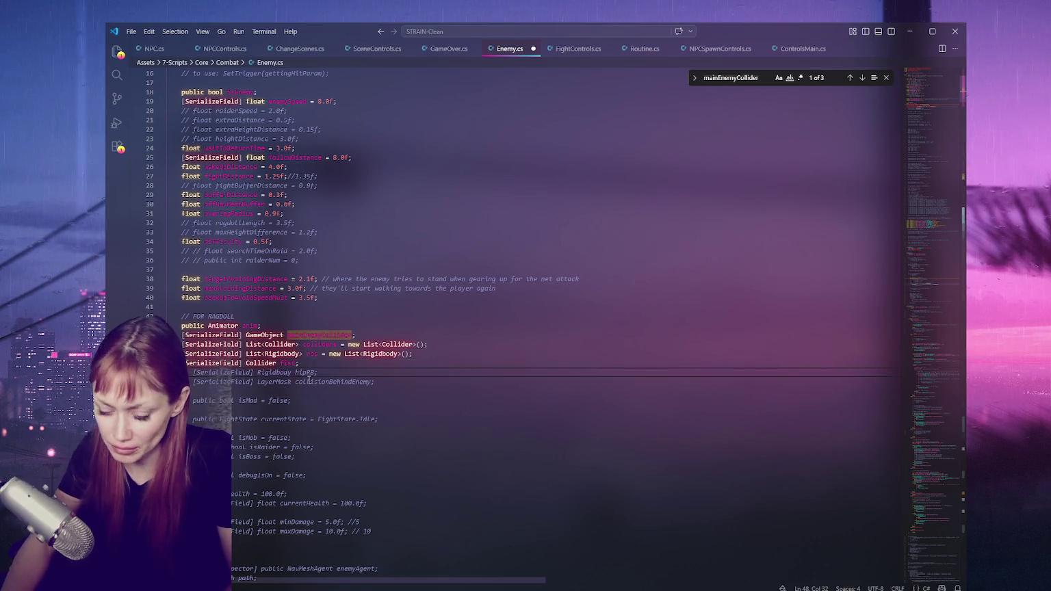
{"action": "key", "text": "ctrl+slash"}
Check collisionBehindEnemy usages and uncomment its field.
{"action": "left_click", "coordinate": [325, 389]}
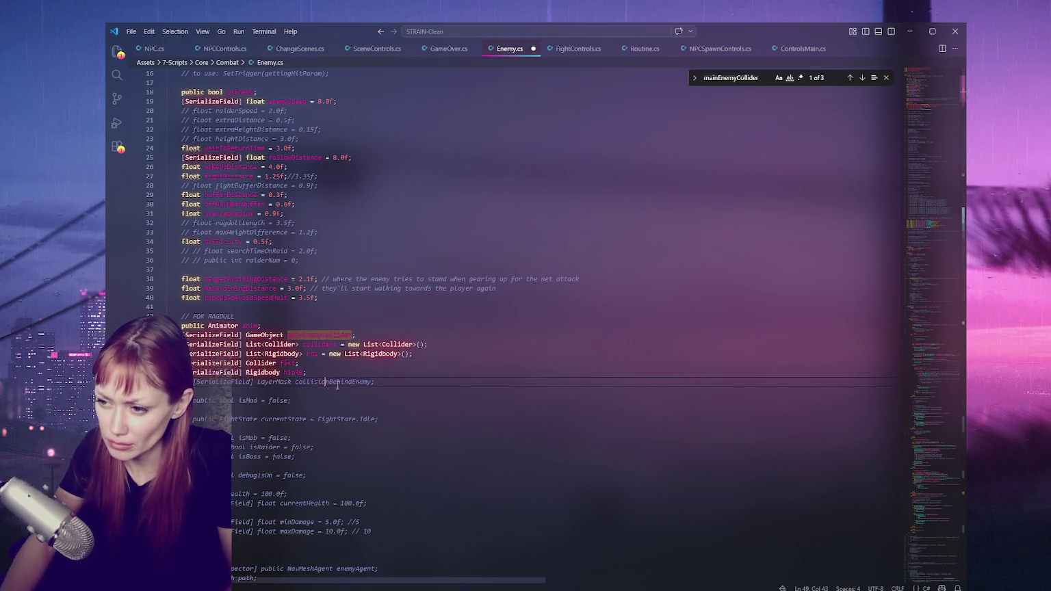
{"action": "double_click", "coordinate": [327, 381]}
{"action": "key", "text": "ctrl+f"}
{"action": "left_click", "coordinate": [863, 78]}
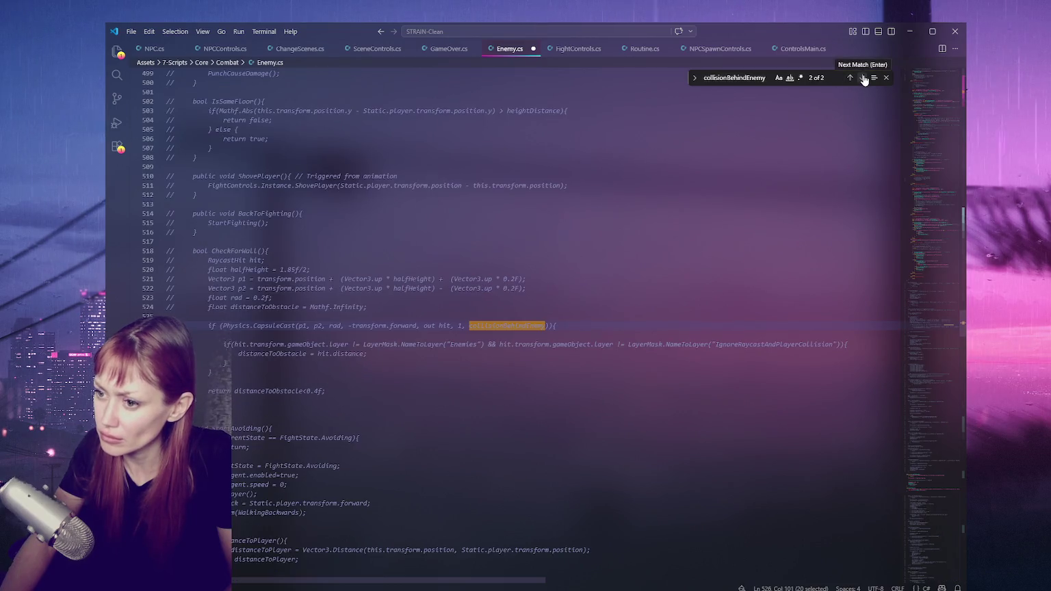
{"action": "left_click", "coordinate": [864, 78]}
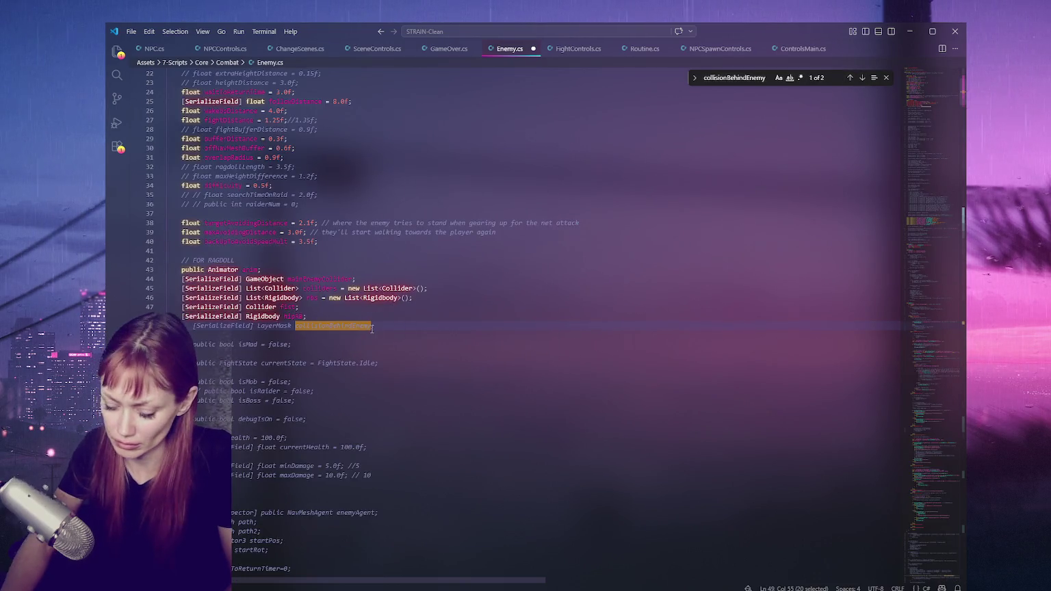
{"action": "left_click", "coordinate": [407, 324]}
{"action": "key", "text": "shift+Tab"}
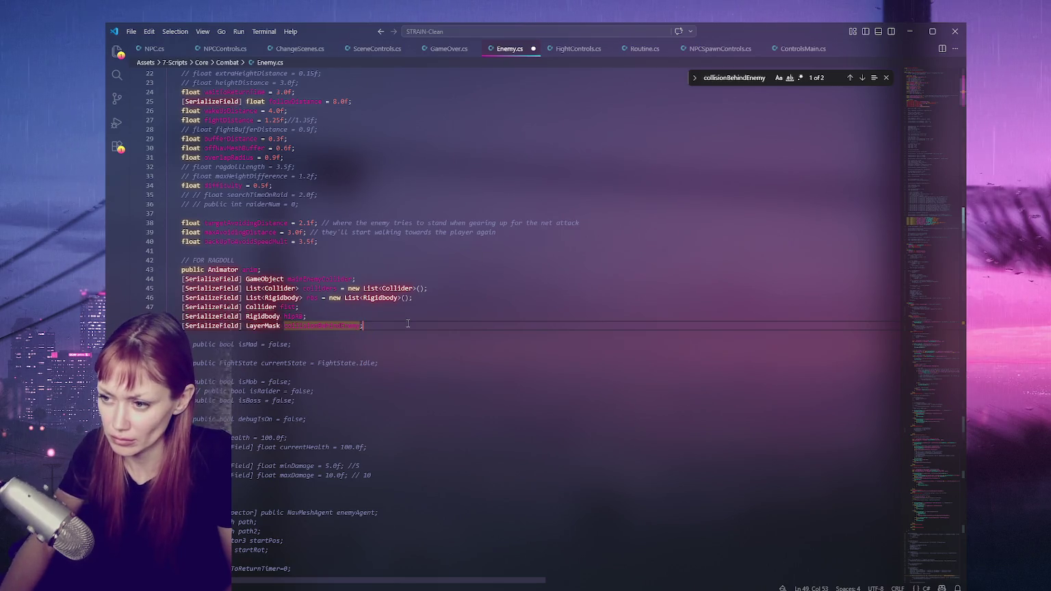
Comment collisionBehindEnemy with '// Used by npc to stop a player cornering them against a wall'.
{"action": "type", "text": " // FOR"}
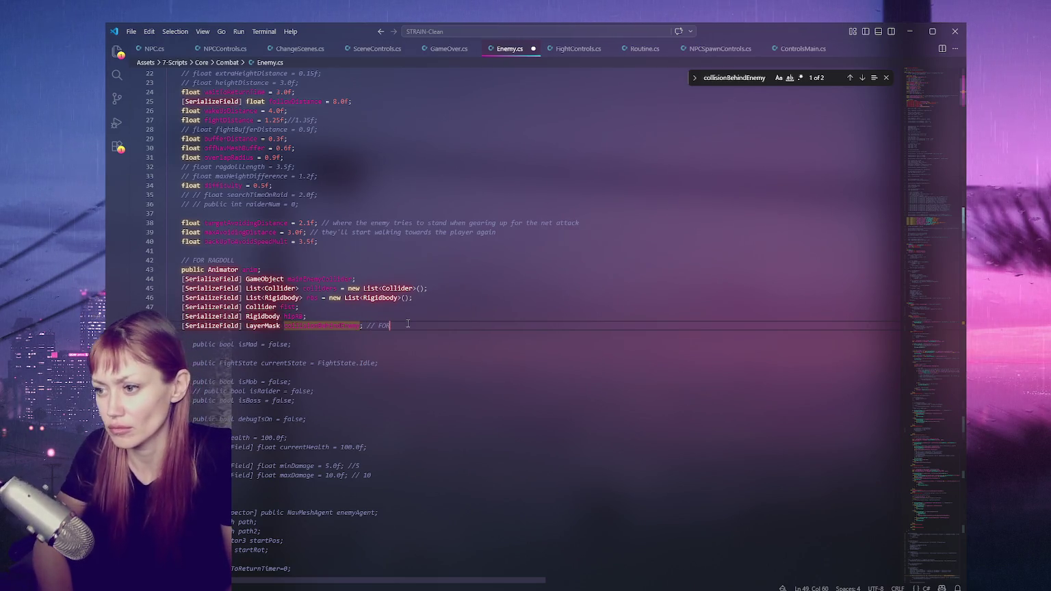
{"action": "key", "text": "BackSpace"}
{"action": "key", "text": "BackSpace"}
{"action": "key", "text": "BackSpace"}
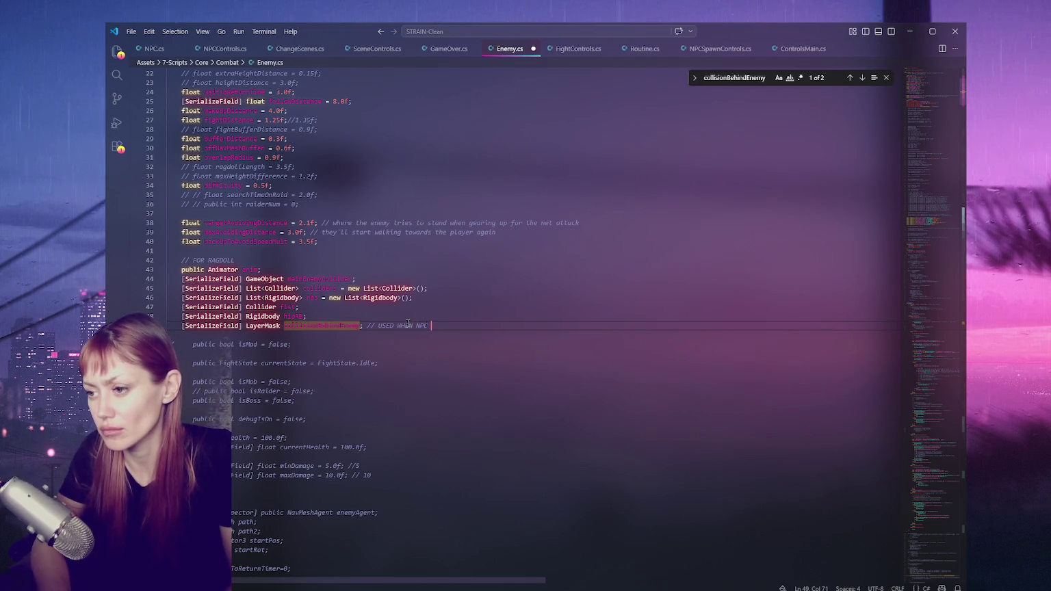
{"action": "key", "text": "BackSpace"}
{"action": "key", "text": "BackSpace"}
{"action": "key", "text": "BackSpace"}
{"action": "type", "text": "Used by npc to stop "}
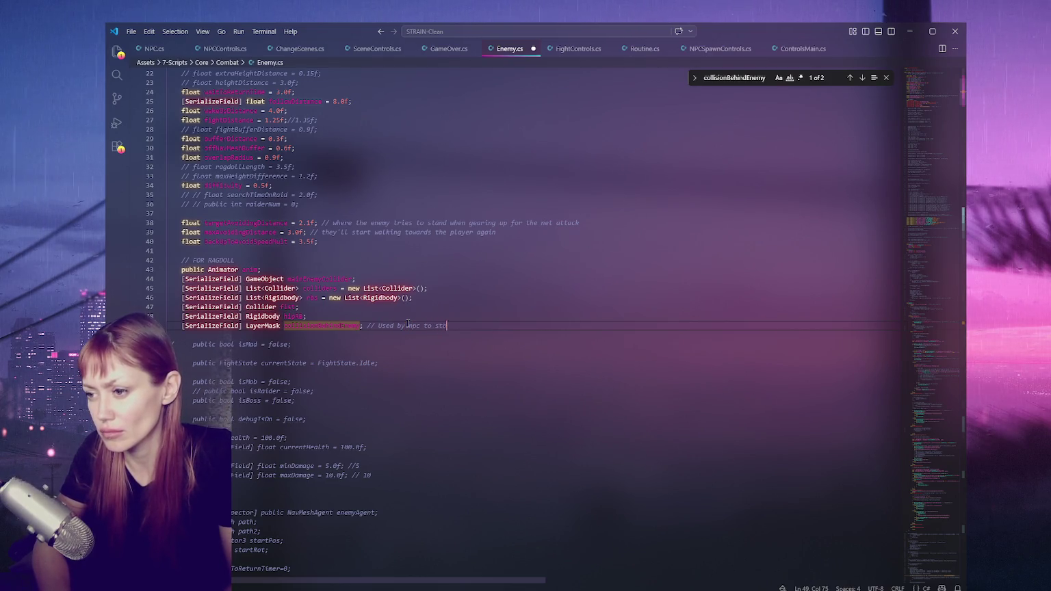
{"action": "type", "text": "a player co"}
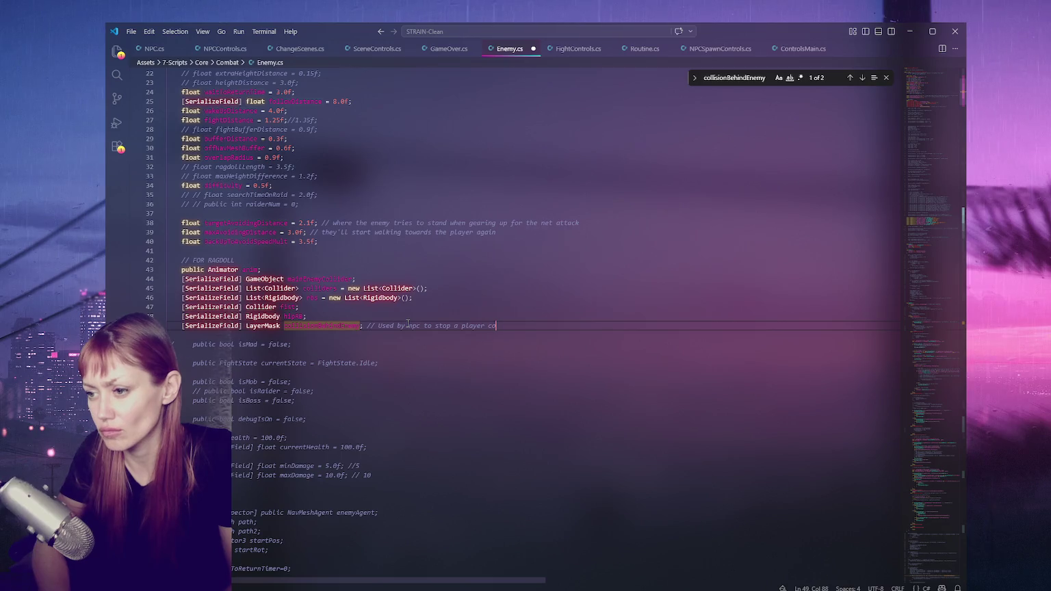
{"action": "type", "text": "rnering again"}
{"action": "key", "text": "BackSpace"}
{"action": "key", "text": "BackSpace"}
{"action": "key", "text": "BackSpace"}
{"action": "type", "text": "hem a"}
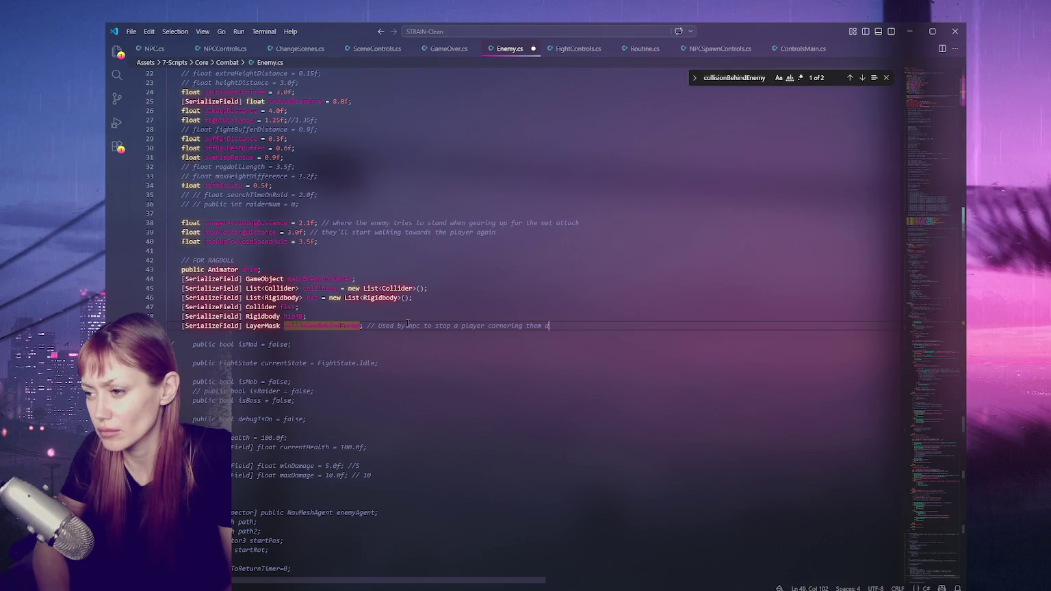
{"action": "type", "text": "gainst a wall"}
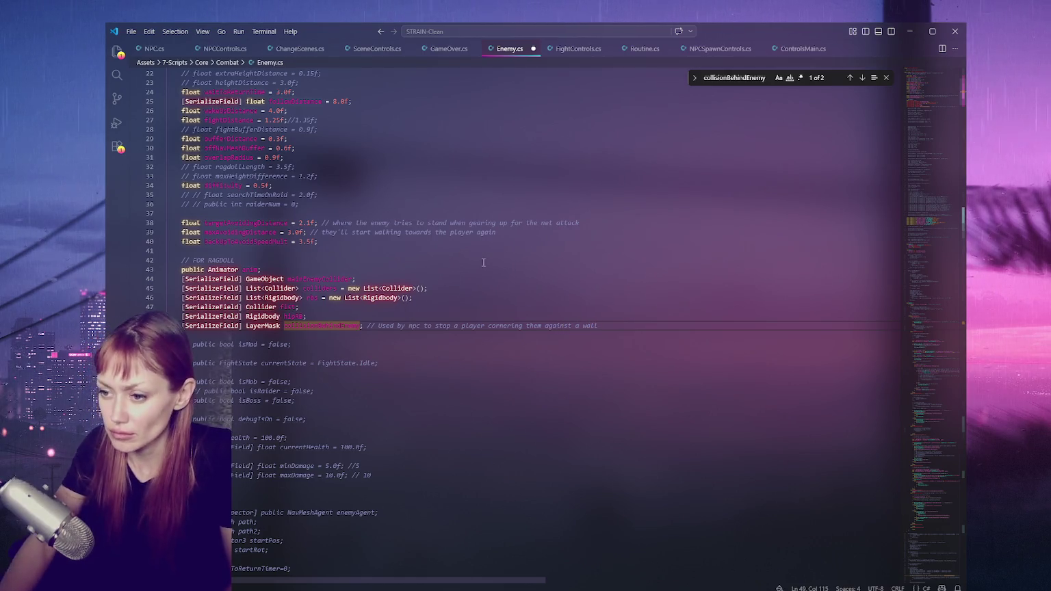
Search the file for uses of the isMad field.
{"action": "double_click", "coordinate": [248, 344]}
{"action": "key", "text": "ctrl+f"}
{"action": "left_click", "coordinate": [862, 78]}
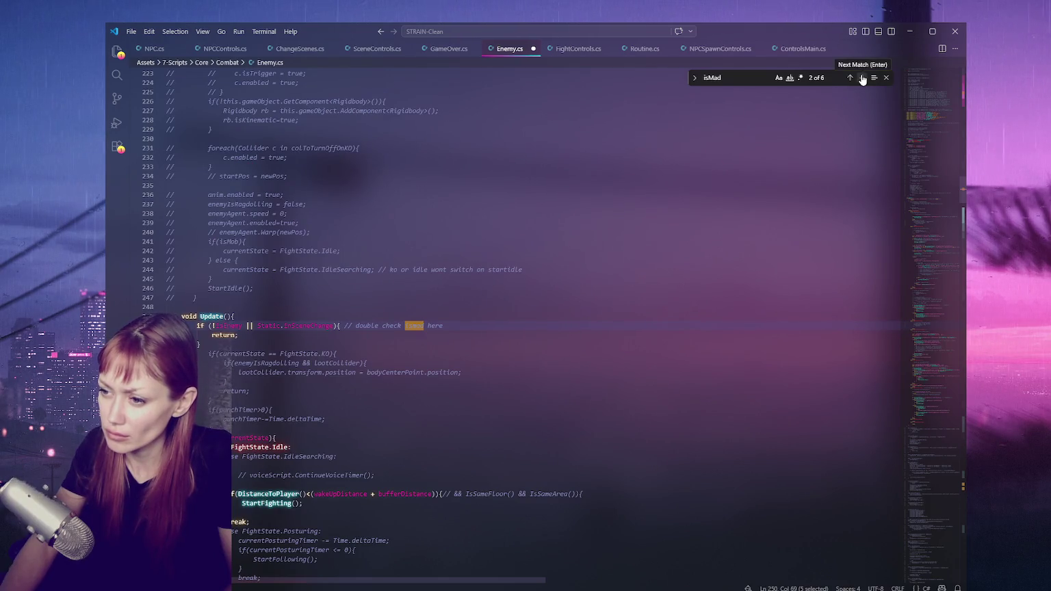
Step through all isMad usages and return to its declaration.
{"action": "left_click", "coordinate": [862, 78]}
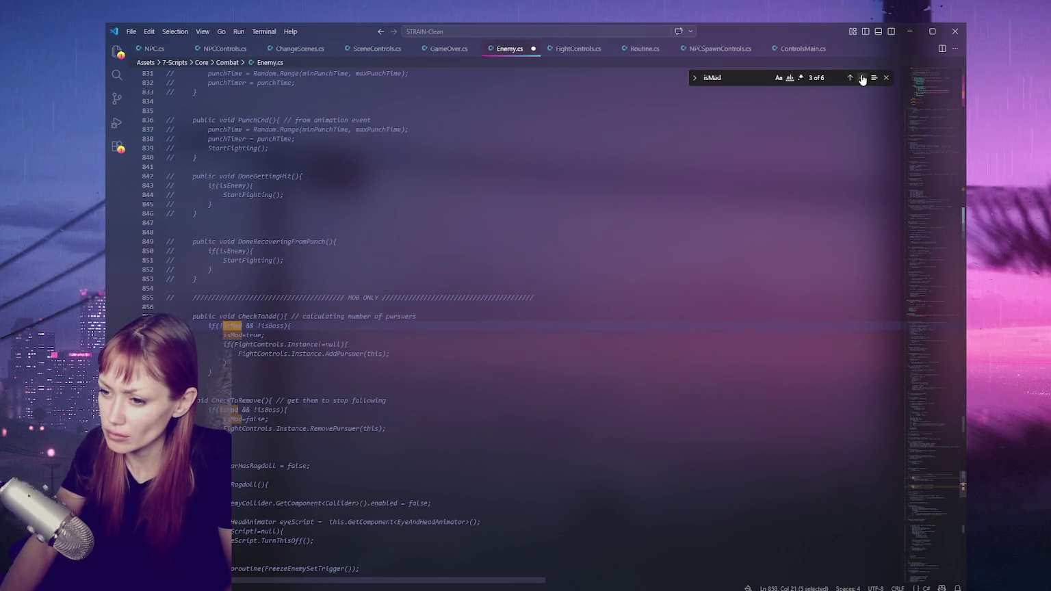
{"action": "left_click", "coordinate": [862, 78]}
{"action": "left_click", "coordinate": [862, 78]}
{"action": "left_click", "coordinate": [862, 78]}
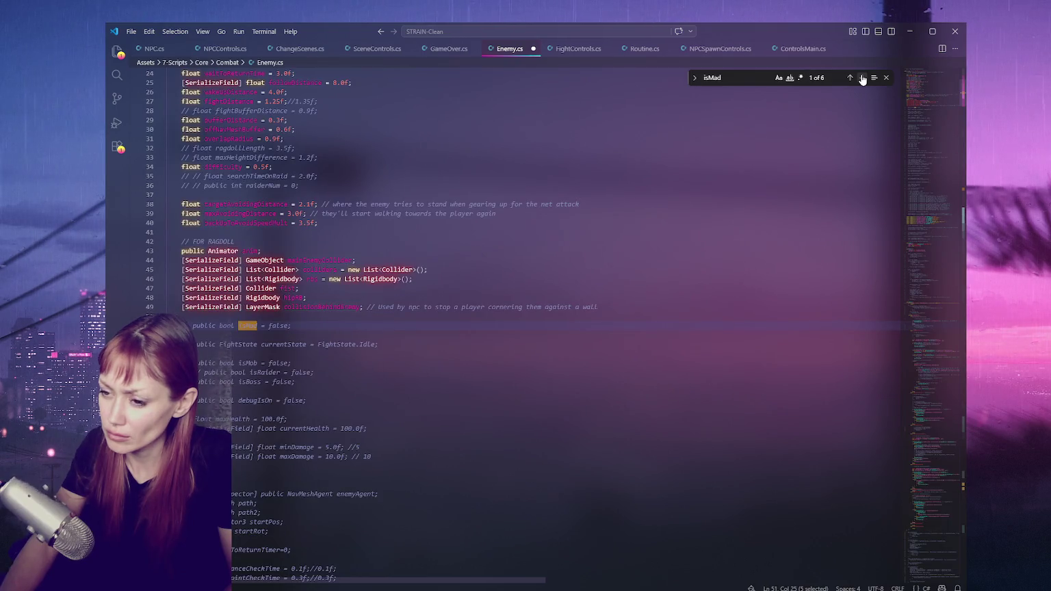
{"action": "left_click", "coordinate": [404, 329]}
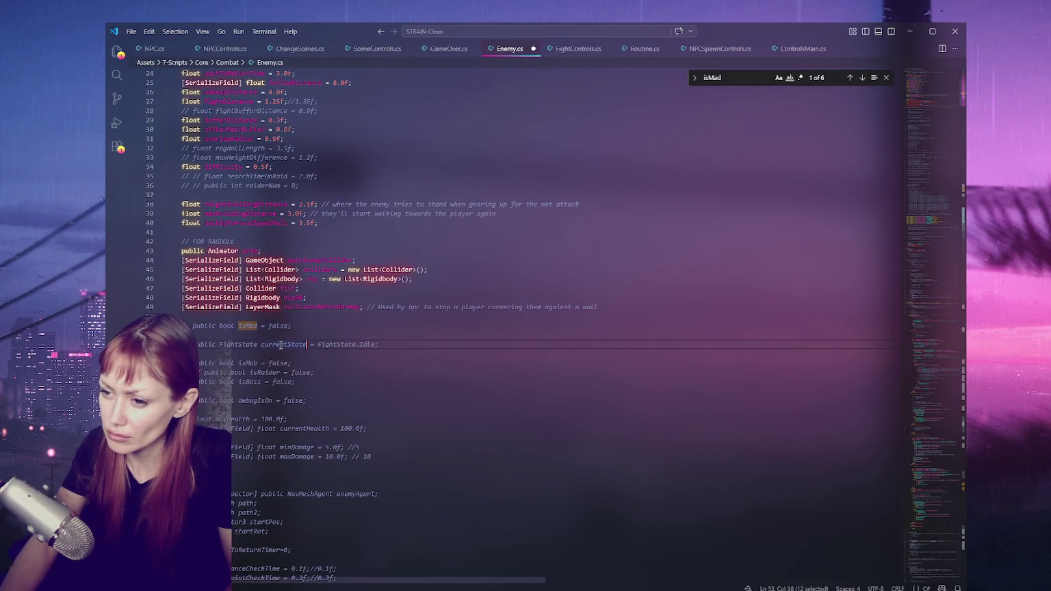
{"action": "left_click", "coordinate": [258, 326]}
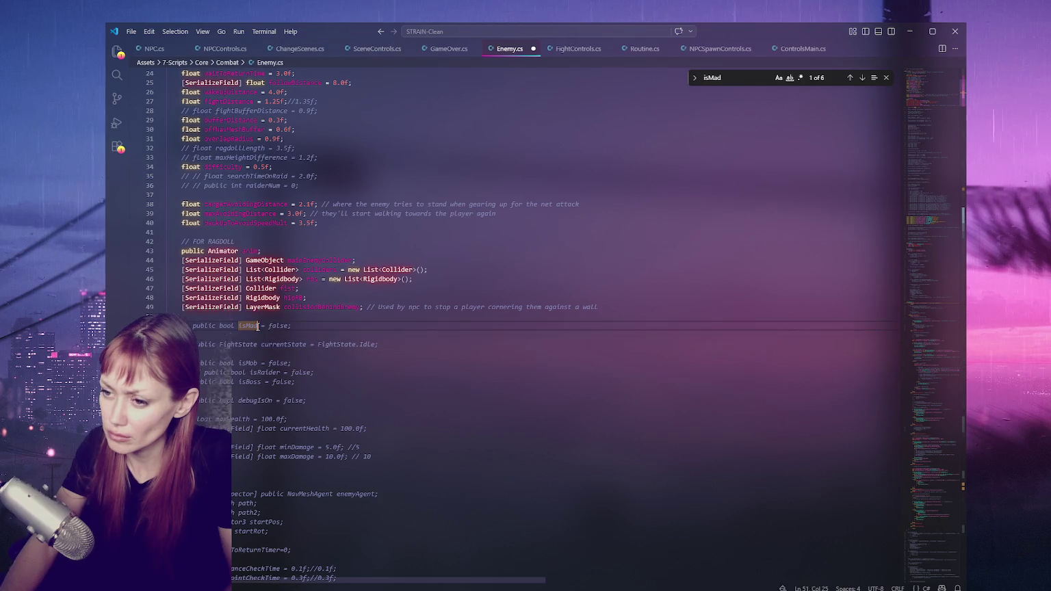
{"action": "left_click", "coordinate": [863, 78]}
{"action": "triple_click", "coordinate": [862, 78]}
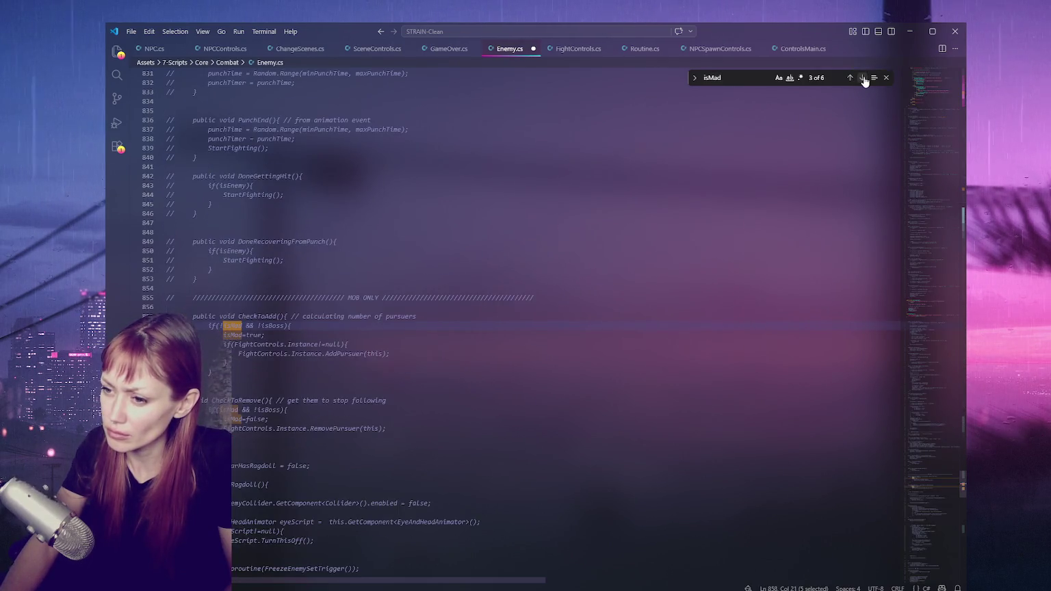
{"action": "double_click", "coordinate": [863, 78]}
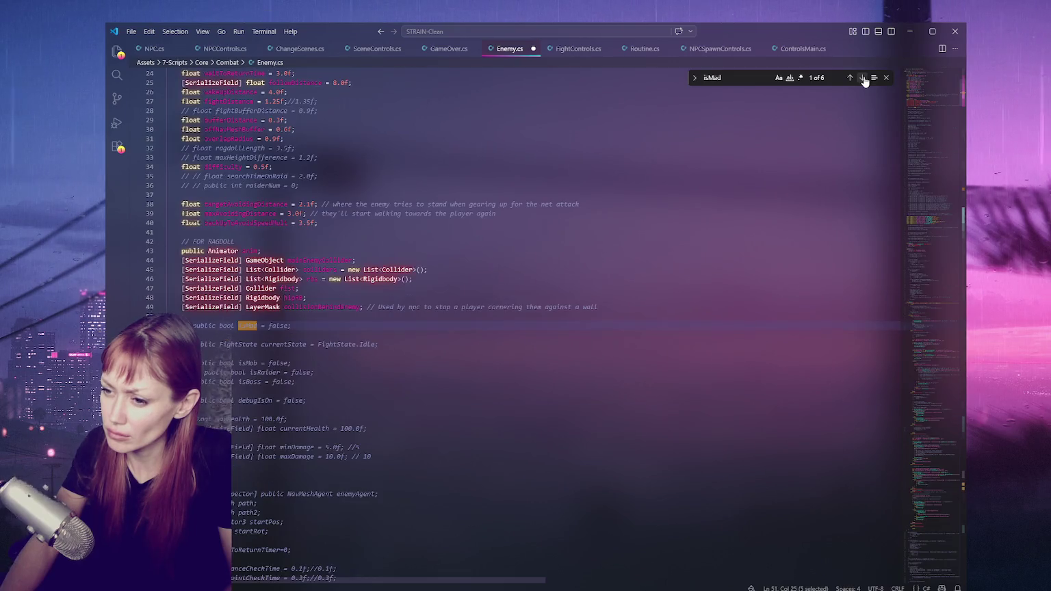
Uncomment the currentState field.
{"action": "left_click", "coordinate": [393, 345]}
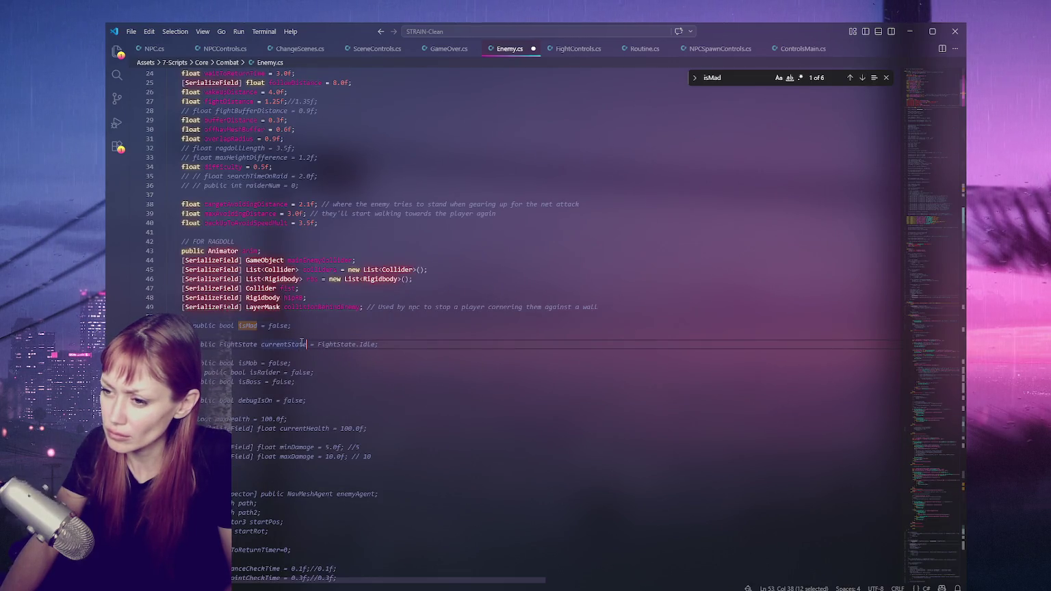
{"action": "key", "text": "shift+Tab"}
{"action": "left_click", "coordinate": [251, 363]}
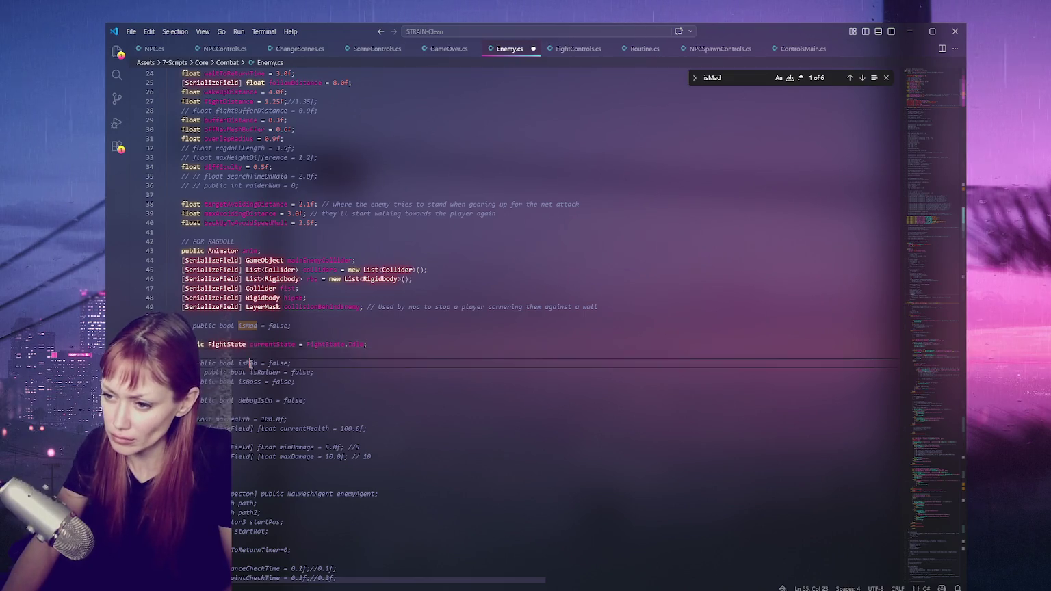
{"action": "scroll", "coordinate": [274, 328], "scroll_direction": "down", "scroll_amount": 4}
{"action": "key", "text": "Down"}
{"action": "key", "text": "Down"}
{"action": "key", "text": "Down"}
Uncomment the maxHealth, currentHealth, minDamage and maxDamage fields.
{"action": "left_click", "coordinate": [261, 321]}
{"action": "double_click", "coordinate": [238, 321]}
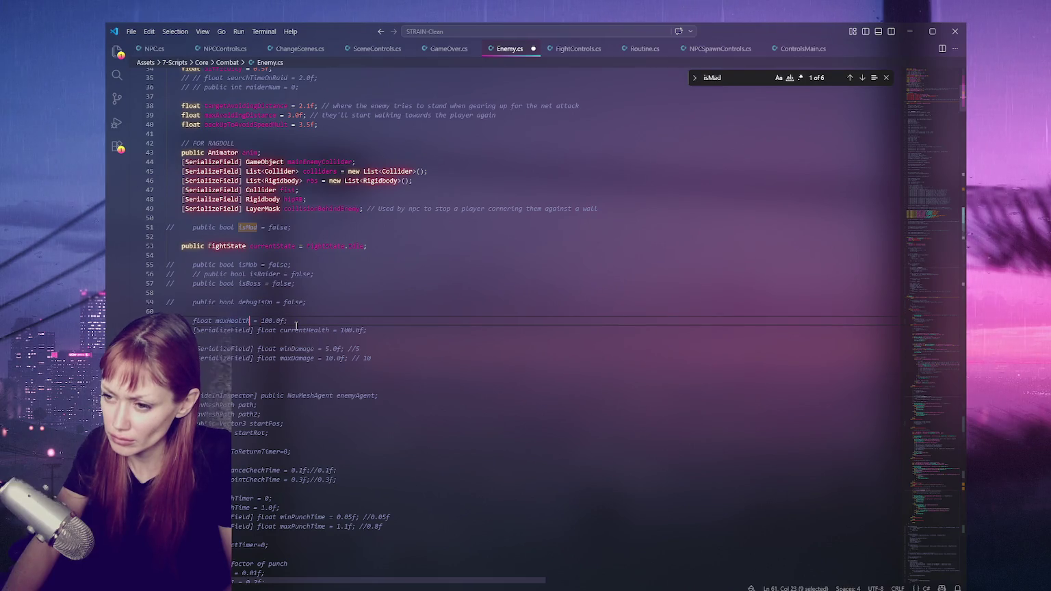
{"action": "key", "text": "shift+Tab"}
{"action": "left_click", "coordinate": [282, 331]}
{"action": "key", "text": "shift+Tab"}
{"action": "left_click_drag", "start_coordinate": [280, 350], "coordinate": [275, 358]}
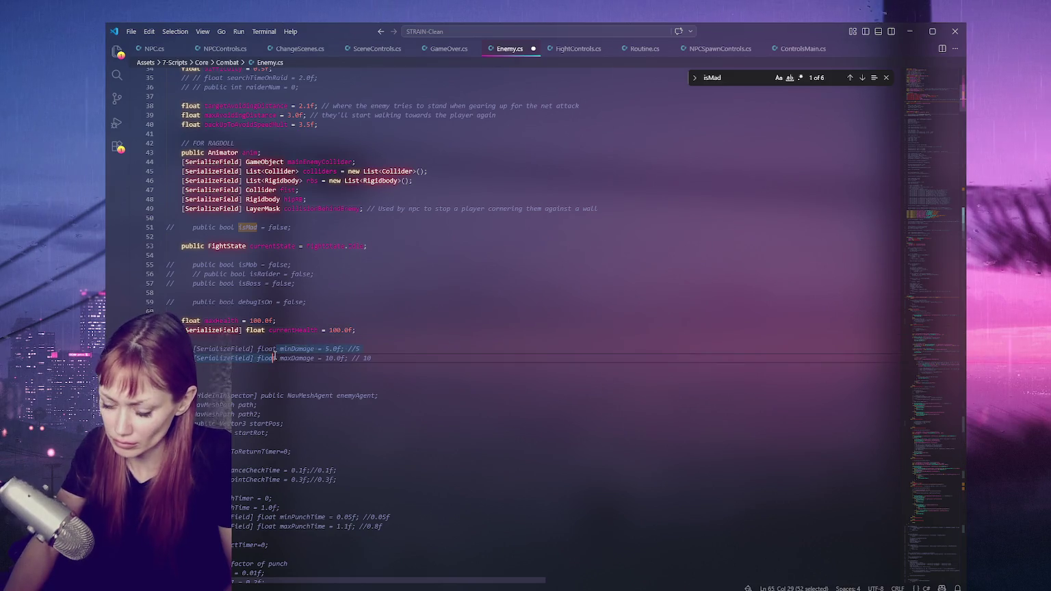
{"action": "key", "text": "shift+Tab"}
Uncomment the navigation agent and path fields.
{"action": "left_click", "coordinate": [298, 378]}
{"action": "scroll", "coordinate": [306, 273], "scroll_direction": "down", "scroll_amount": 4}
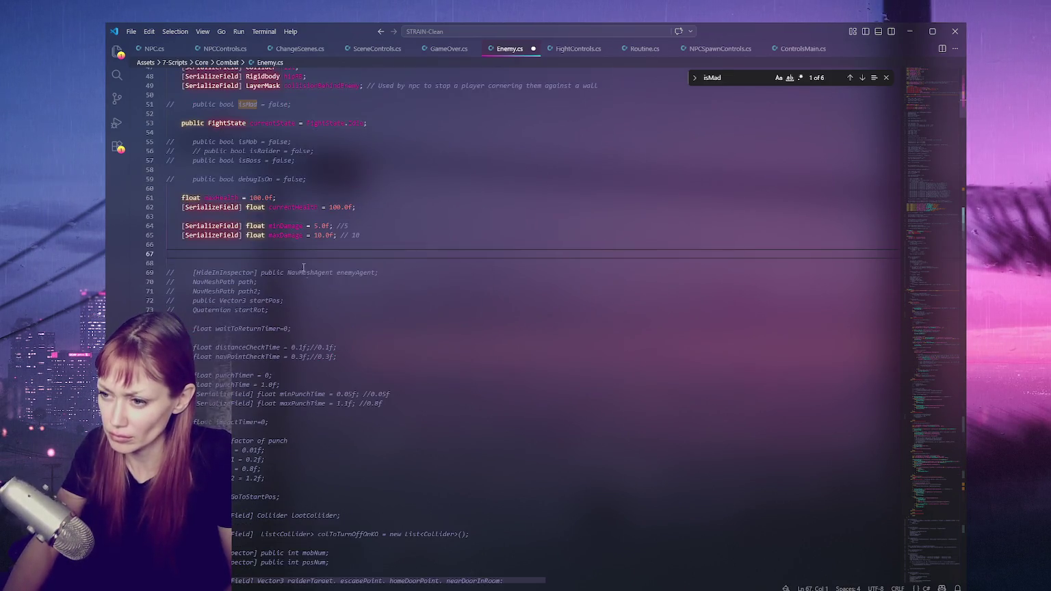
{"action": "left_click_drag", "start_coordinate": [254, 274], "coordinate": [271, 310]}
{"action": "key", "text": "ctrl+slash"}
{"action": "left_click", "coordinate": [325, 304]}
Check where waitToReturnTimer is used and uncomment its field.
{"action": "left_click", "coordinate": [265, 329]}
{"action": "key", "text": "ctrl+d"}
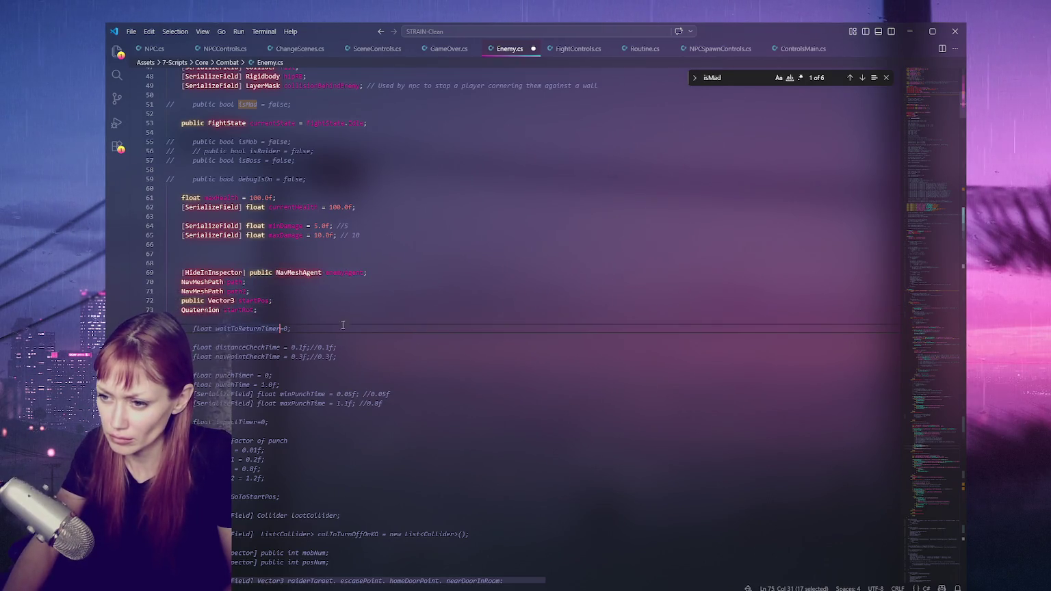
{"action": "left_click", "coordinate": [862, 77]}
{"action": "left_click", "coordinate": [850, 77]}
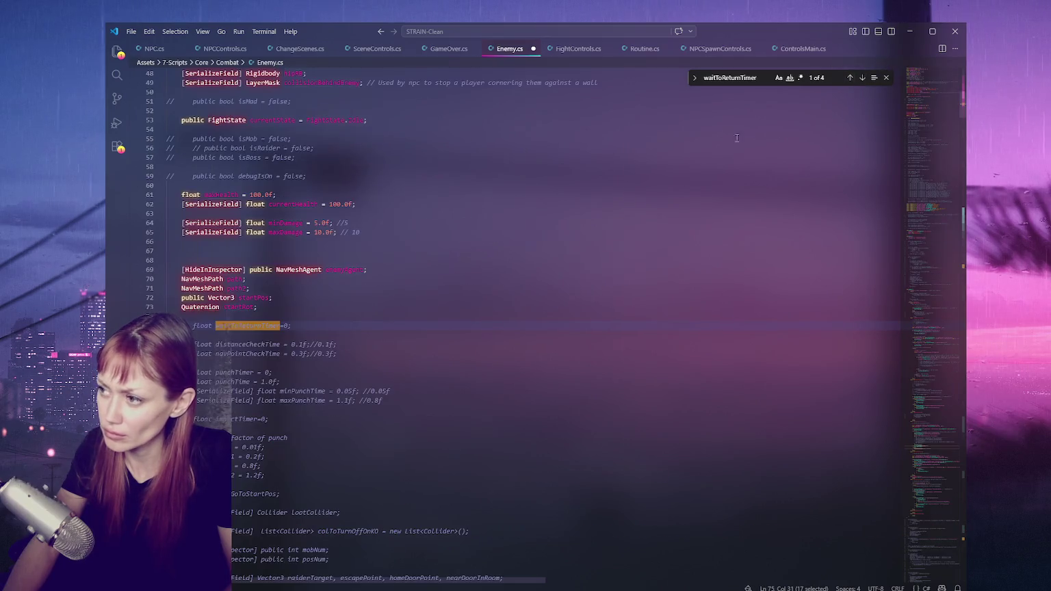
{"action": "left_click", "coordinate": [248, 319]}
{"action": "left_click", "coordinate": [248, 325]}
{"action": "key", "text": "shift+Tab"}
Move the waitToReturnTimer line up to sit below the difficulty field.
{"action": "key", "text": "Delete"}
{"action": "scroll", "coordinate": [383, 274], "scroll_direction": "up", "scroll_amount": 10}
{"action": "scroll", "coordinate": [373, 245], "scroll_direction": "up", "scroll_amount": 1}
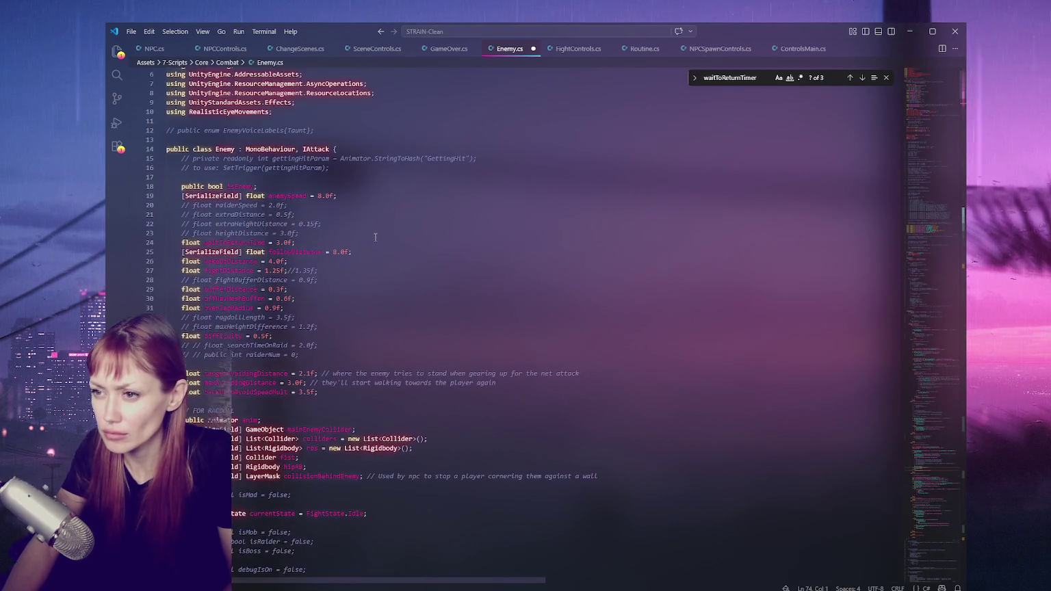
{"action": "left_click", "coordinate": [347, 334]}
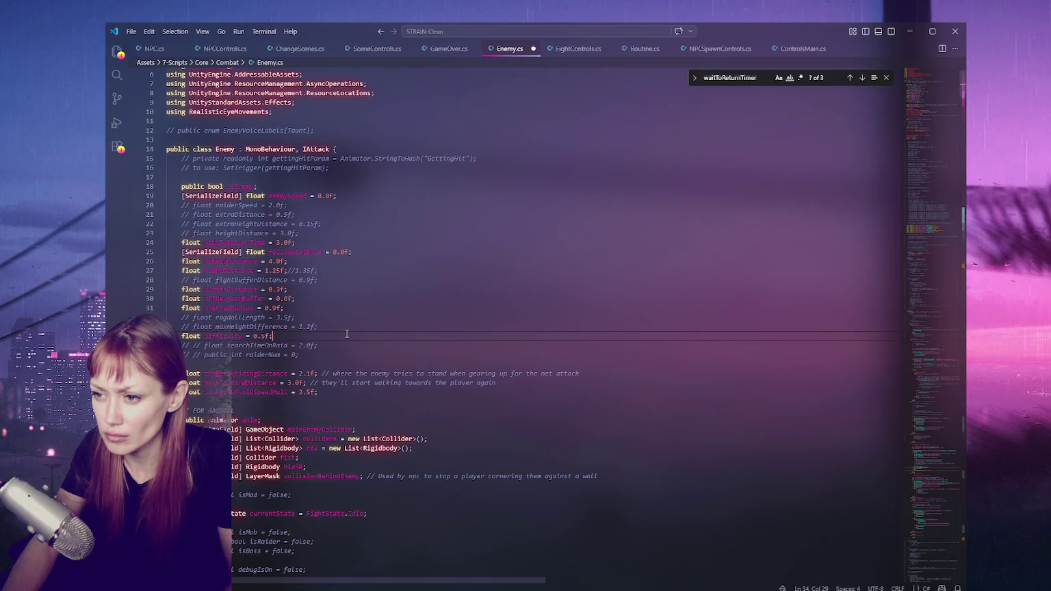
{"action": "key", "text": "Return"}
{"action": "key", "text": "ctrl+v"}
{"action": "scroll", "coordinate": [328, 332], "scroll_direction": "down", "scroll_amount": 15}
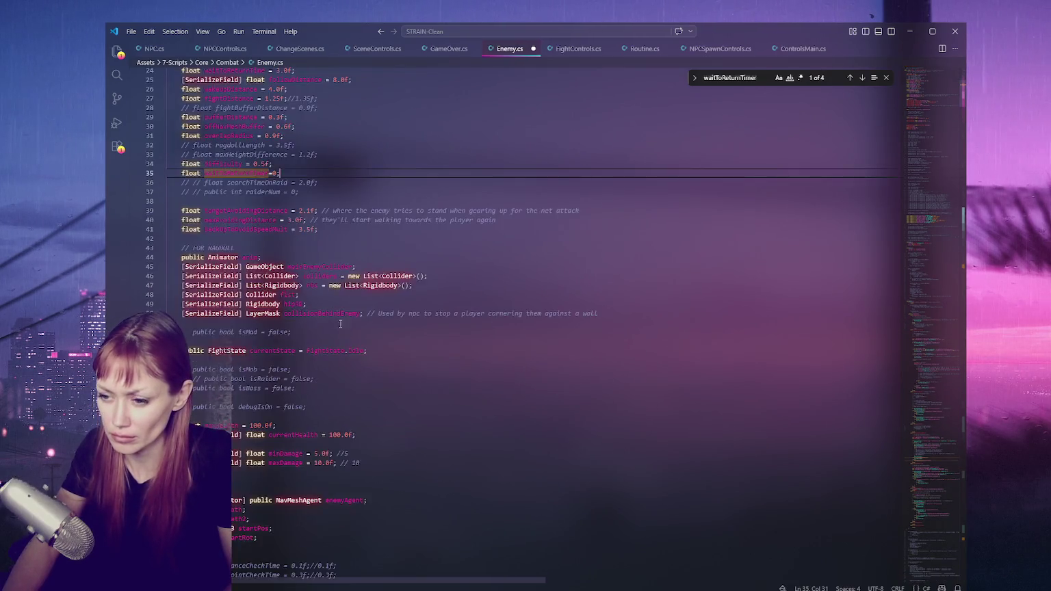
Look up usages of distanceCheckTime, navPointCheckTime and punchTimer.
{"action": "left_click", "coordinate": [253, 248]}
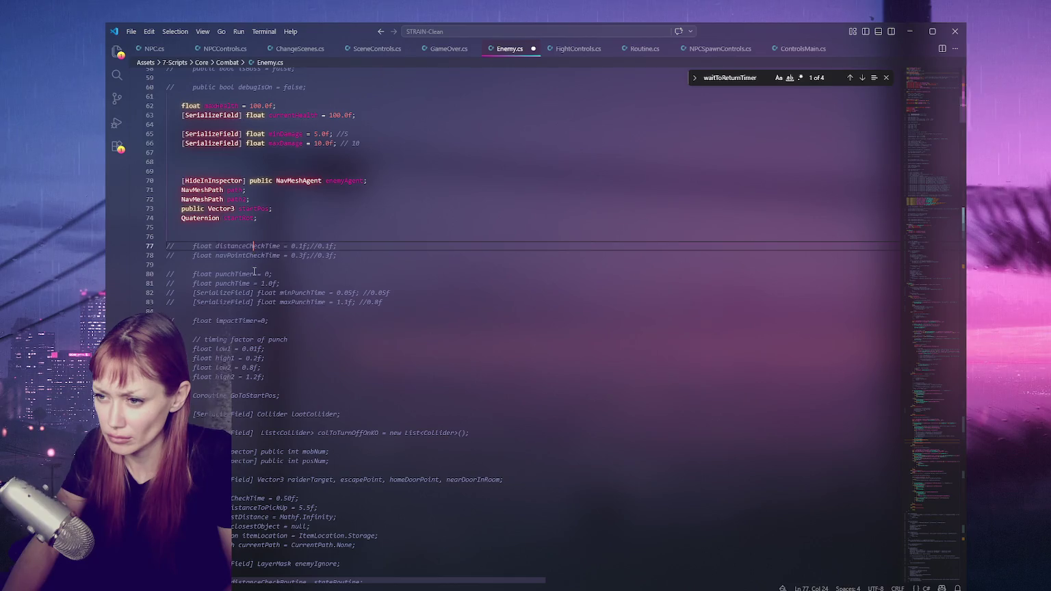
{"action": "key", "text": "ctrl+f"}
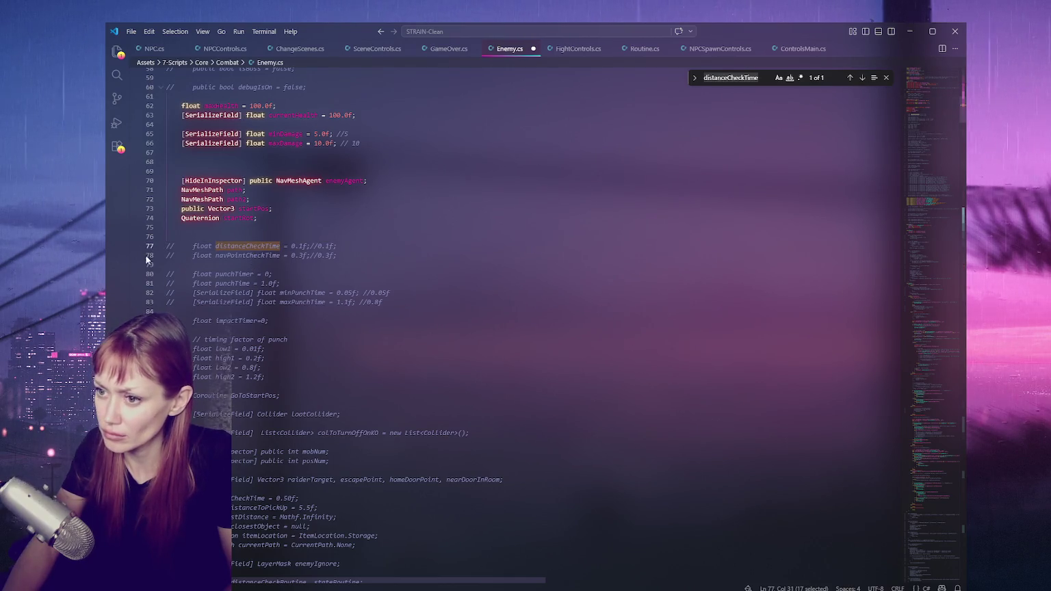
{"action": "double_click", "coordinate": [233, 255]}
{"action": "key", "text": "ctrl+f"}
{"action": "double_click", "coordinate": [233, 273]}
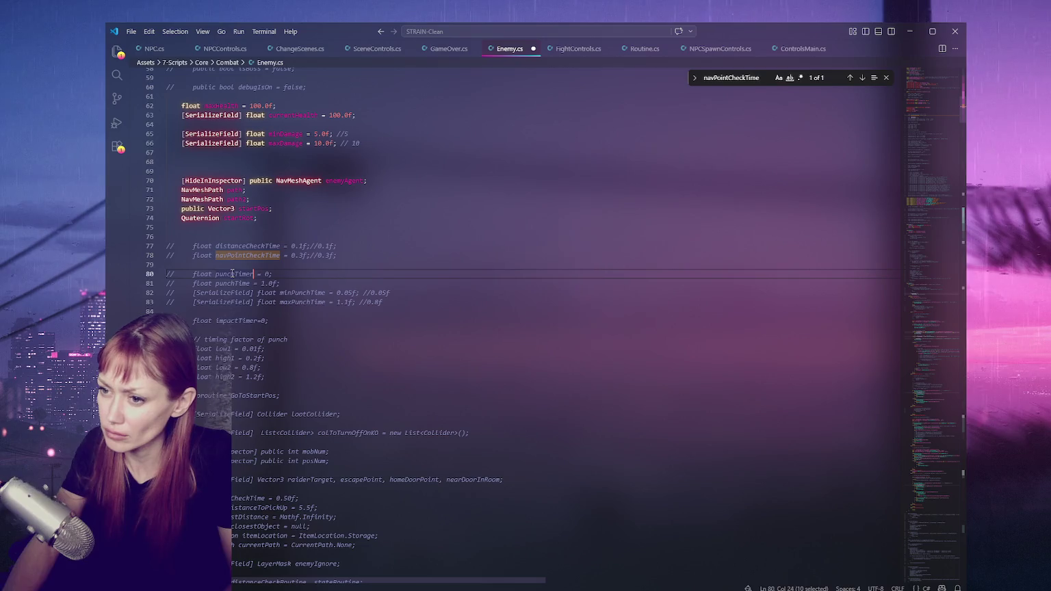
{"action": "key", "text": "ctrl+f"}
Check maxPunchTime usages and uncomment the four punch timing lines.
{"action": "left_click_drag", "start_coordinate": [167, 274], "coordinate": [298, 301]}
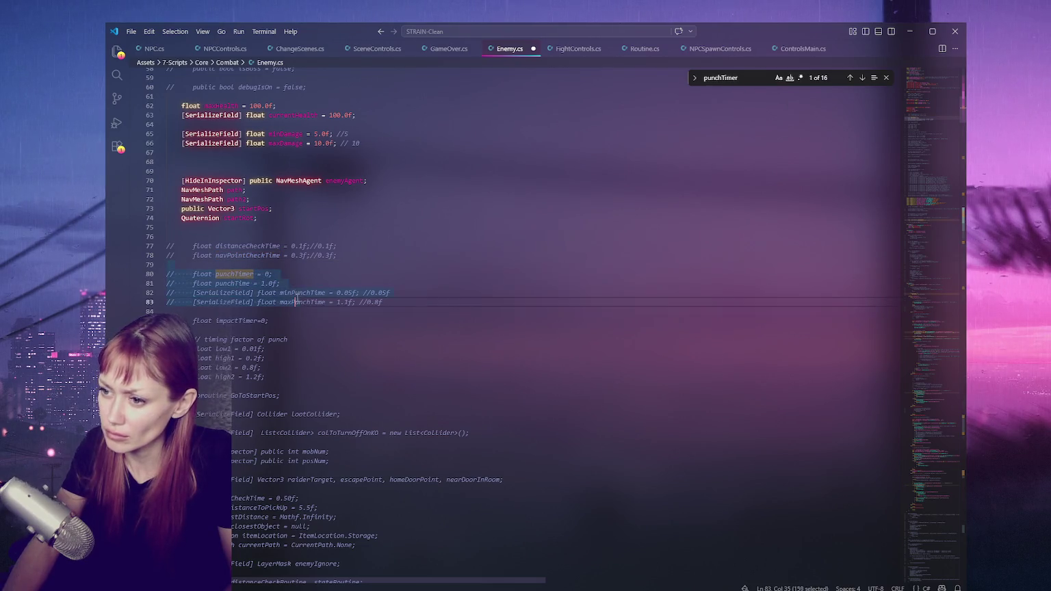
{"action": "double_click", "coordinate": [301, 293]}
{"action": "key", "text": "ctrl+f"}
{"action": "double_click", "coordinate": [311, 302]}
{"action": "key", "text": "ctrl+f"}
{"action": "mouse_move", "coordinate": [167, 274]}
{"action": "left_mouse_down"}
{"action": "mouse_move", "coordinate": [265, 302]}
{"action": "mouse_move", "coordinate": [236, 305]}
{"action": "left_mouse_up"}
{"action": "key", "text": "ctrl+slash"}
{"action": "key", "text": "ctrl+slash"}
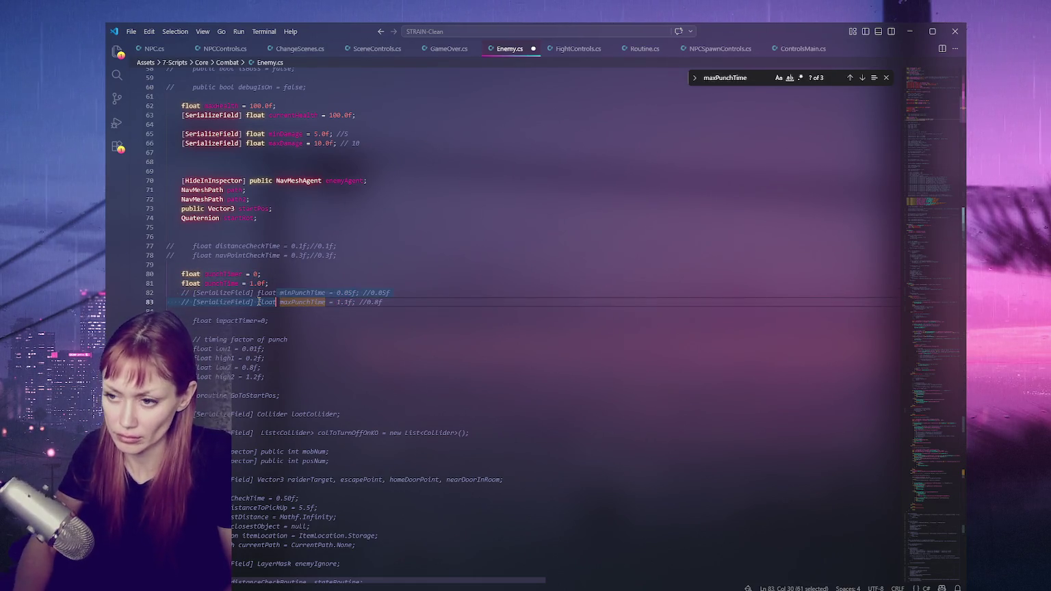
Check the impactTimer usages and return to its declaration.
{"action": "double_click", "coordinate": [233, 320]}
{"action": "key", "text": "ctrl+f"}
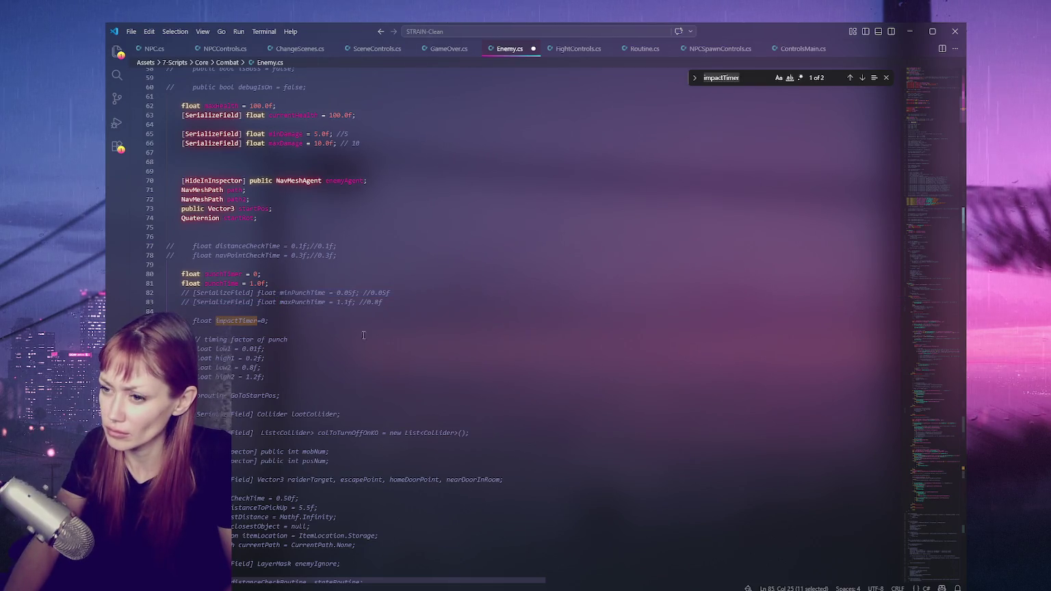
{"action": "left_click", "coordinate": [861, 78]}
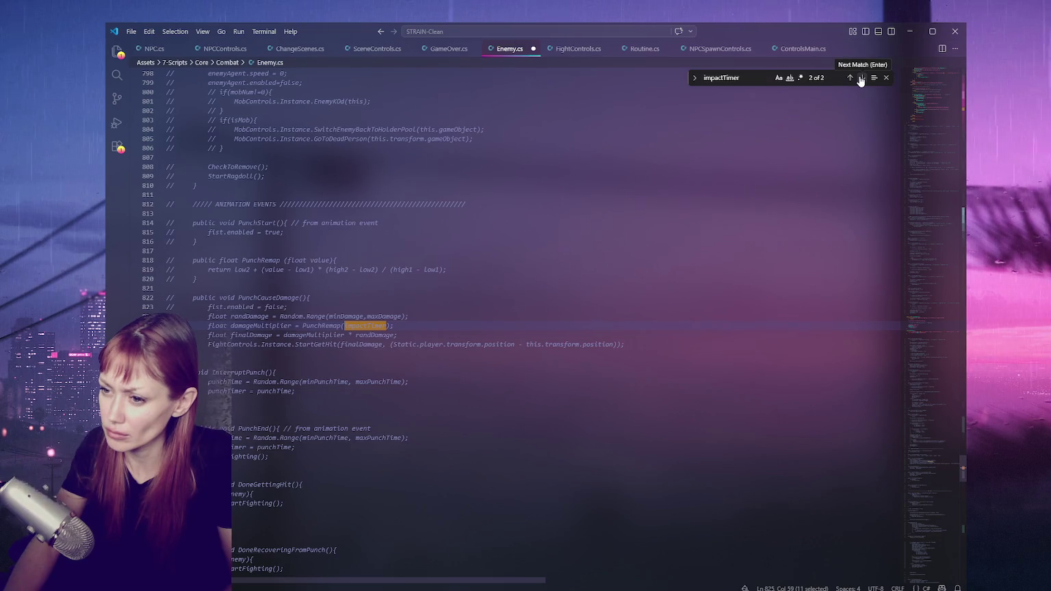
{"action": "left_click", "coordinate": [861, 79]}
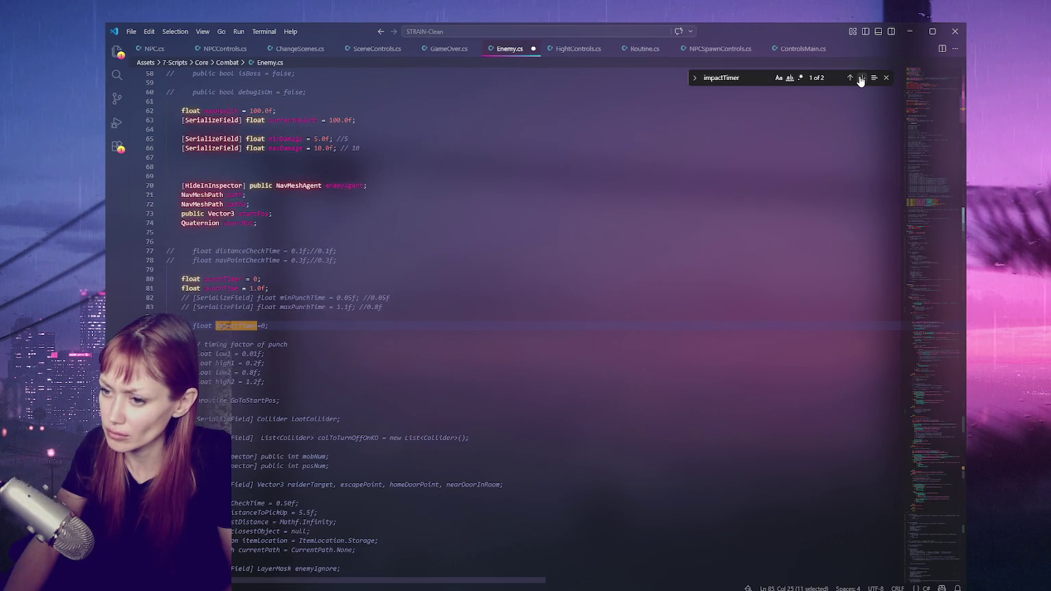
Step through the low1 matches, ending at its use inside PunchRemap.
{"action": "left_click", "coordinate": [347, 354]}
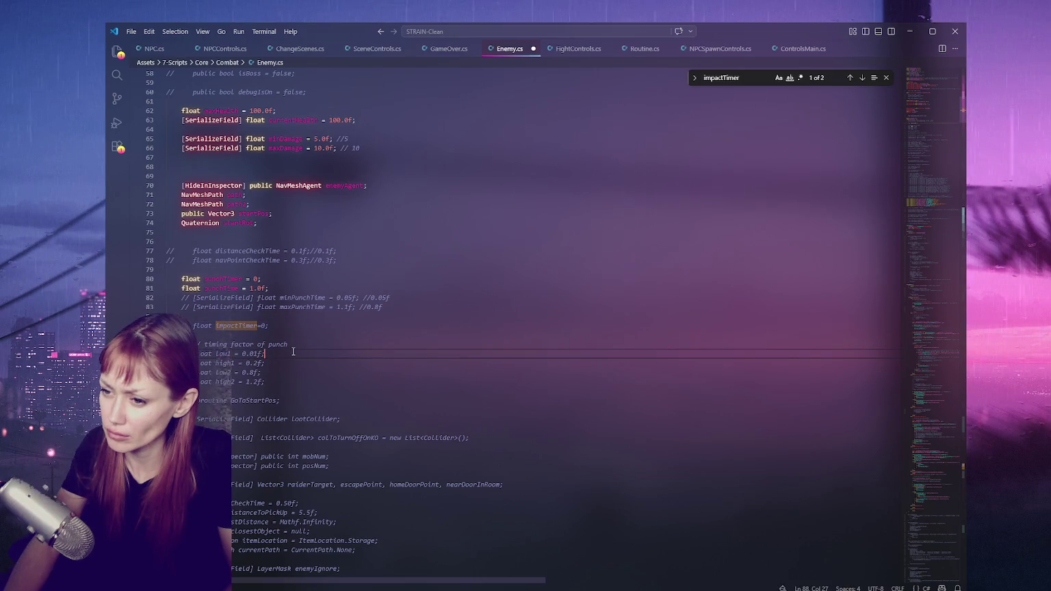
{"action": "scroll", "coordinate": [346, 329], "scroll_direction": "down", "scroll_amount": 3}
{"action": "double_click", "coordinate": [226, 256]}
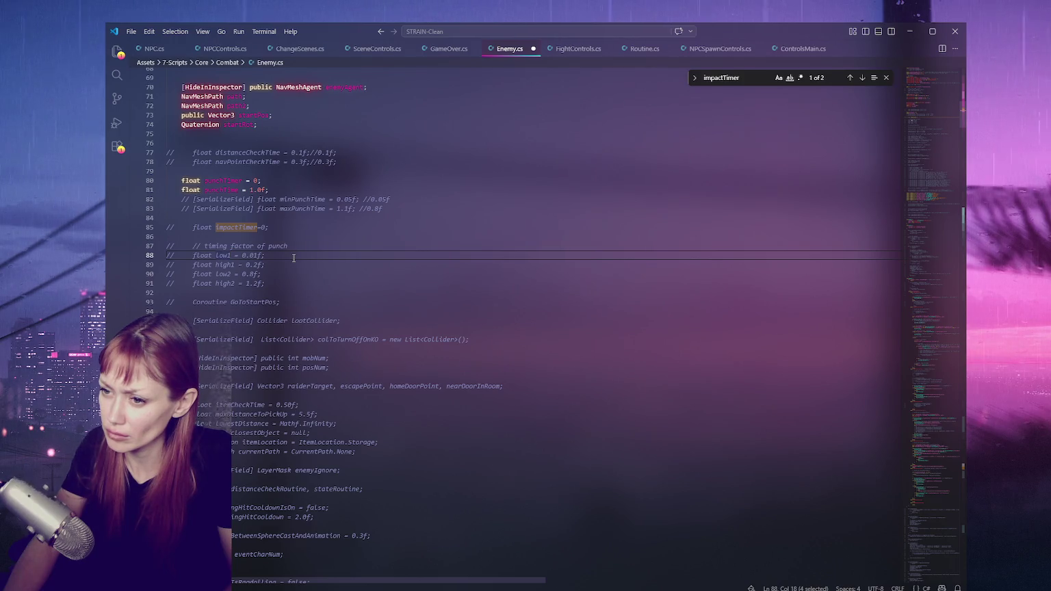
{"action": "key", "text": "ctrl+f"}
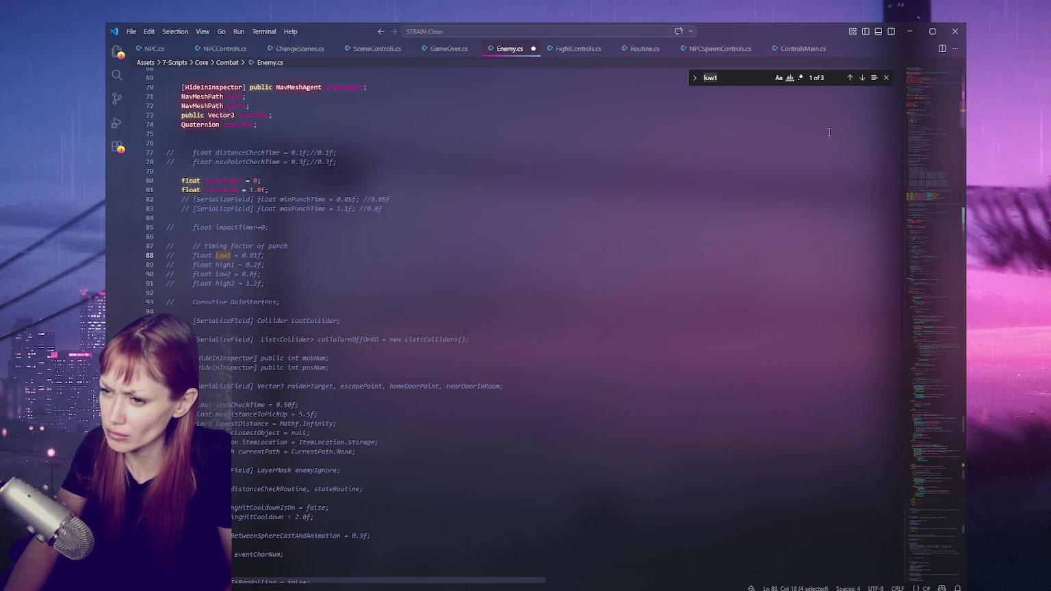
{"action": "left_click", "coordinate": [862, 78]}
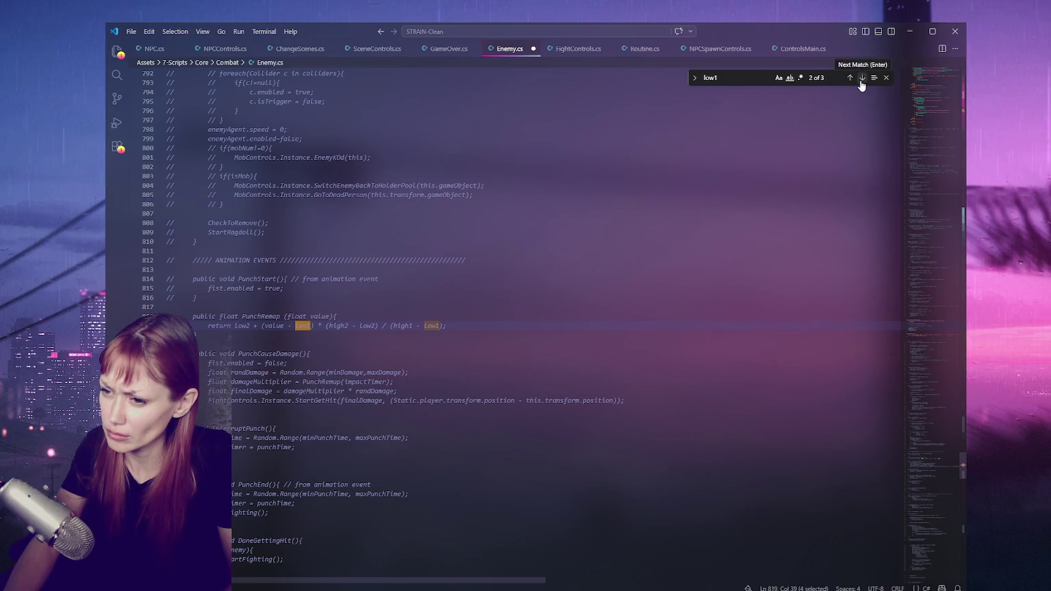
{"action": "left_click", "coordinate": [862, 78]}
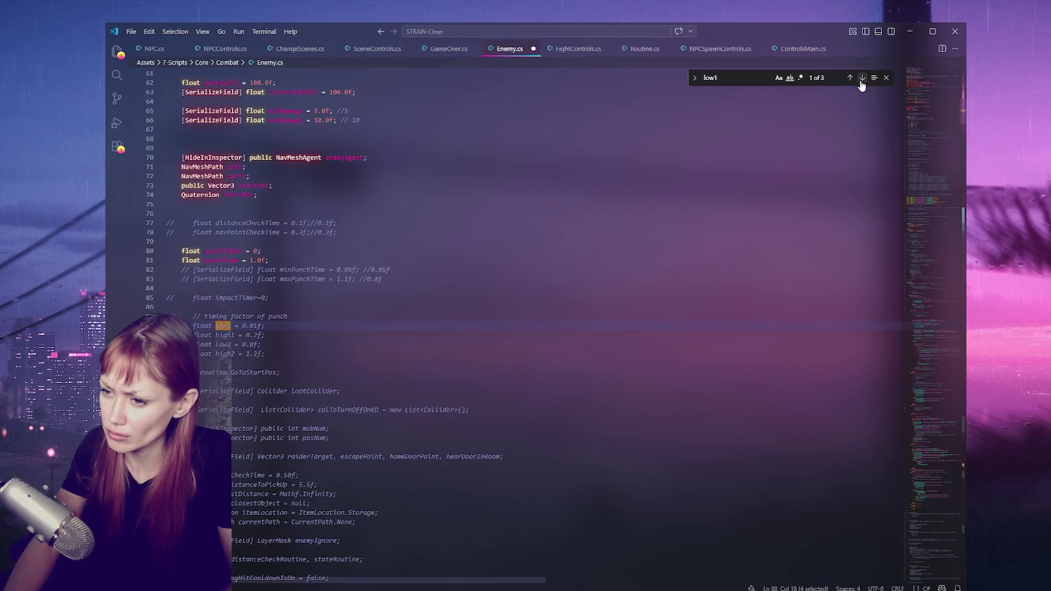
{"action": "left_click", "coordinate": [862, 78]}
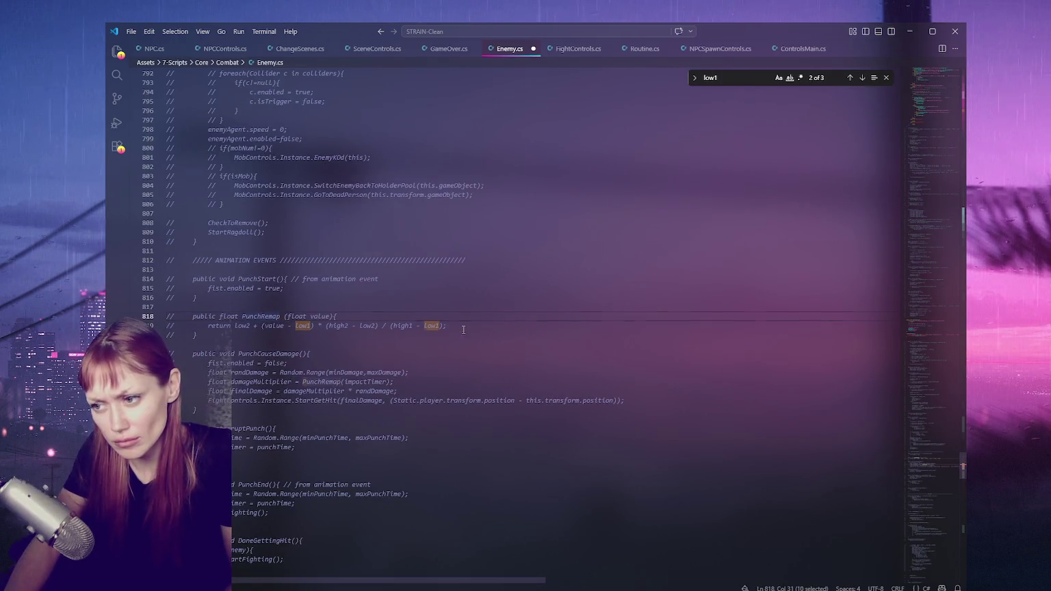
Trace PunchRemap to its call, then PunchCauseDamage back to its commented definition.
{"action": "double_click", "coordinate": [261, 316]}
{"action": "key", "text": "ctrl+f"}
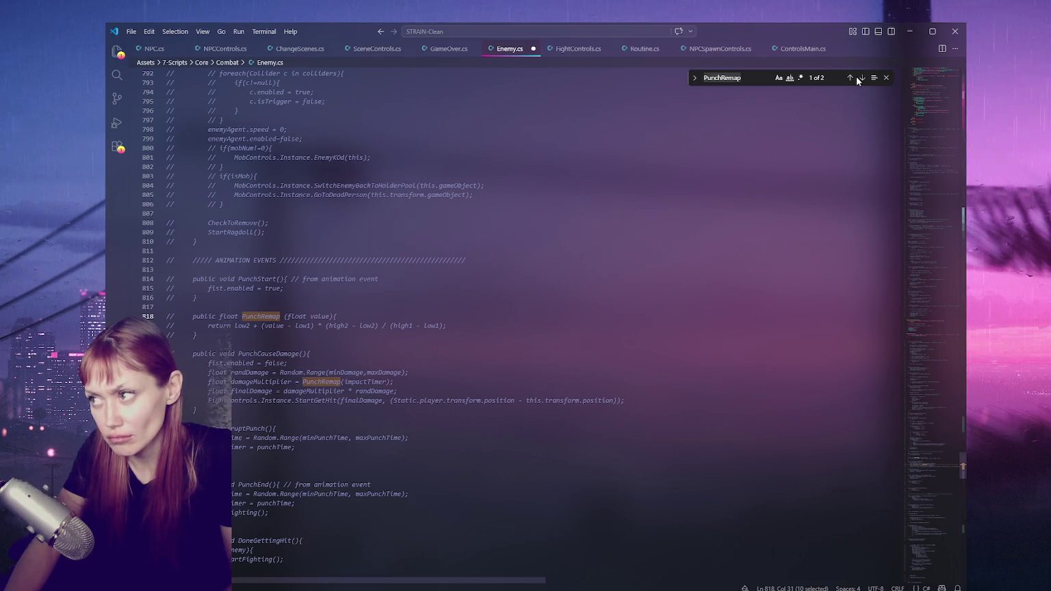
{"action": "left_click", "coordinate": [860, 78]}
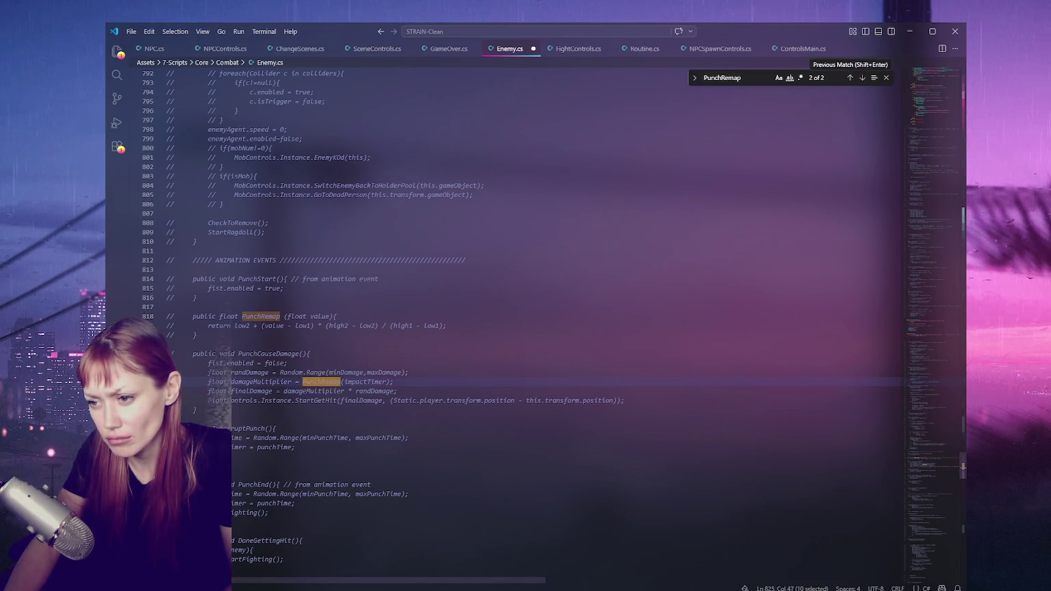
{"action": "double_click", "coordinate": [268, 353]}
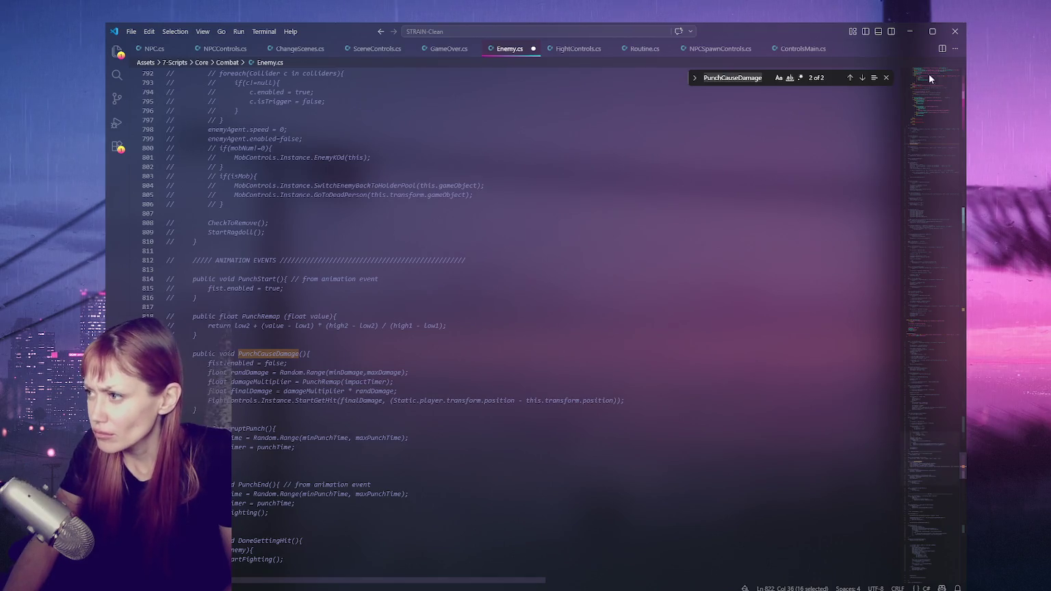
{"action": "left_click", "coordinate": [862, 78]}
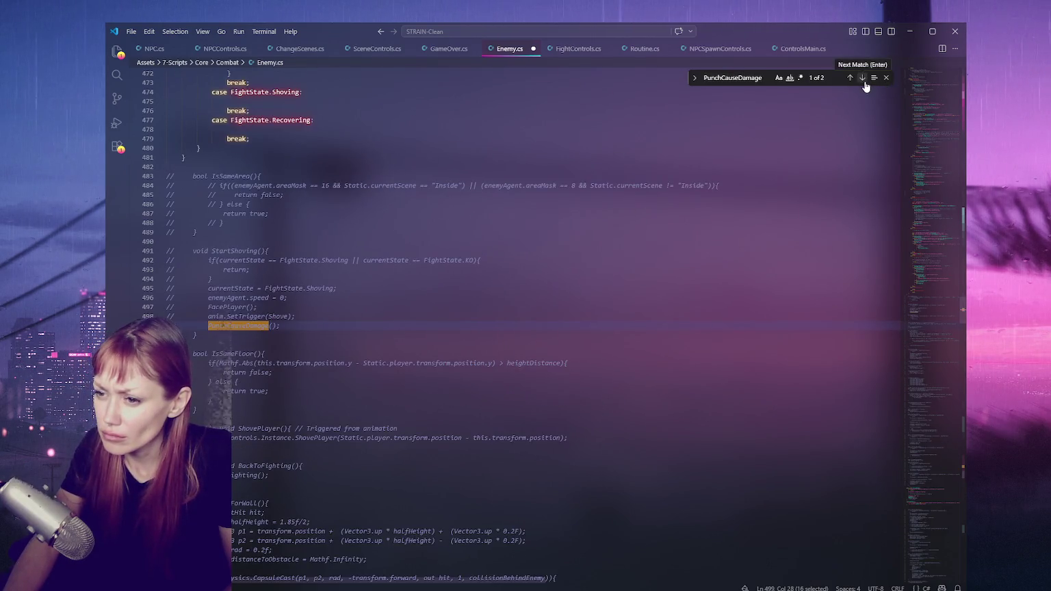
{"action": "left_click", "coordinate": [863, 77]}
{"action": "left_click", "coordinate": [393, 378]}
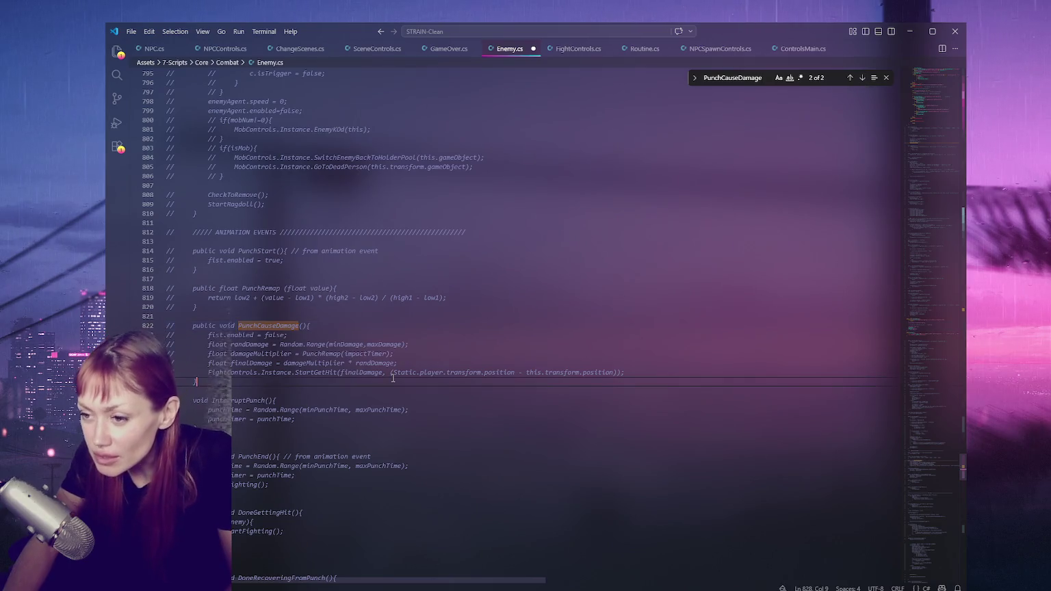
Uncomment PunchRemap and PunchCauseDamage and add a SHOVING label line above them.
{"action": "left_click_drag", "start_coordinate": [167, 288], "coordinate": [198, 382]}
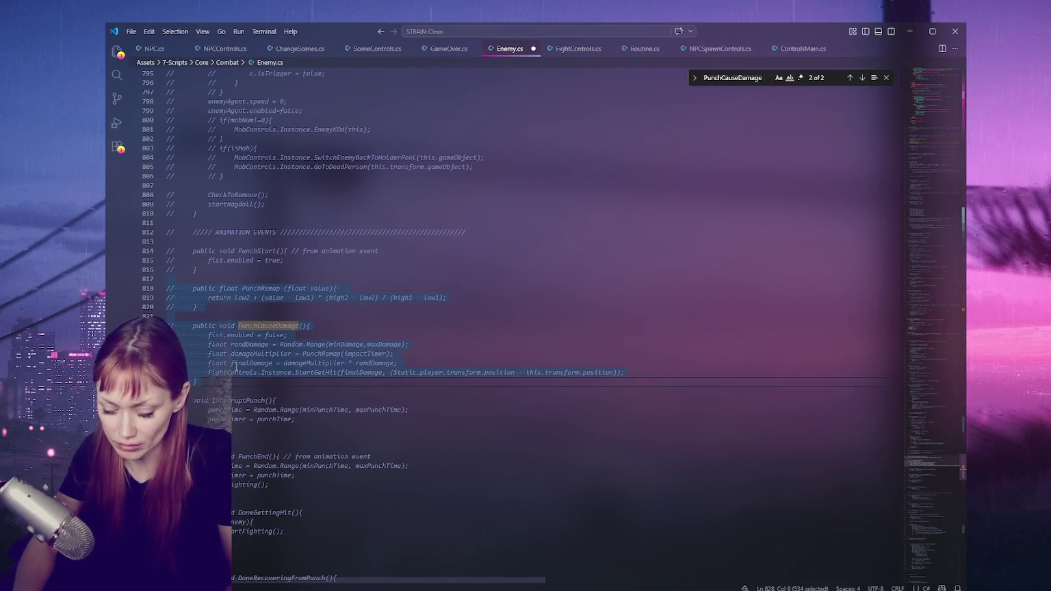
{"action": "key", "text": "ctrl+slash"}
{"action": "left_click", "coordinate": [245, 280]}
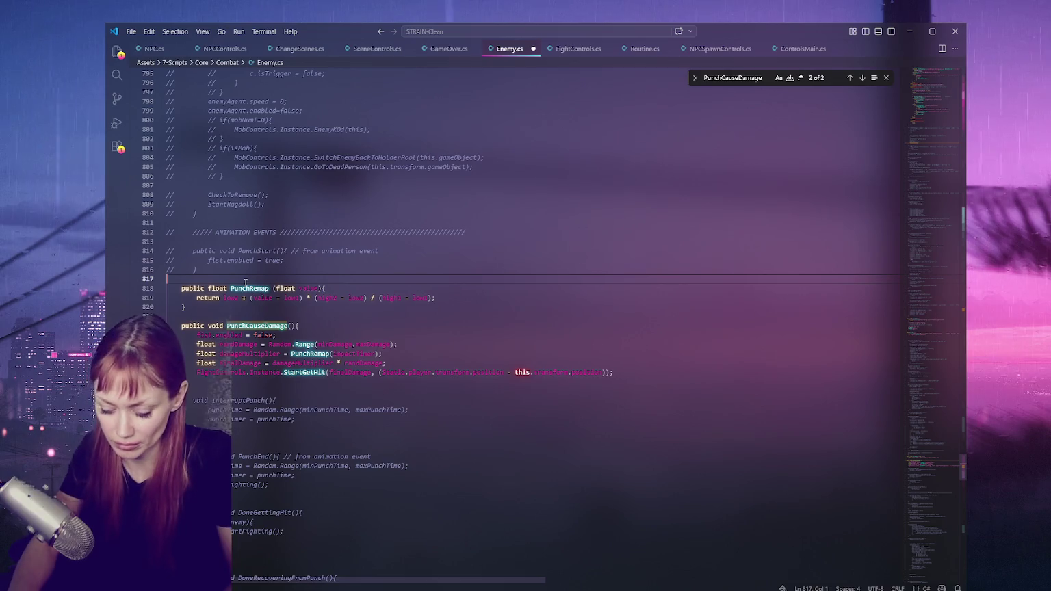
{"action": "key", "text": "Return"}
{"action": "key", "text": "Return"}
{"action": "type", "text": "//"}
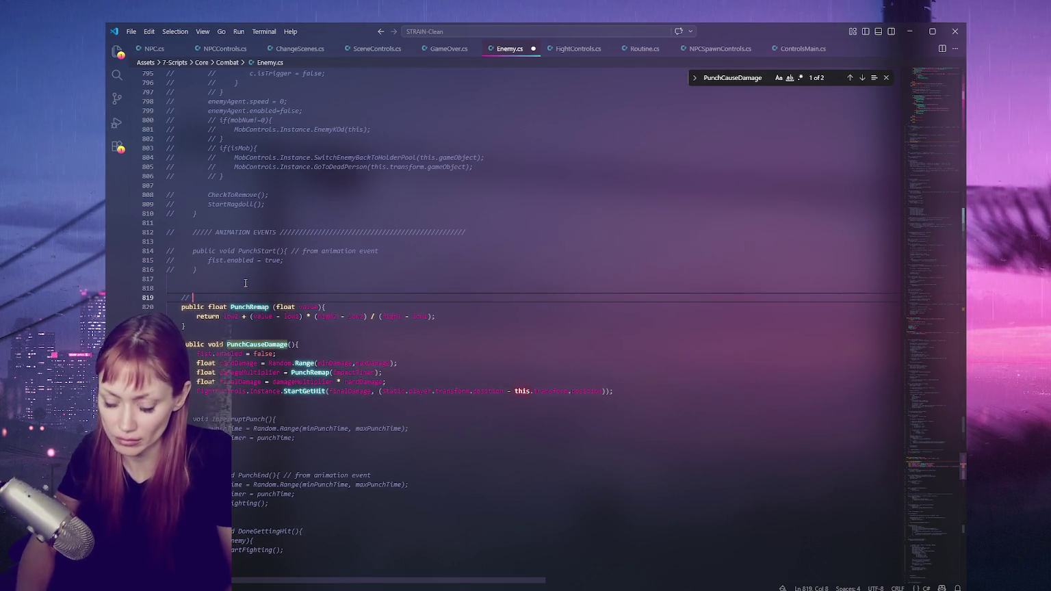
{"action": "type", "text": "SHOVING"}
{"action": "left_click", "coordinate": [210, 407]}
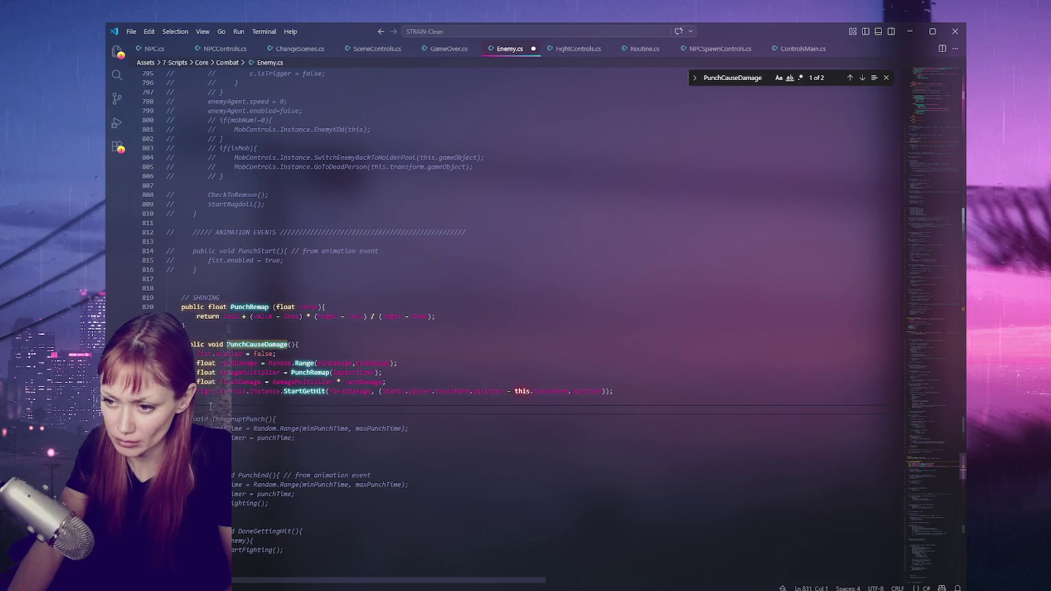
{"action": "key", "text": "Return"}
{"action": "type", "text": "//////////////////"}
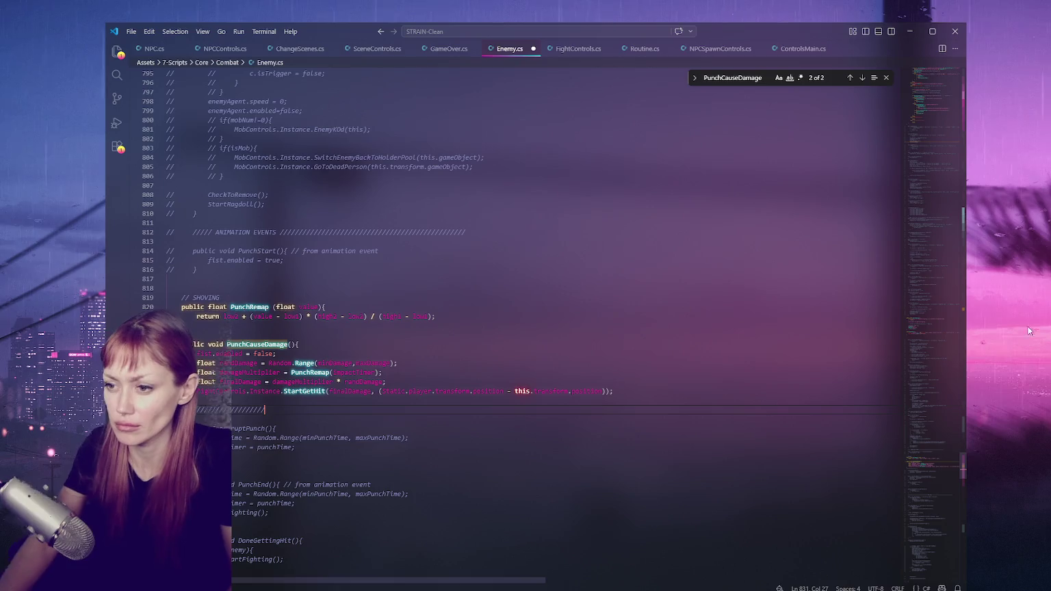
Uncomment the StartShoving method on lines 491–500, which calls PunchCauseDamage.
{"action": "left_click", "coordinate": [850, 77]}
{"action": "left_click", "coordinate": [373, 230]}
{"action": "left_click_drag", "start_coordinate": [196, 251], "coordinate": [218, 336]}
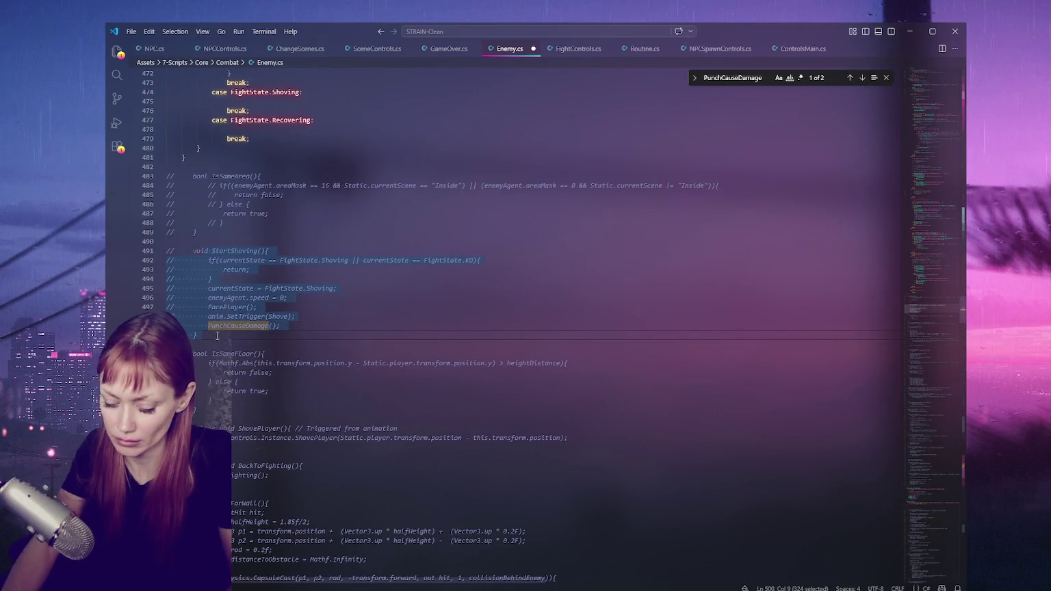
{"action": "key", "text": "ctrl+slash"}
{"action": "left_click", "coordinate": [306, 289]}
{"action": "double_click", "coordinate": [323, 260]}
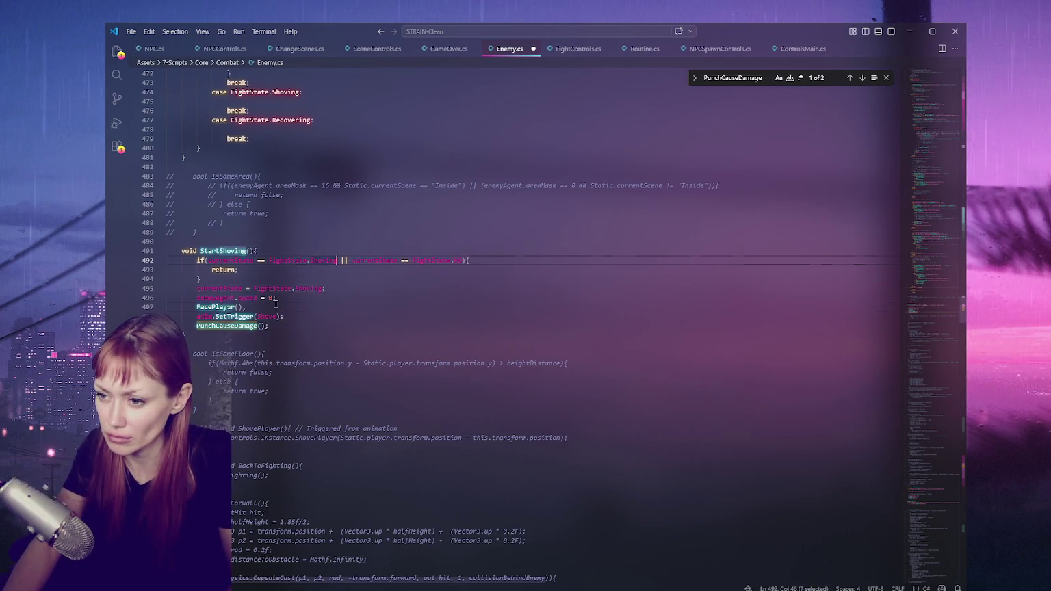
{"action": "left_click", "coordinate": [368, 335]}
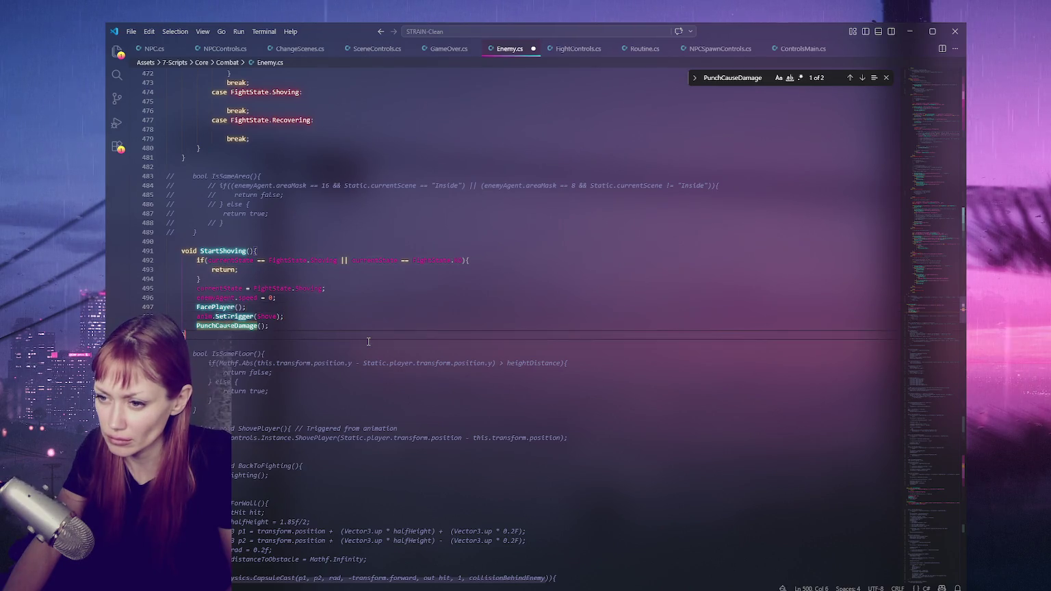
{"action": "left_click", "coordinate": [862, 78]}
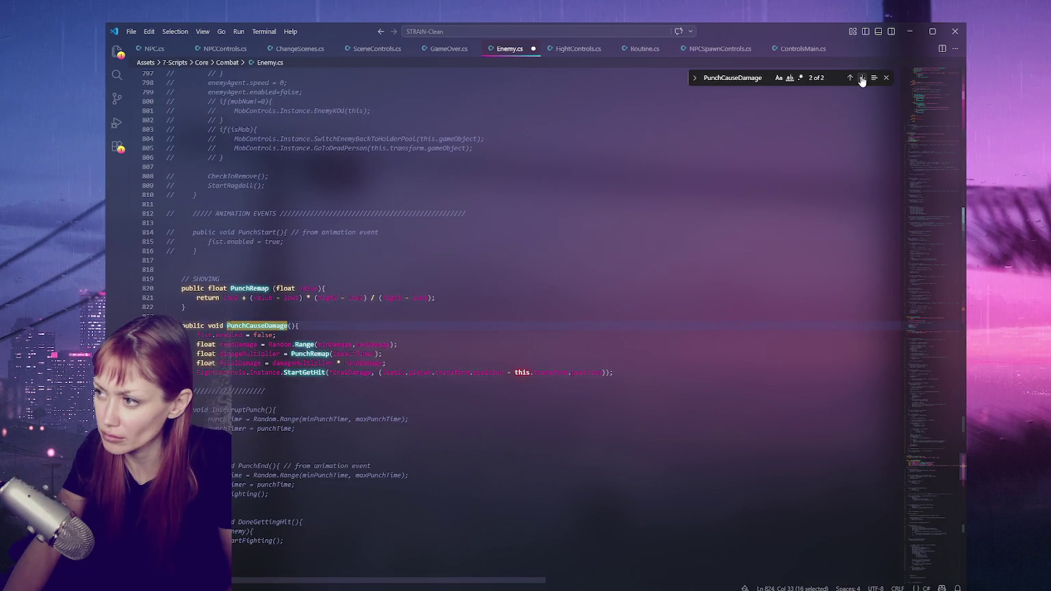
Uncomment the low1, high1, low2 and high2 timing-factor floats on lines 88–91.
{"action": "left_click_drag", "start_coordinate": [925, 412], "coordinate": [948, 116]}
{"action": "scroll", "coordinate": [948, 117], "scroll_direction": "down", "scroll_amount": 10}
{"action": "scroll", "coordinate": [311, 253], "scroll_direction": "up", "scroll_amount": 4}
{"action": "left_click_drag", "start_coordinate": [321, 299], "coordinate": [322, 269]}
{"action": "left_click", "coordinate": [326, 261]}
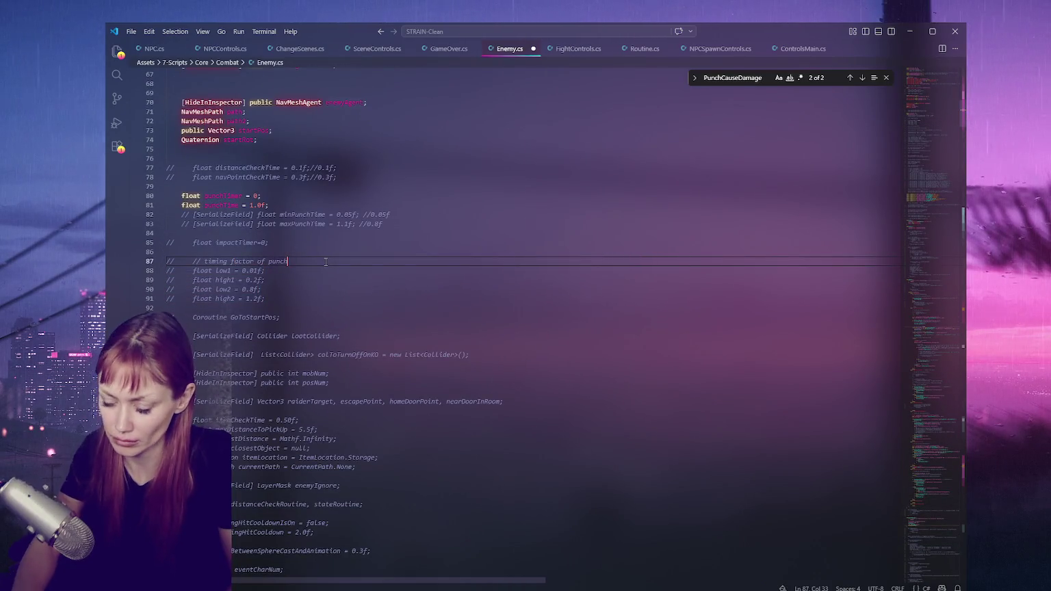
{"action": "left_click_drag", "start_coordinate": [292, 270], "coordinate": [288, 299]}
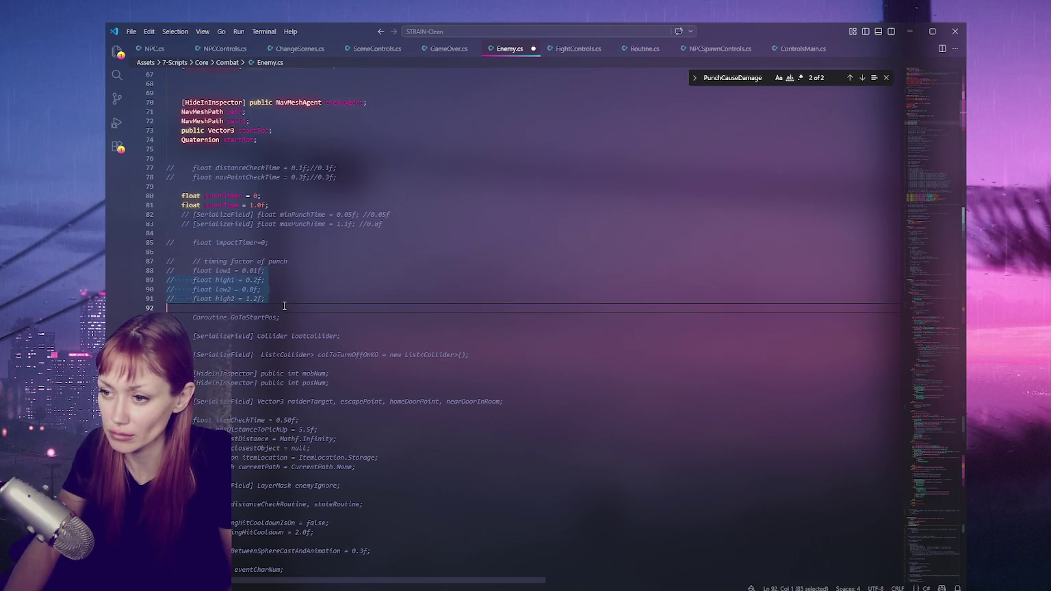
{"action": "key", "text": "ctrl+slash"}
{"action": "left_click", "coordinate": [293, 261]}
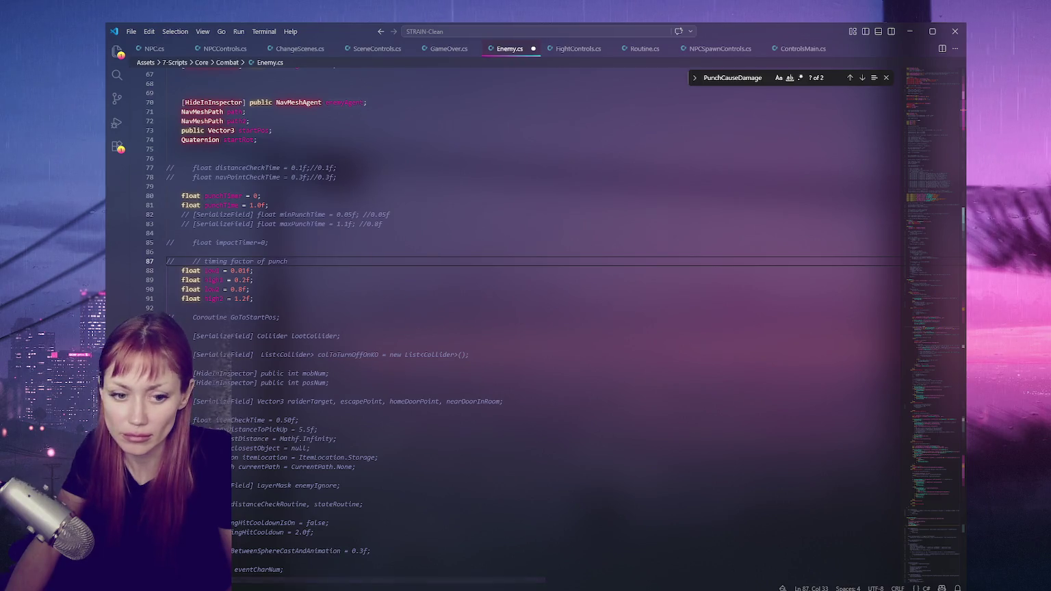
Return to the editor and select the GoToStartPos name to check its uses.
{"action": "key", "text": "alt+Tab"}
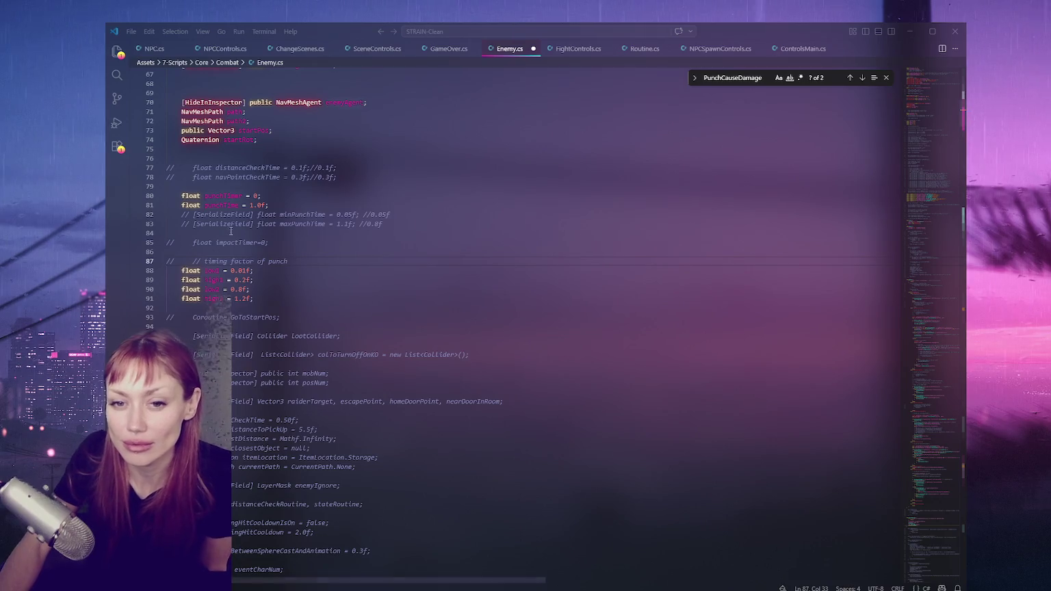
{"action": "left_click", "coordinate": [411, 269]}
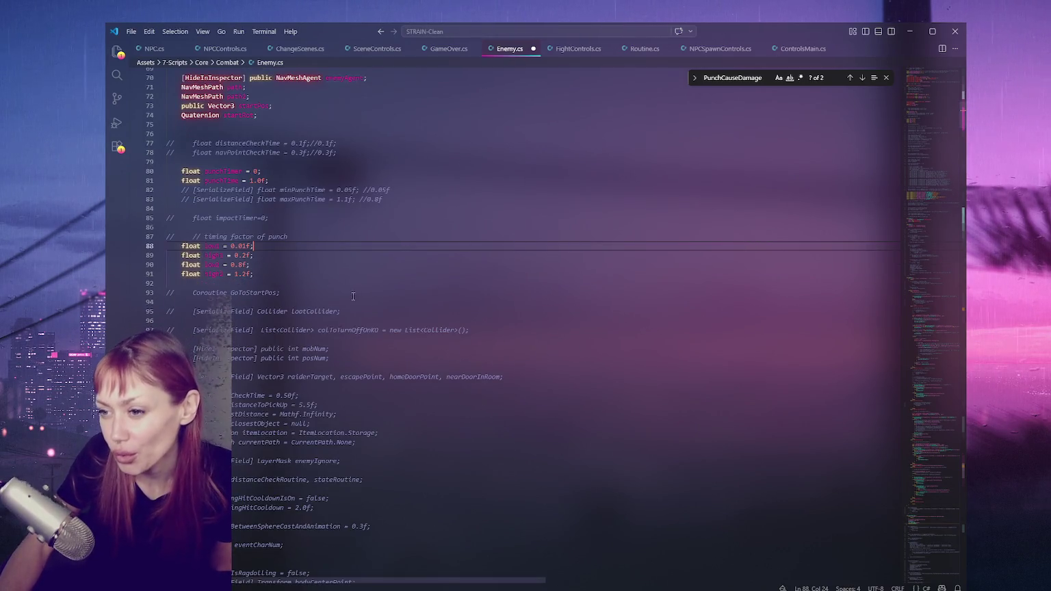
{"action": "scroll", "coordinate": [411, 308], "scroll_direction": "down", "scroll_amount": 1}
{"action": "double_click", "coordinate": [267, 292]}
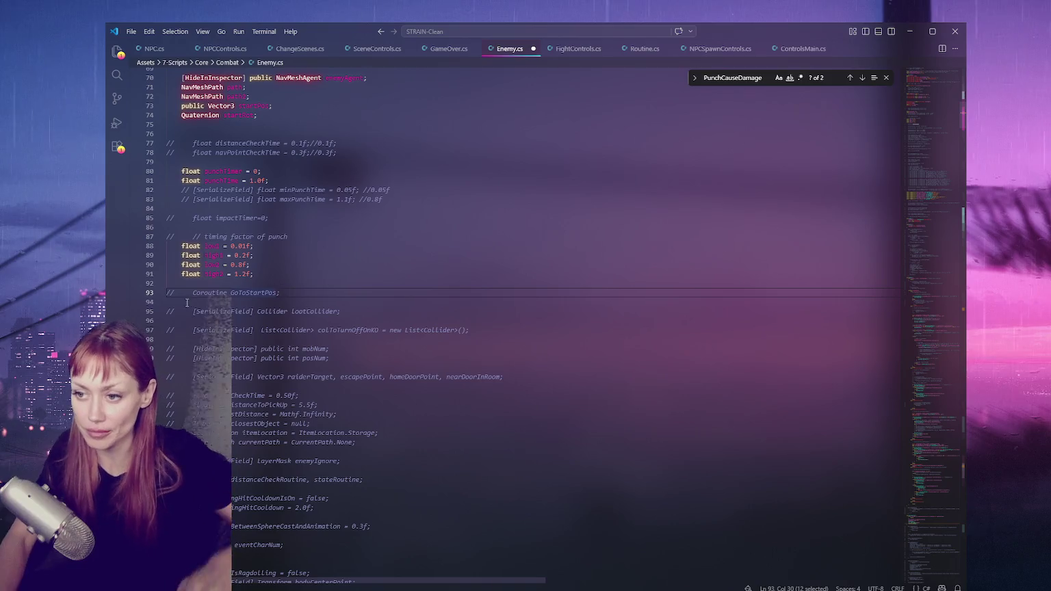
Search for GoToStartPos, then uncomment the lootCollider field on line 95.
{"action": "key", "text": "ctrl+f"}
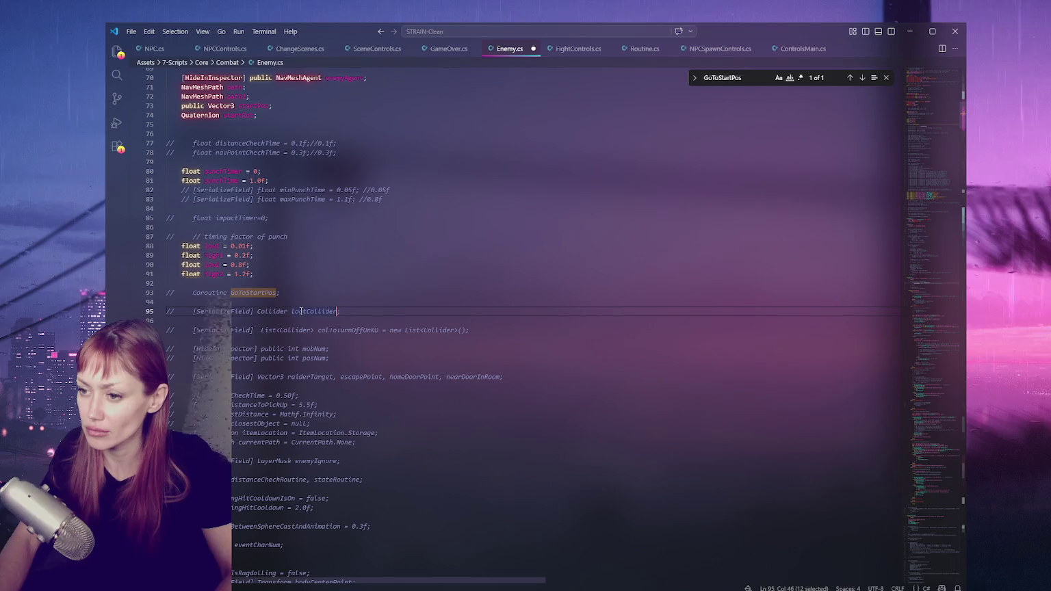
{"action": "double_click", "coordinate": [302, 311]}
{"action": "key", "text": "ctrl+f"}
{"action": "key", "text": "ctrl+slash"}
Find where colToTurnOffOnKO and ResetEnemy are used, then return to the field declarations.
{"action": "double_click", "coordinate": [369, 332]}
{"action": "key", "text": "ctrl+f"}
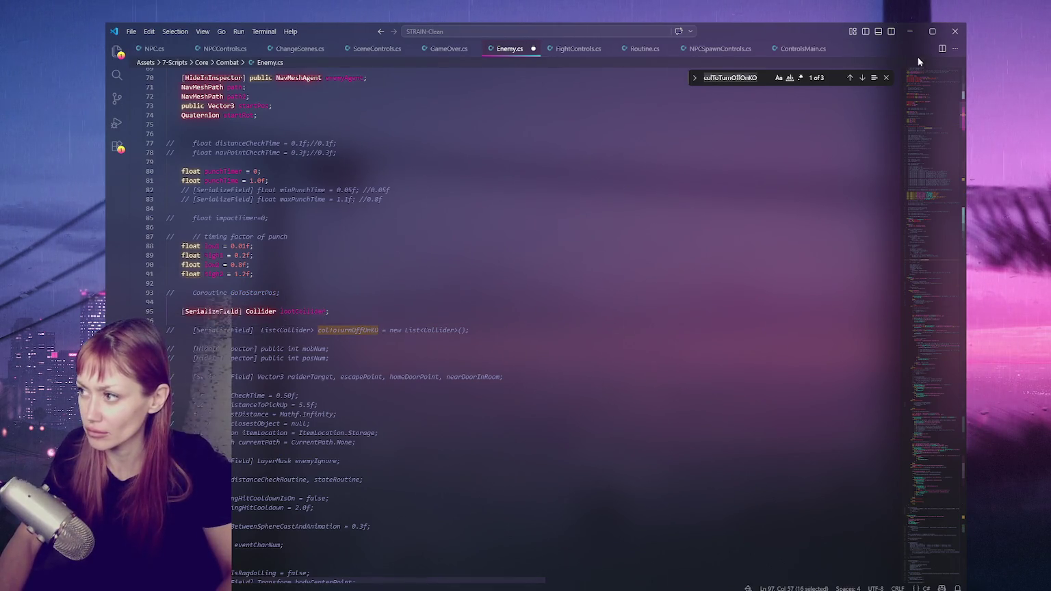
{"action": "left_click", "coordinate": [864, 78]}
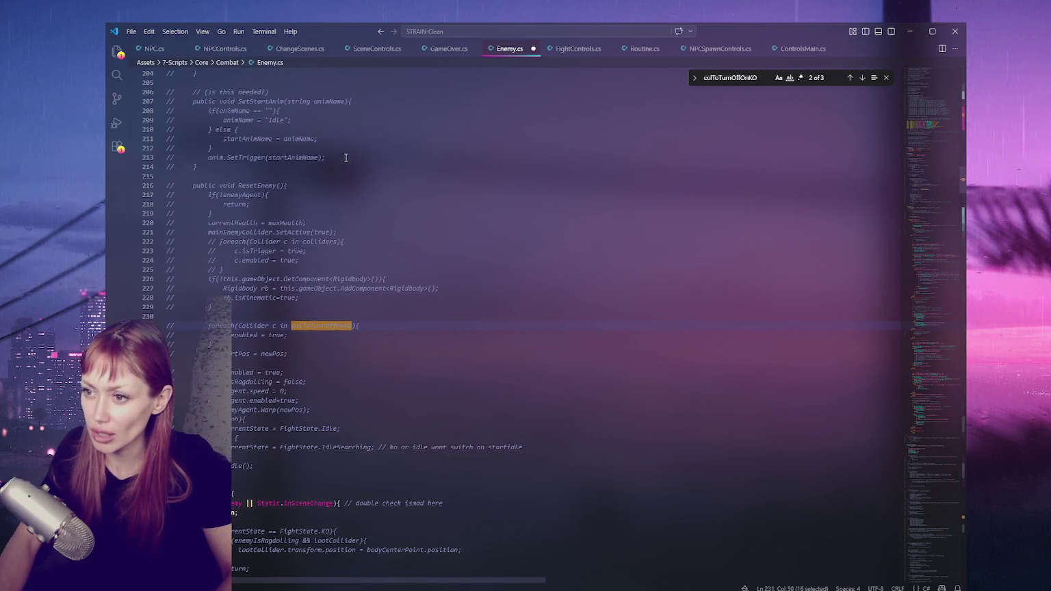
{"action": "left_click", "coordinate": [299, 186]}
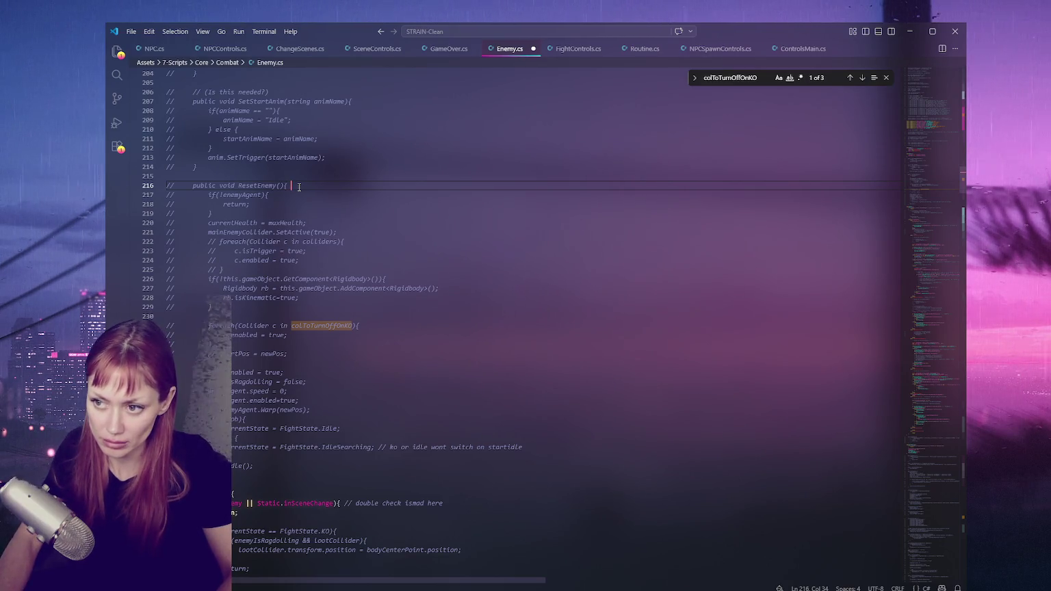
{"action": "left_click", "coordinate": [269, 185]}
{"action": "double_click", "coordinate": [269, 185]}
{"action": "key", "text": "ctrl+f"}
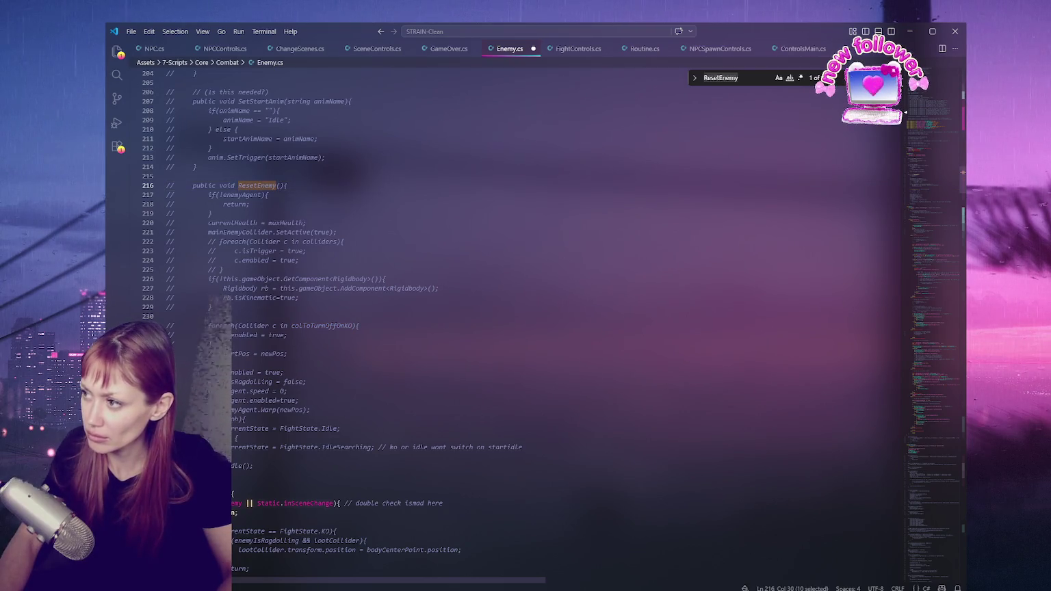
{"action": "left_click", "coordinate": [429, 173]}
{"action": "double_click", "coordinate": [257, 184]}
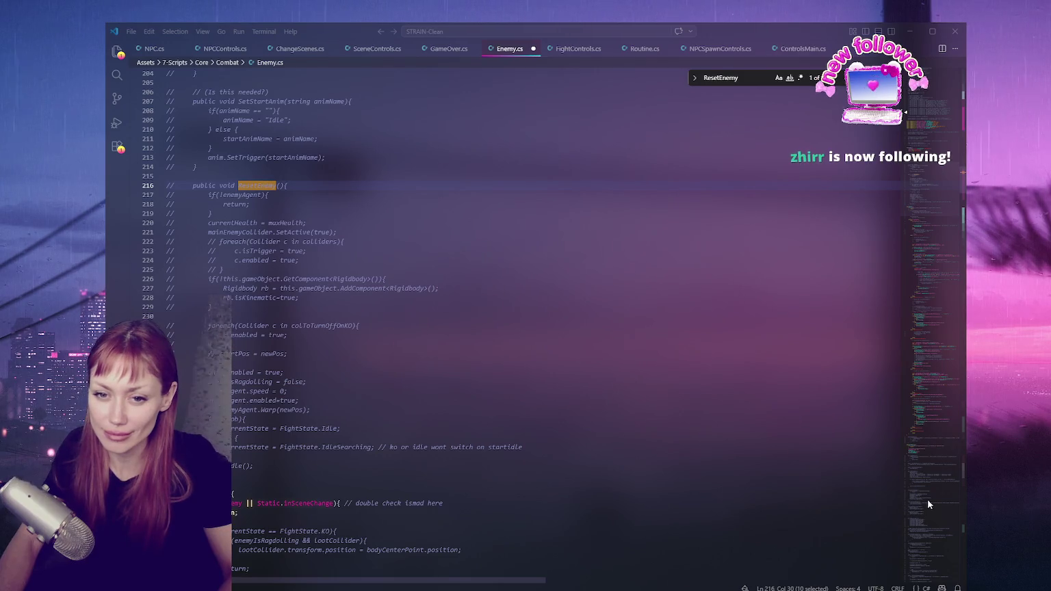
{"action": "left_click_drag", "start_coordinate": [932, 455], "coordinate": [928, 259]}
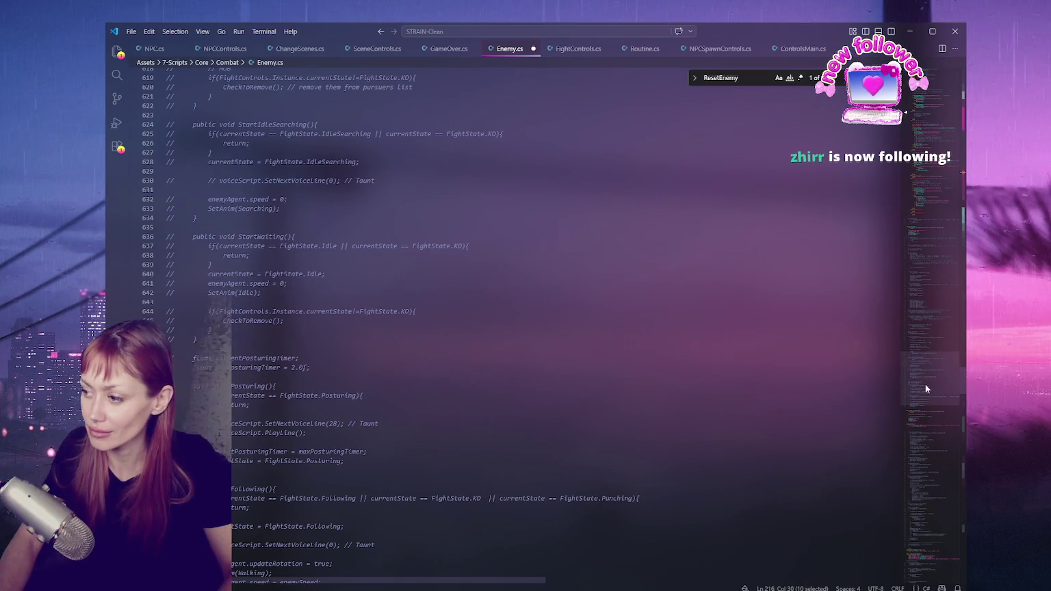
{"action": "left_click", "coordinate": [924, 154]}
{"action": "left_click", "coordinate": [937, 91]}
{"action": "scroll", "coordinate": [312, 223], "scroll_direction": "down", "scroll_amount": 15}
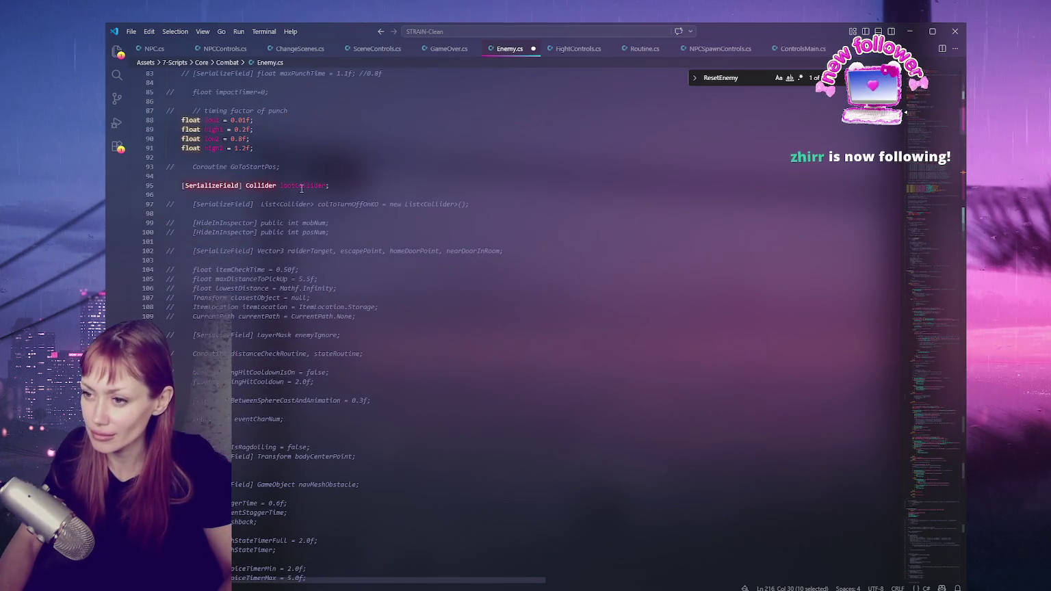
{"action": "double_click", "coordinate": [312, 222]}
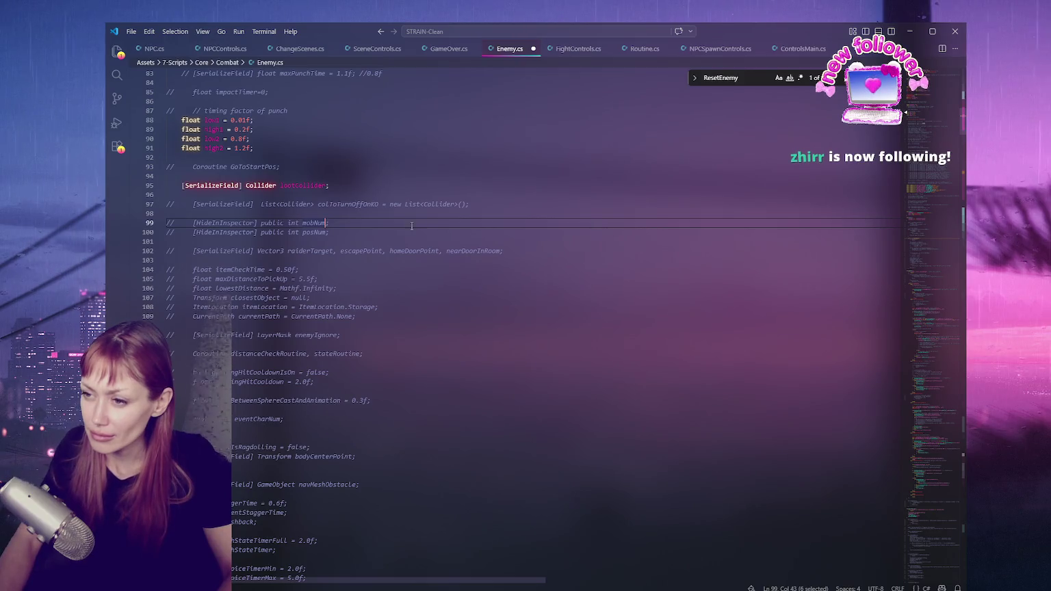
{"action": "double_click", "coordinate": [313, 233]}
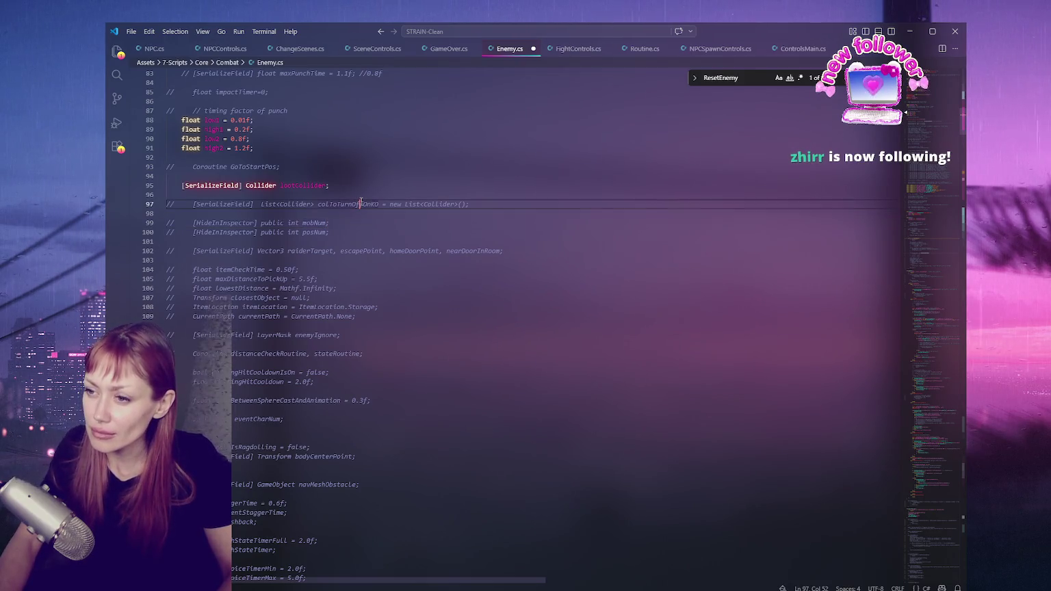
{"action": "key", "text": "ctrl+f"}
{"action": "double_click", "coordinate": [315, 223]}
{"action": "key", "text": "ctrl+f"}
{"action": "double_click", "coordinate": [316, 251]}
{"action": "double_click", "coordinate": [357, 250]}
{"action": "double_click", "coordinate": [418, 250]}
{"action": "double_click", "coordinate": [490, 251]}
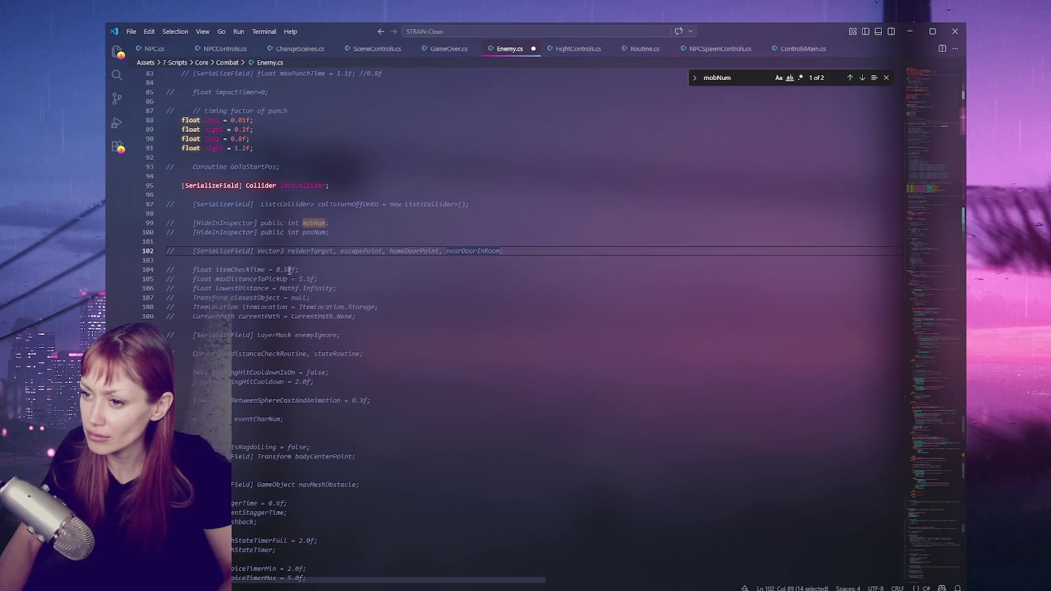
{"action": "double_click", "coordinate": [240, 270]}
{"action": "key", "text": "ctrl+f"}
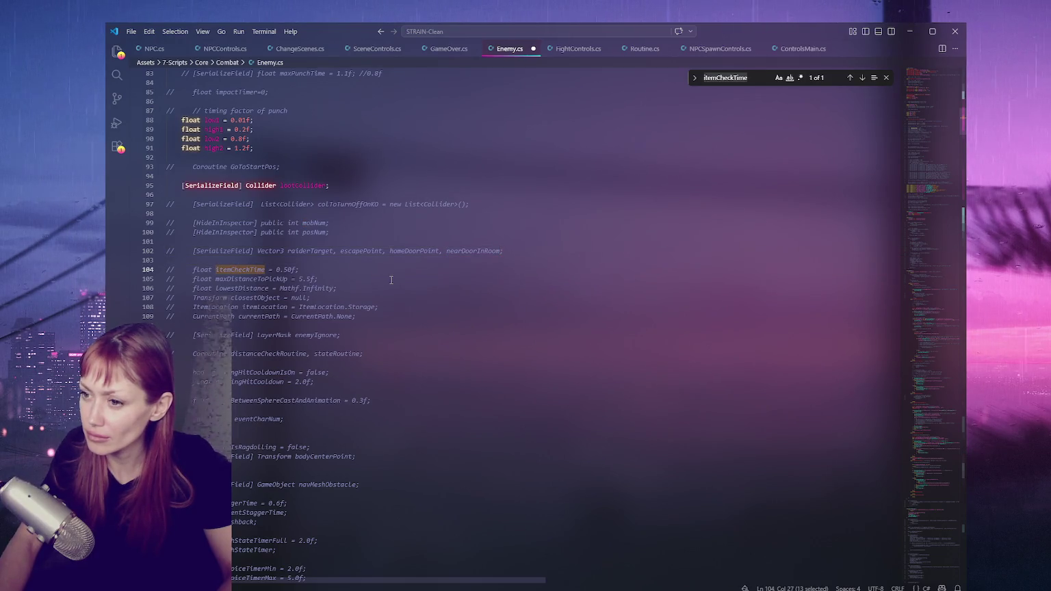
{"action": "double_click", "coordinate": [251, 280]}
{"action": "key", "text": "ctrl+f"}
{"action": "double_click", "coordinate": [242, 288]}
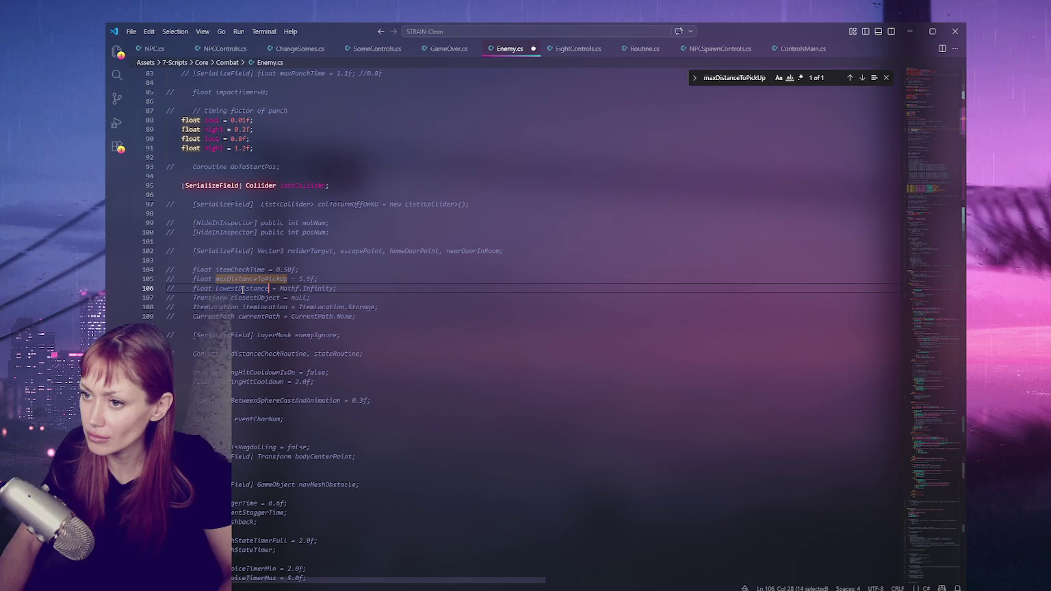
{"action": "key", "text": "ctrl+f"}
{"action": "double_click", "coordinate": [253, 299]}
{"action": "key", "text": "ctrl+f"}
{"action": "double_click", "coordinate": [261, 307]}
{"action": "key", "text": "ctrl+f"}
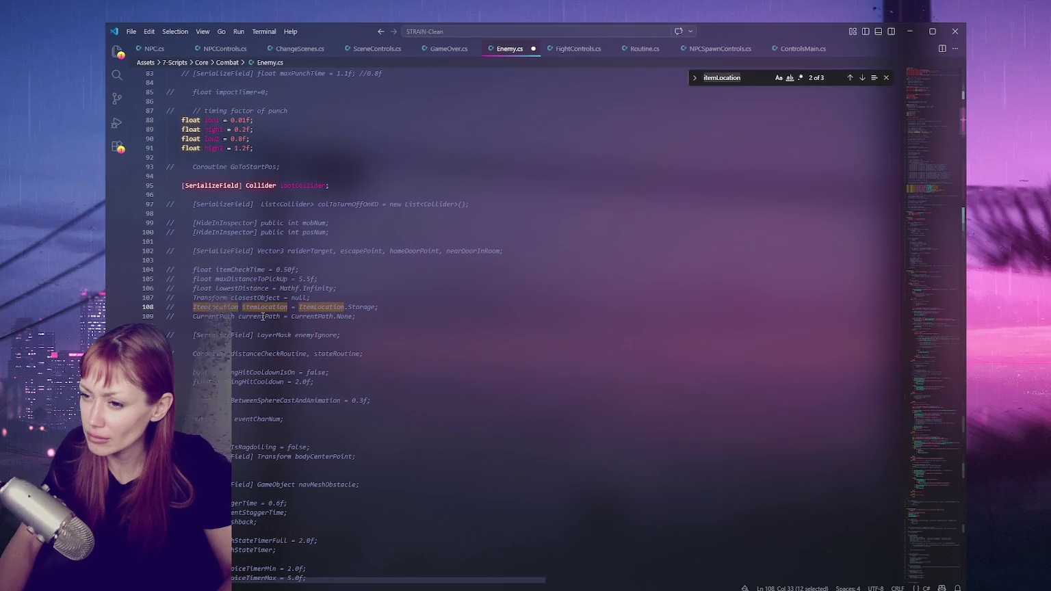
{"action": "double_click", "coordinate": [262, 316]}
{"action": "key", "text": "ctrl+f"}
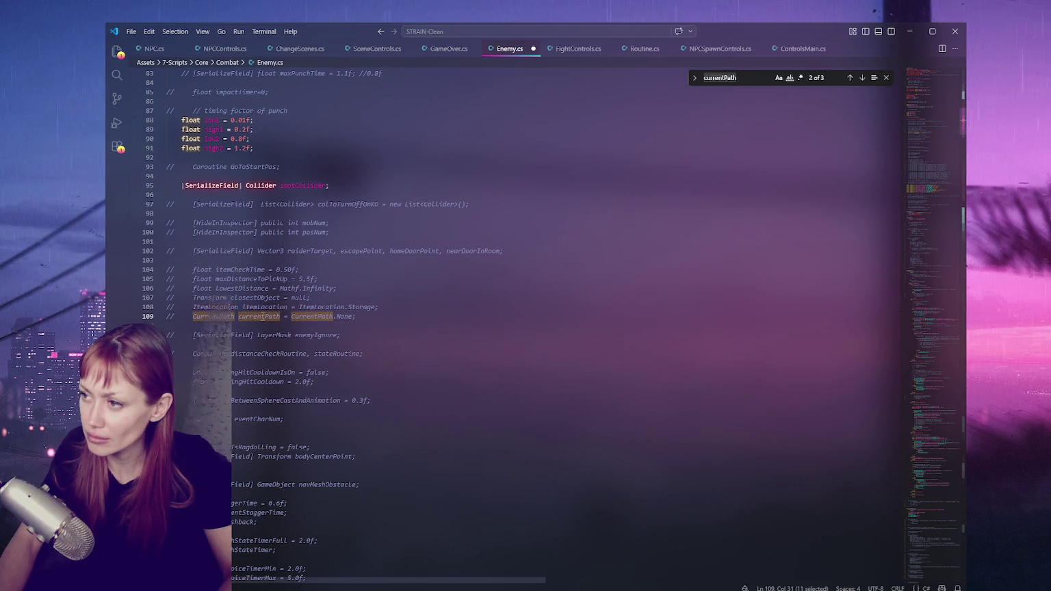
{"action": "left_click", "coordinate": [262, 317]}
{"action": "left_click", "coordinate": [307, 336]}
{"action": "key", "text": "ctrl+f"}
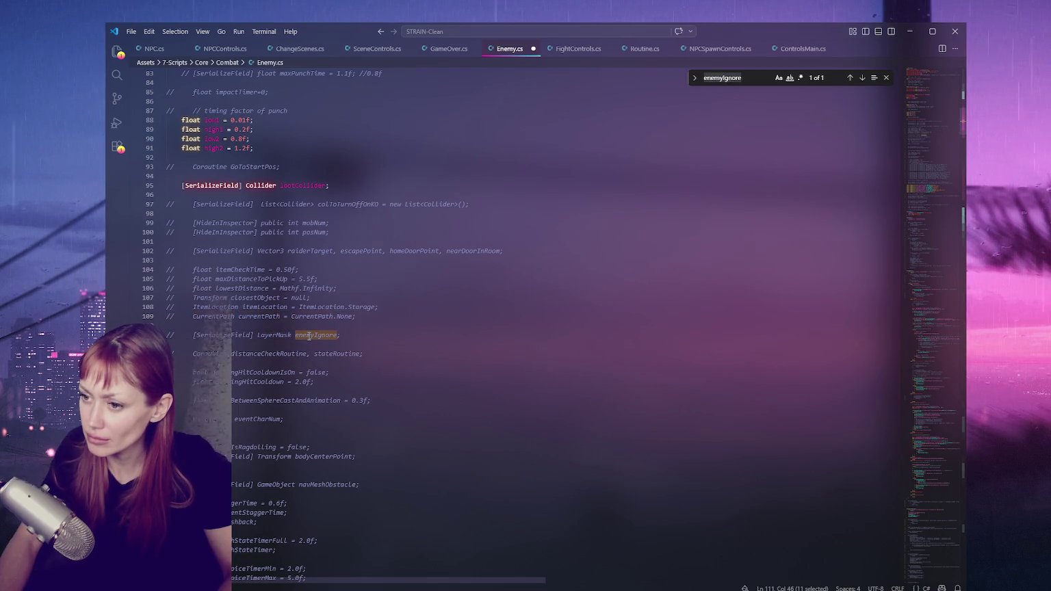
{"action": "double_click", "coordinate": [330, 354]}
{"action": "key", "text": "ctrl+f"}
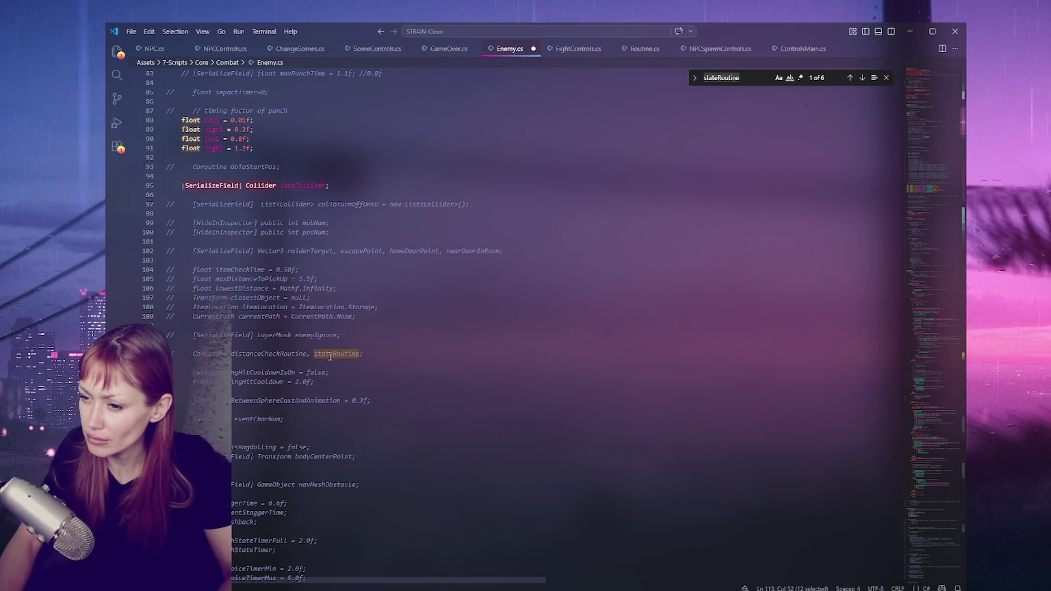
{"action": "double_click", "coordinate": [295, 354]}
{"action": "key", "text": "ctrl+f"}
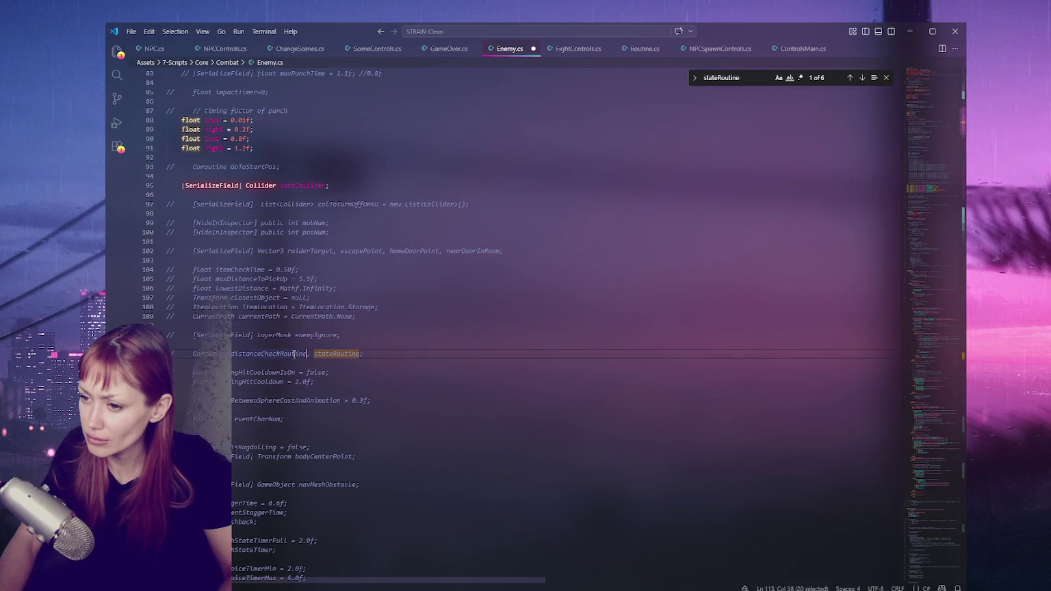
{"action": "left_click", "coordinate": [323, 354]}
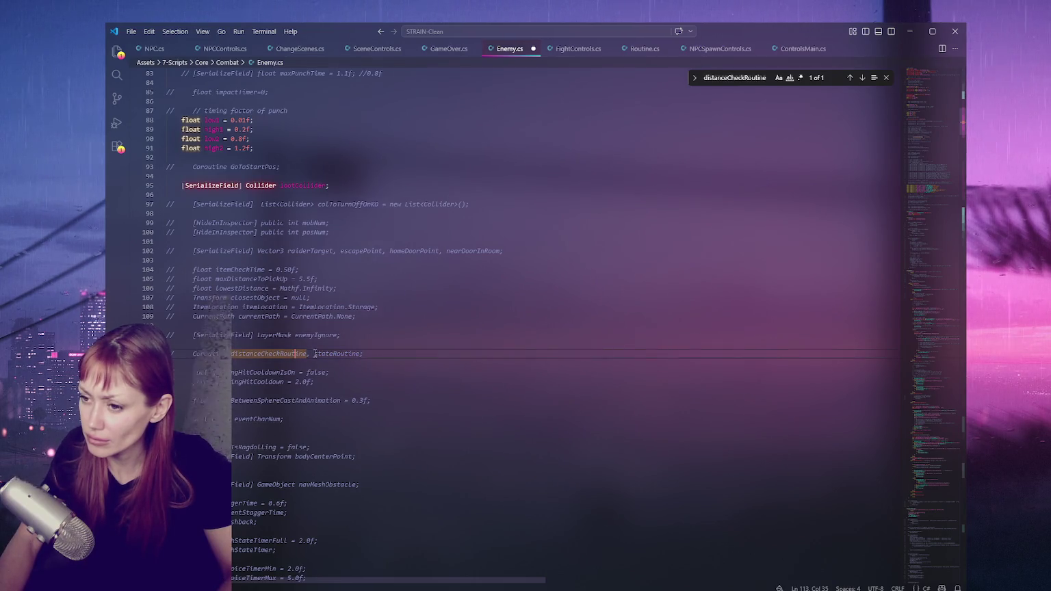
{"action": "left_click", "coordinate": [469, 354]}
Declare 'Coroutine stateRoutine' on new line 114 and remove stateRoutine from commented line 113.
{"action": "key", "text": "Return"}
{"action": "key", "text": "Tab"}
{"action": "key", "text": "Tab"}
{"action": "key", "text": "Tab"}
{"action": "type", "text": "C"}
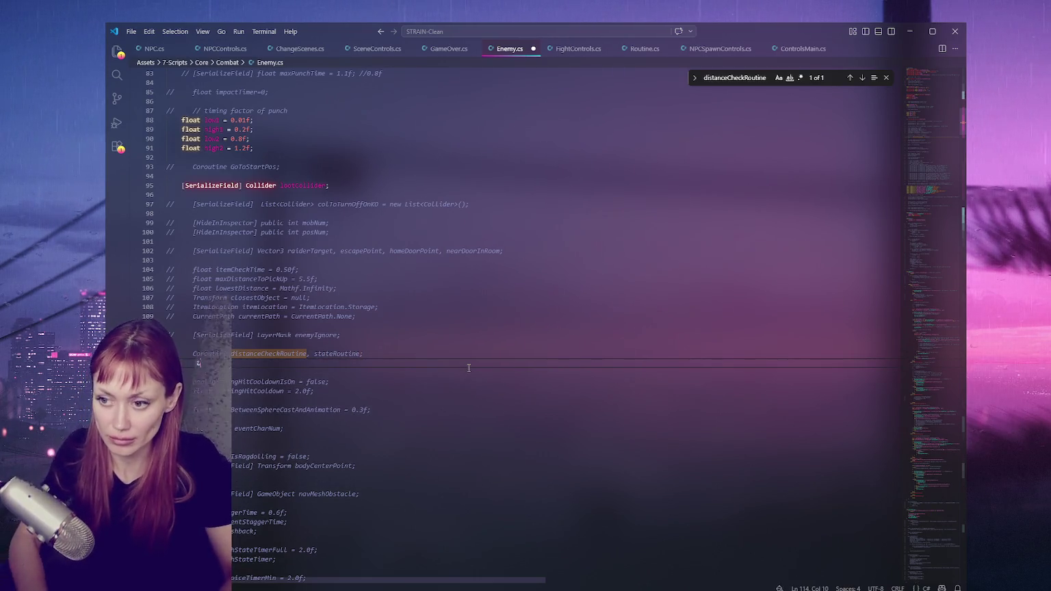
{"action": "type", "text": "oroutine stateRoutine;"}
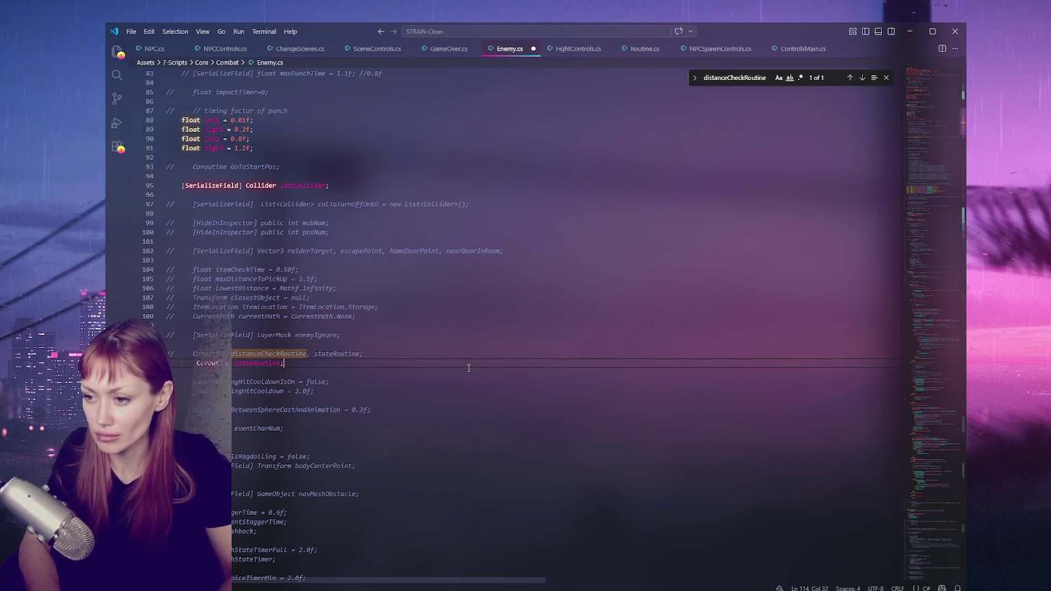
{"action": "left_click_drag", "start_coordinate": [363, 354], "coordinate": [305, 354]}
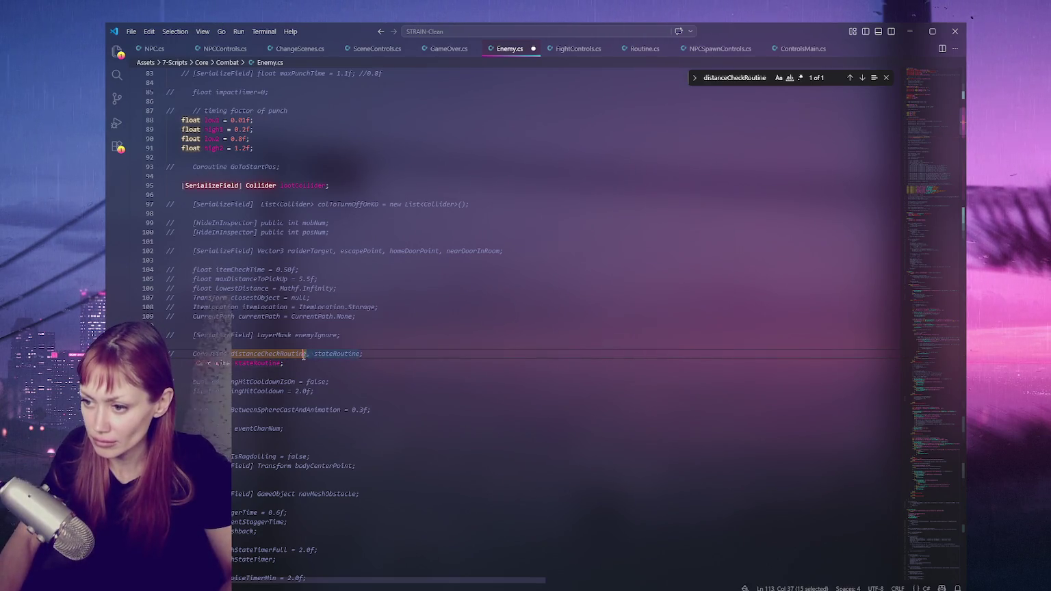
{"action": "key", "text": "BackSpace"}
Trace the uses of distanceCheckRoutine, stateRoutine and ChangeStateRoutine with Find.
{"action": "double_click", "coordinate": [290, 354]}
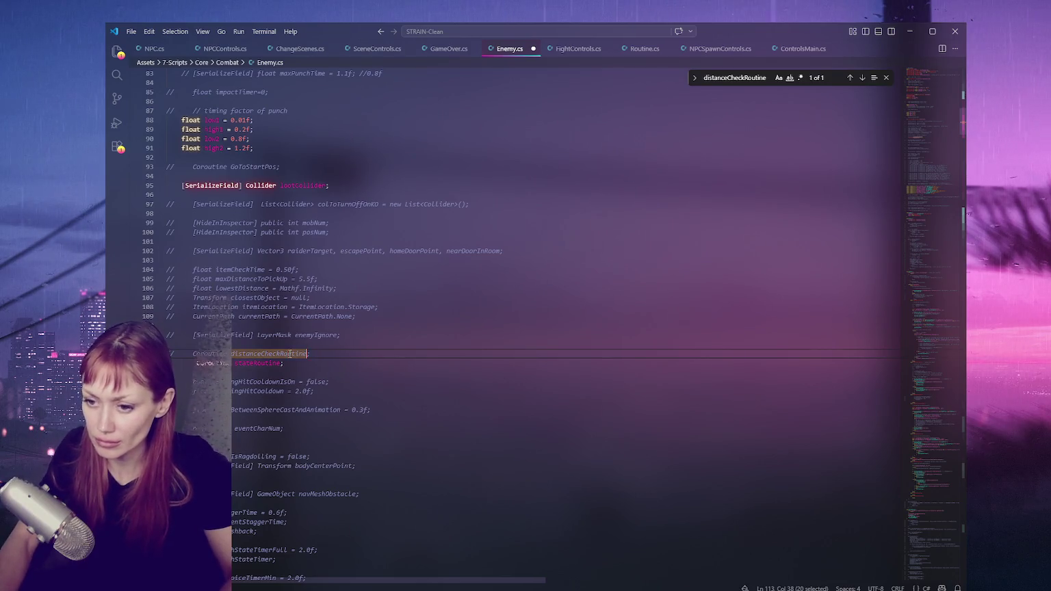
{"action": "key", "text": "ctrl+f"}
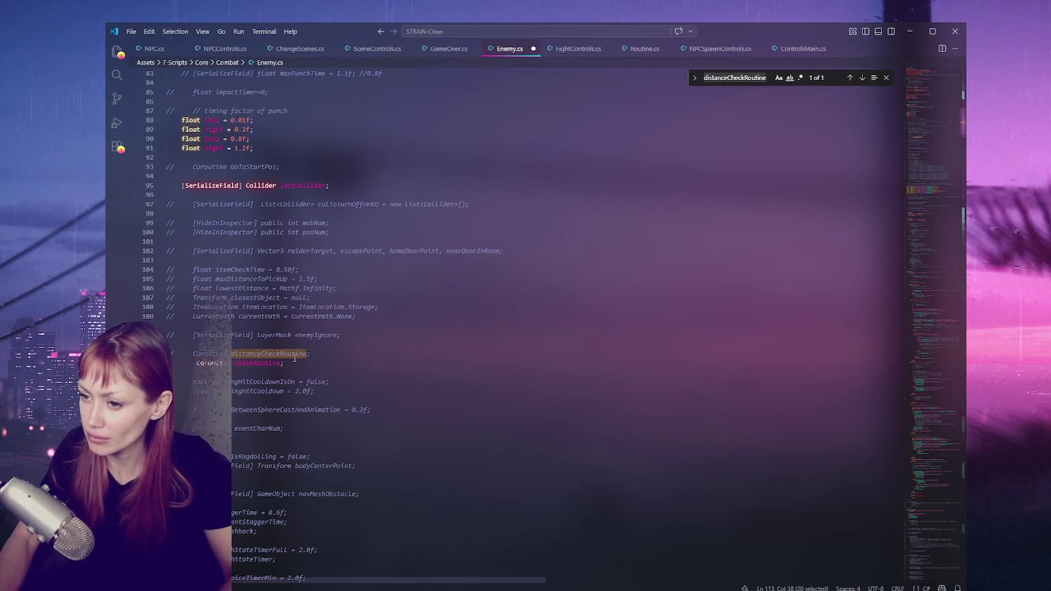
{"action": "double_click", "coordinate": [259, 363]}
{"action": "key", "text": "ctrl+f"}
{"action": "left_click", "coordinate": [863, 77]}
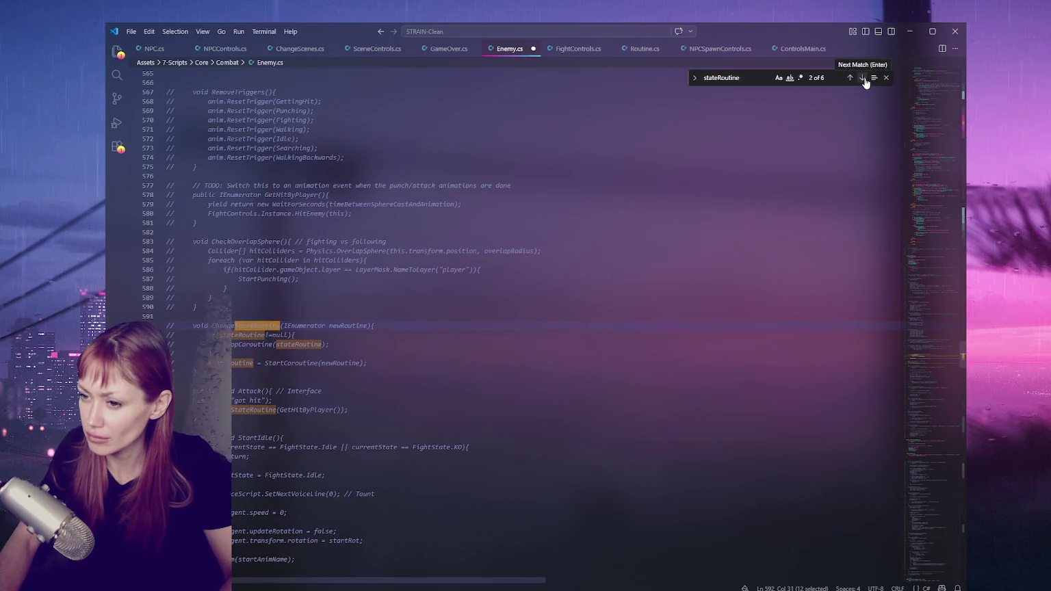
{"action": "left_click", "coordinate": [259, 377]}
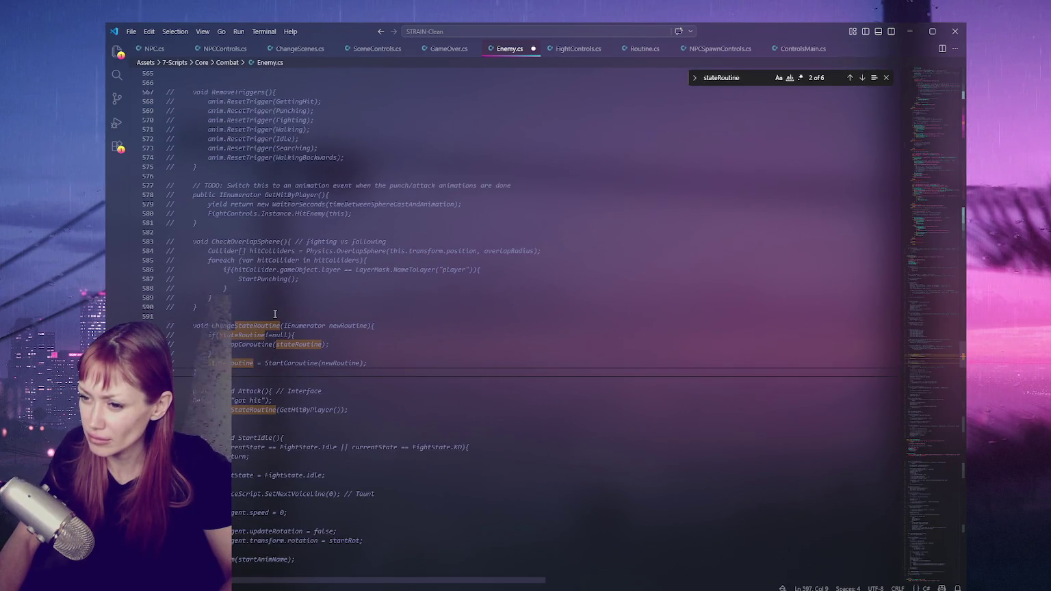
{"action": "double_click", "coordinate": [260, 326]}
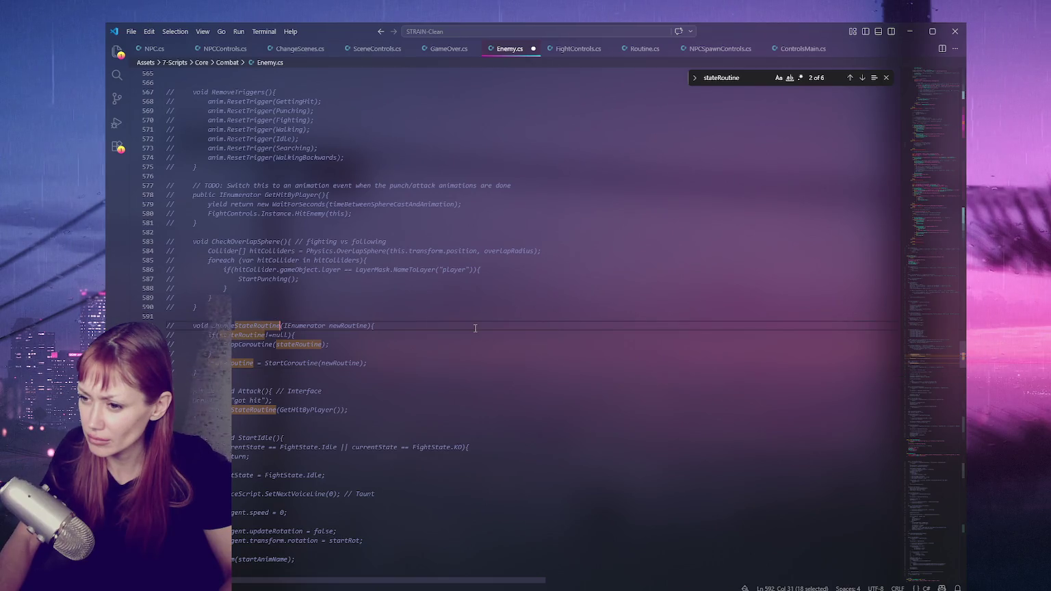
{"action": "key", "text": "ctrl+f"}
{"action": "left_click", "coordinate": [850, 79]}
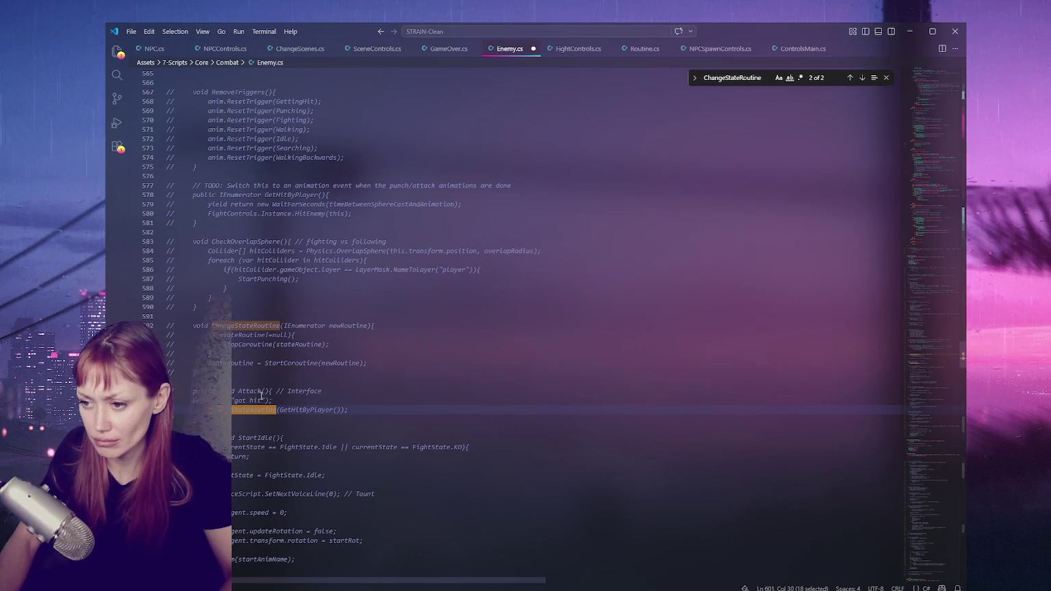
Step through the Attack matches back to line 443, then return toward the file top.
{"action": "double_click", "coordinate": [252, 392]}
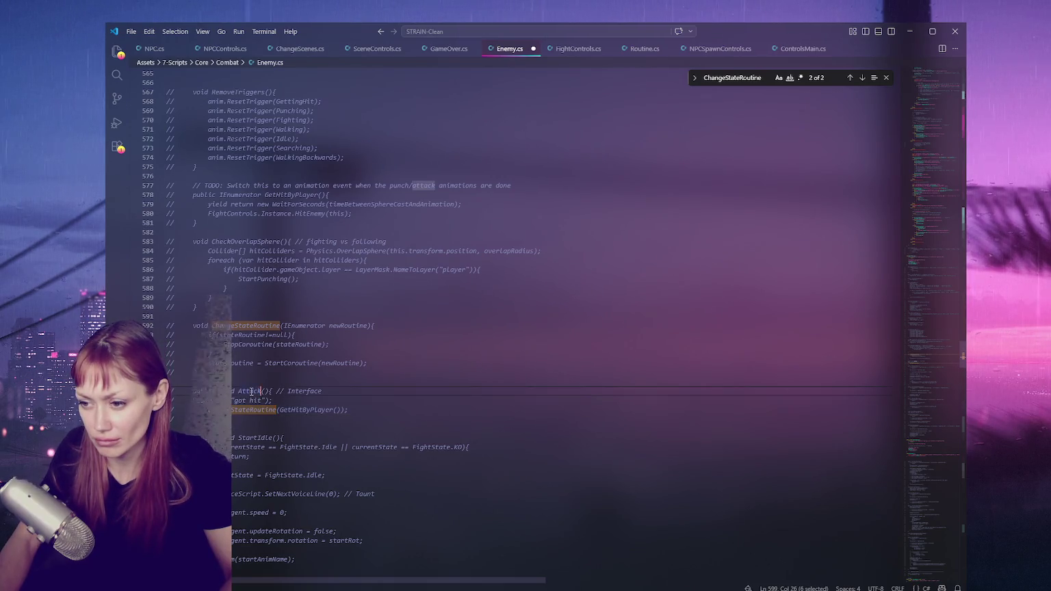
{"action": "key", "text": "ctrl+f"}
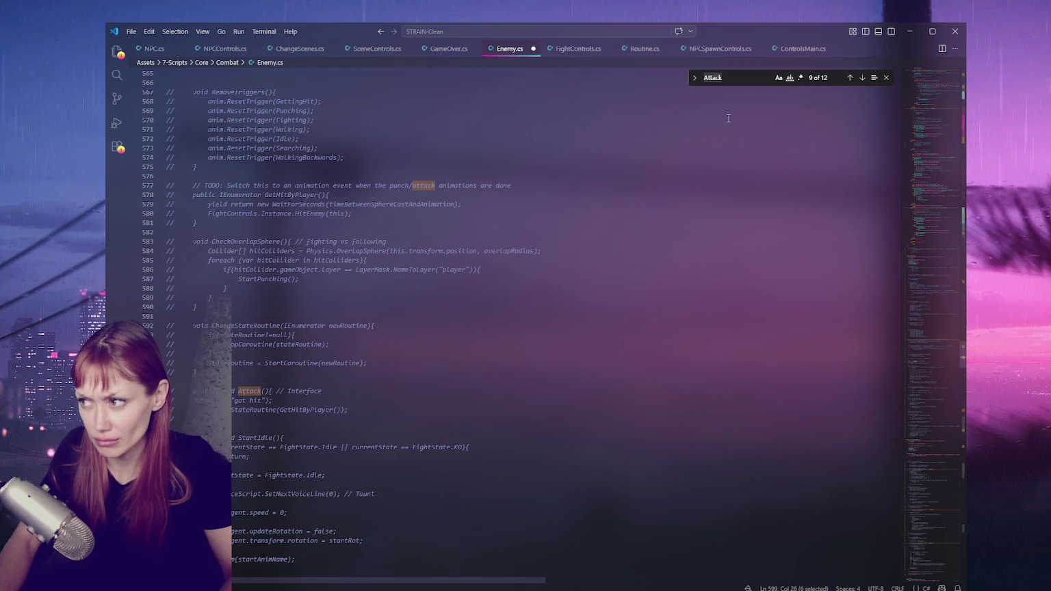
{"action": "left_click", "coordinate": [850, 78]}
{"action": "left_click", "coordinate": [851, 78]}
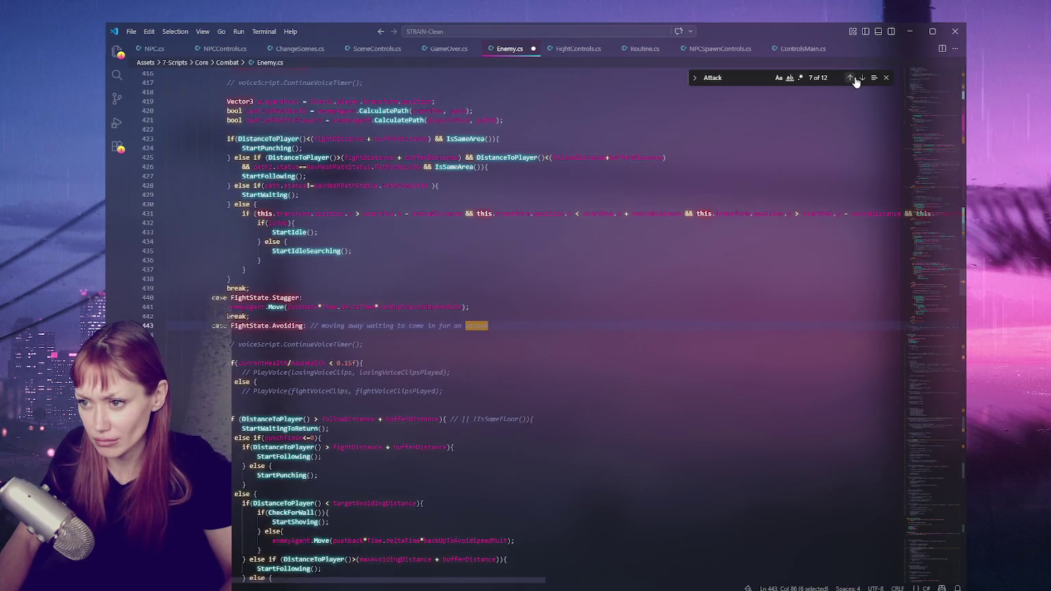
{"action": "left_click", "coordinate": [458, 260]}
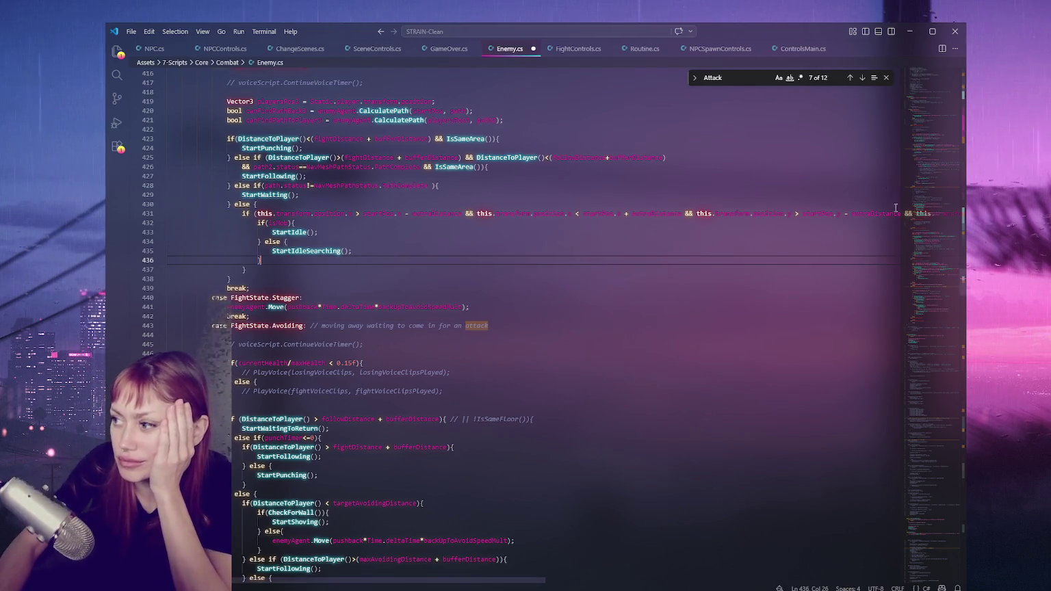
{"action": "left_click", "coordinate": [966, 100]}
{"action": "scroll", "coordinate": [336, 222], "scroll_direction": "down", "scroll_amount": 10}
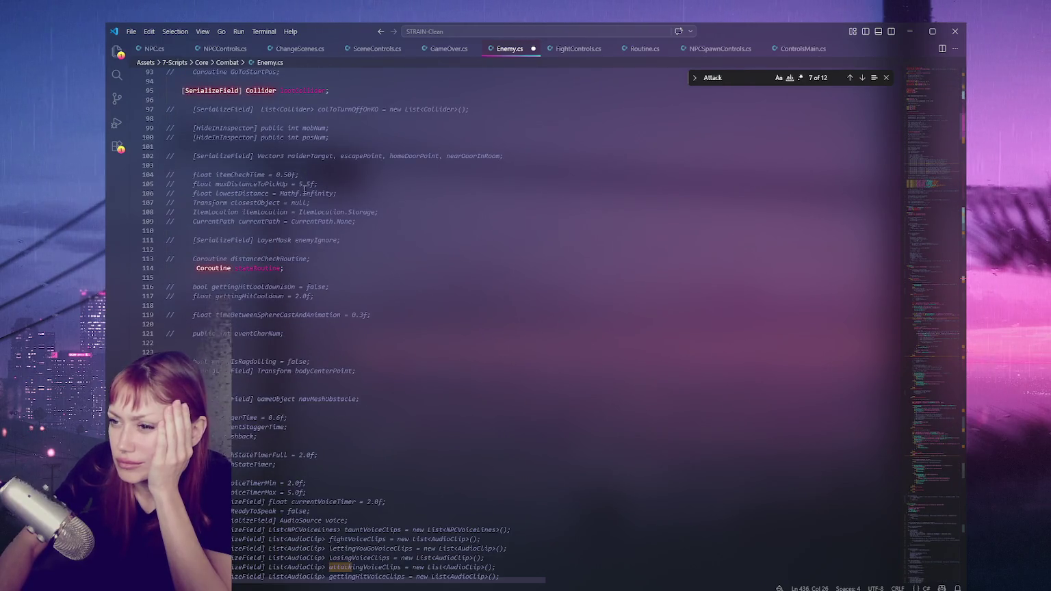
Check closestObject and gettingHitCooldown uses, then uncomment the cooldown declarations on lines 116–117.
{"action": "left_click_drag", "start_coordinate": [335, 193], "coordinate": [282, 195]}
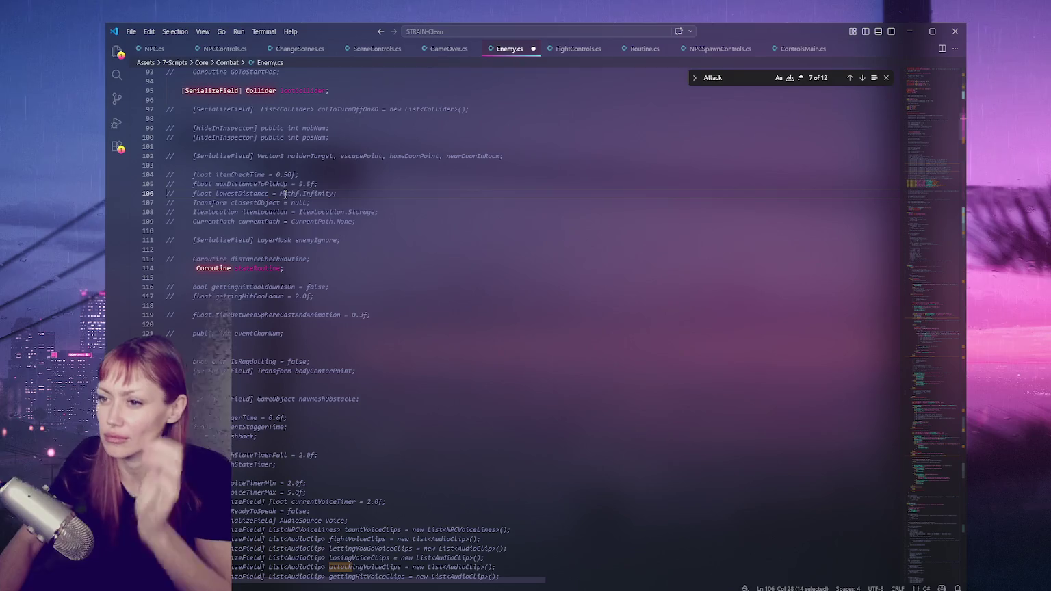
{"action": "double_click", "coordinate": [254, 203]}
{"action": "key", "text": "ctrl+f"}
{"action": "double_click", "coordinate": [249, 296]}
{"action": "key", "text": "ctrl+f"}
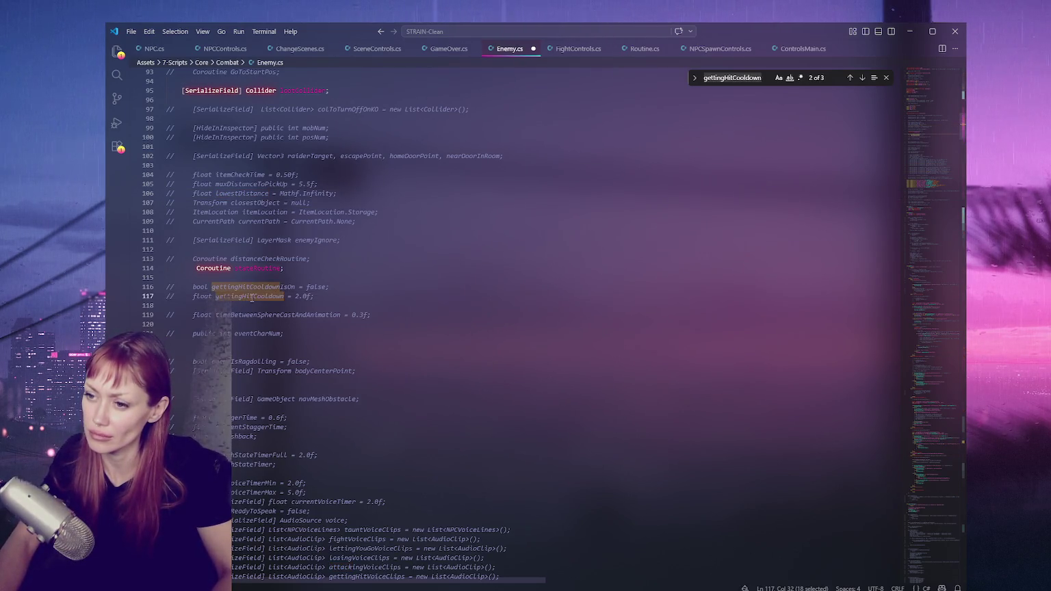
{"action": "left_click_drag", "start_coordinate": [175, 287], "coordinate": [340, 288]}
{"action": "key", "text": "ctrl+slash"}
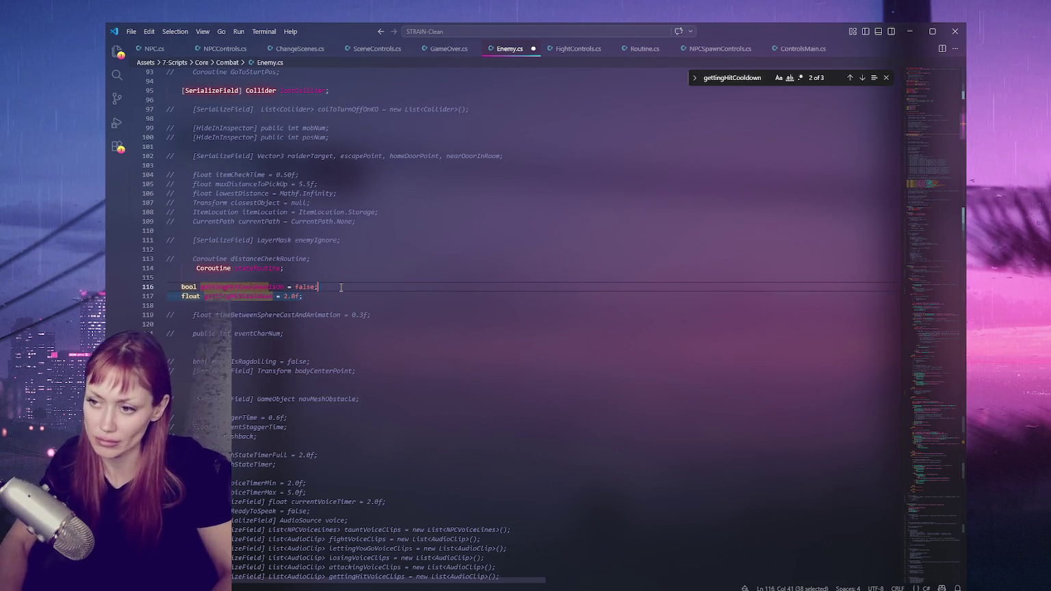
Follow timeBetweenSphereCastAndAnimation to line 579 and uncomment the GetHitByPlayer coroutine, lines 578–581.
{"action": "double_click", "coordinate": [302, 315]}
{"action": "key", "text": "ctrl+f"}
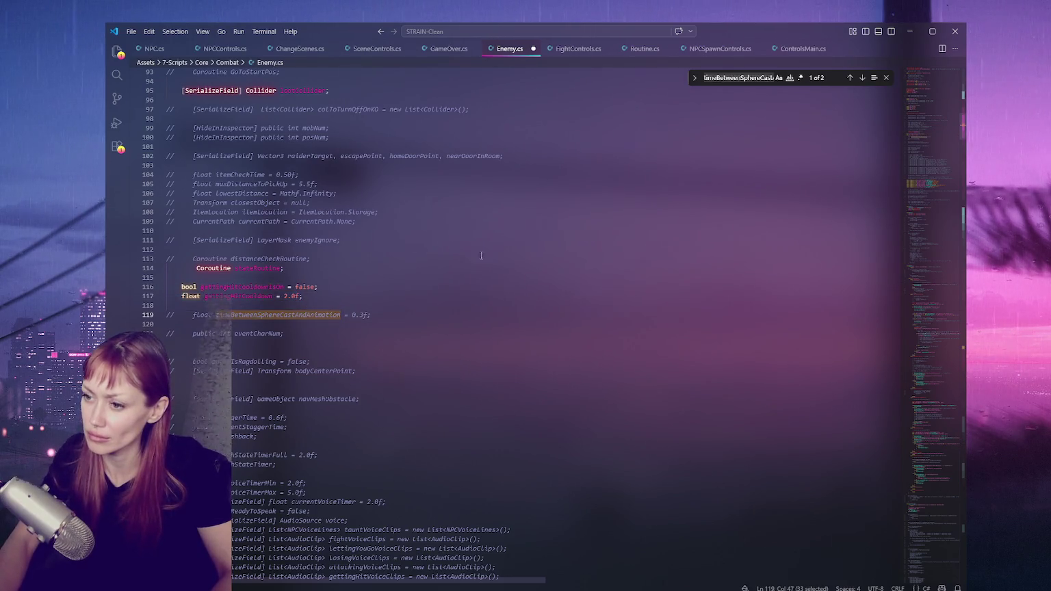
{"action": "left_click", "coordinate": [862, 78]}
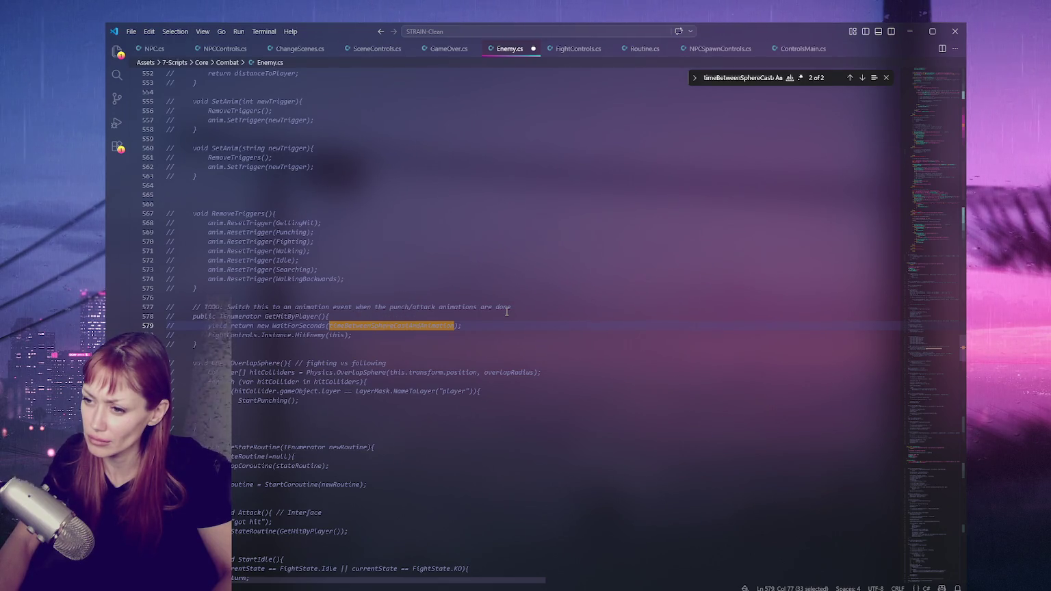
{"action": "left_click_drag", "start_coordinate": [202, 344], "coordinate": [276, 318]}
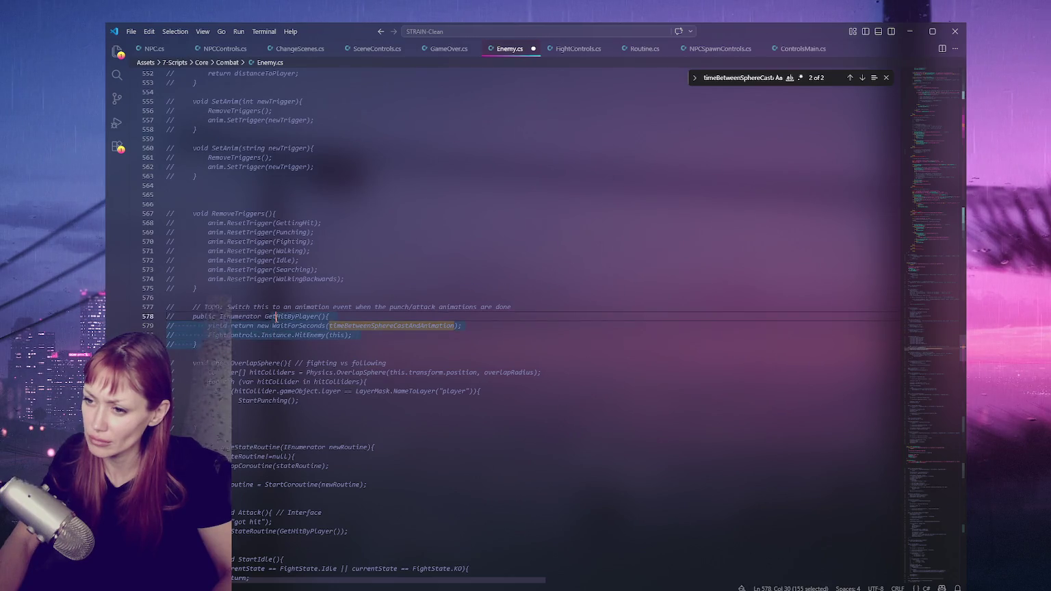
{"action": "key", "text": "ctrl+slash"}
{"action": "left_click", "coordinate": [356, 348]}
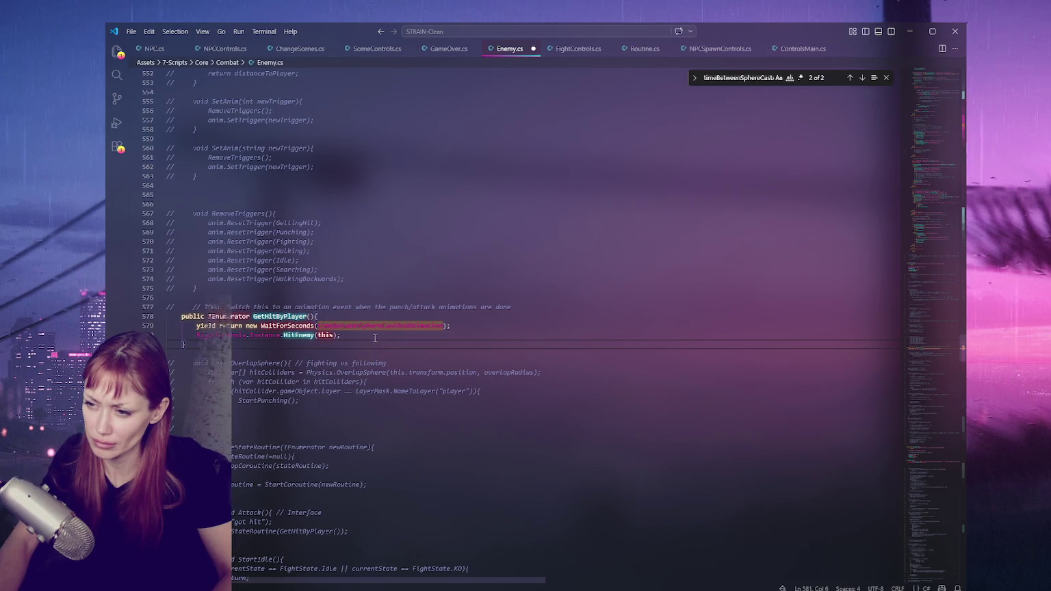
{"action": "double_click", "coordinate": [279, 316]}
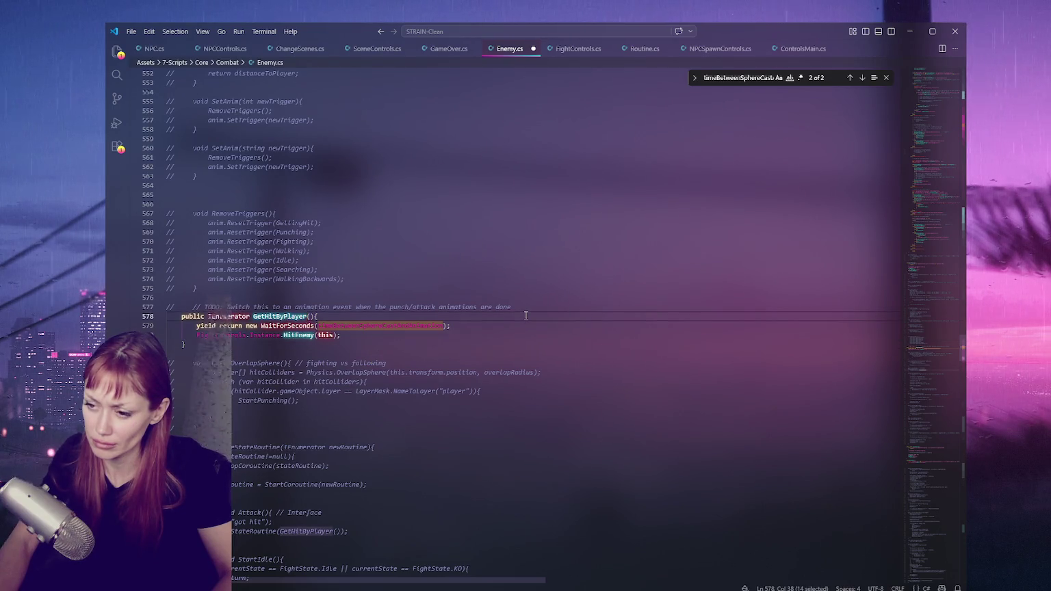
Check GetHitByPlayer usage, then uncomment the timeBetweenSphereCastAndAnimation float on line 119.
{"action": "key", "text": "ctrl+f"}
{"action": "left_click", "coordinate": [850, 78]}
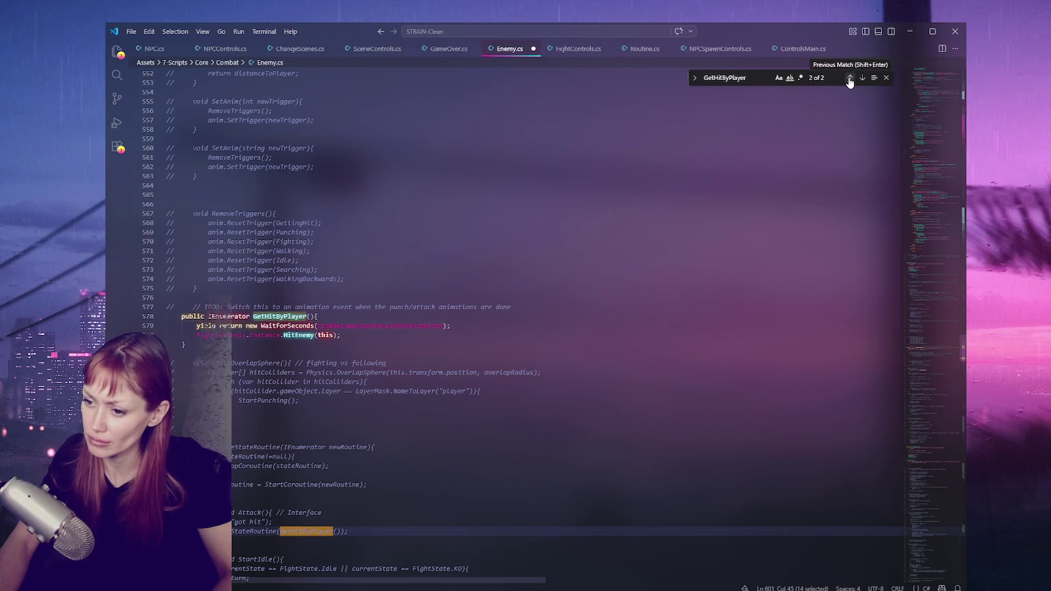
{"action": "double_click", "coordinate": [382, 326]}
{"action": "key", "text": "ctrl+f"}
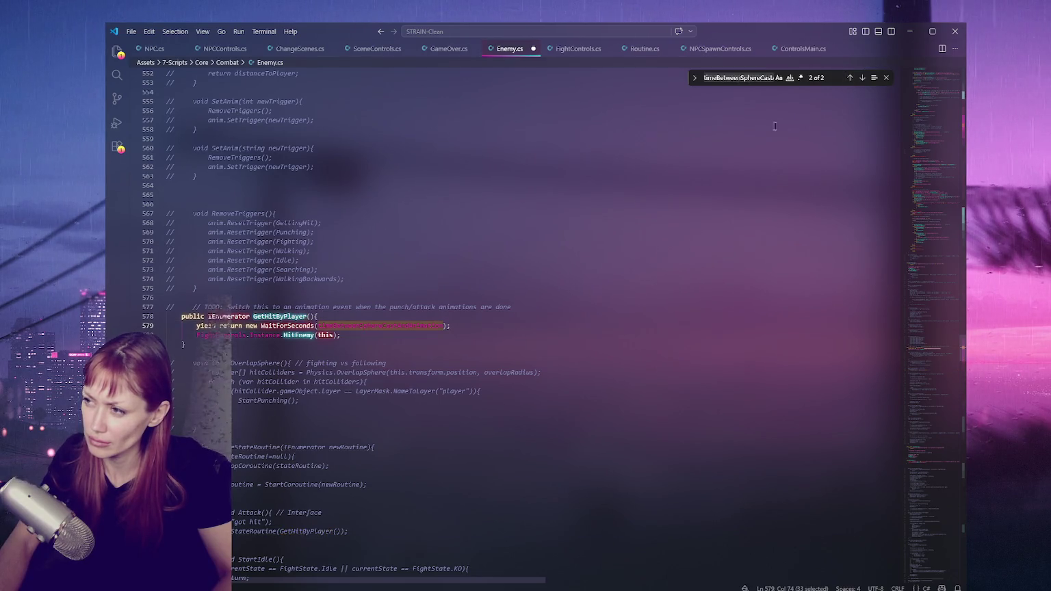
{"action": "left_click", "coordinate": [850, 79]}
{"action": "left_click", "coordinate": [397, 328]}
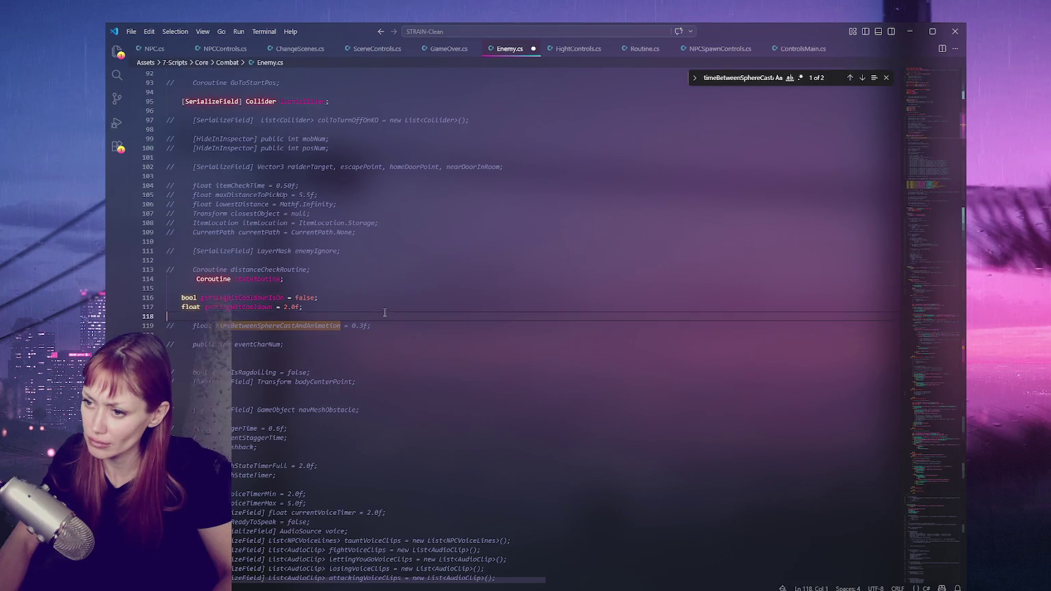
{"action": "key", "text": "ctrl+slash"}
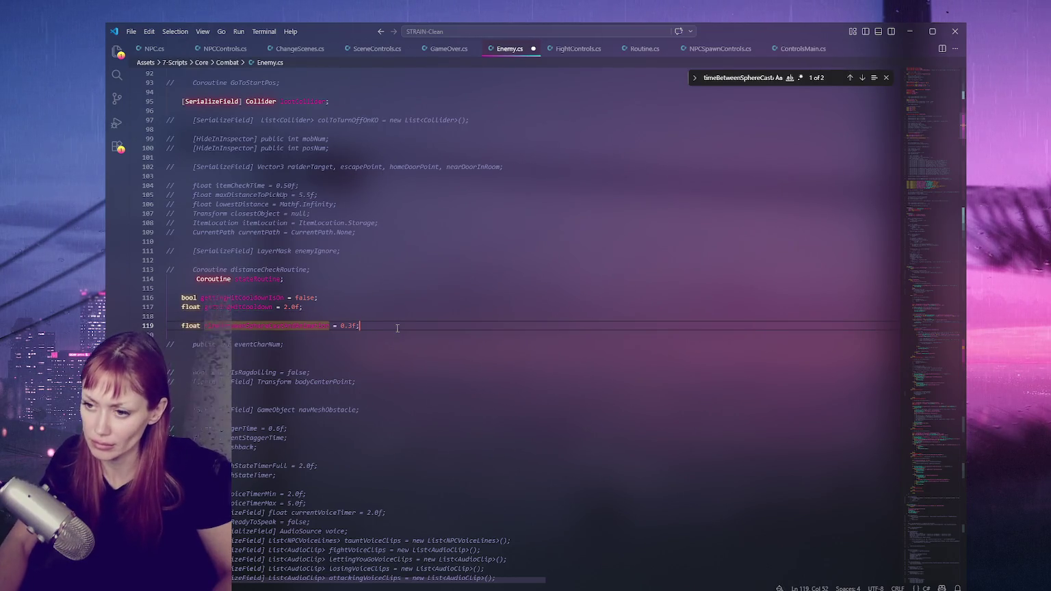
Search the file for eventCharNum and enemyIsRagdolling uses, leaving them commented.
{"action": "double_click", "coordinate": [257, 345]}
{"action": "key", "text": "ctrl+f"}
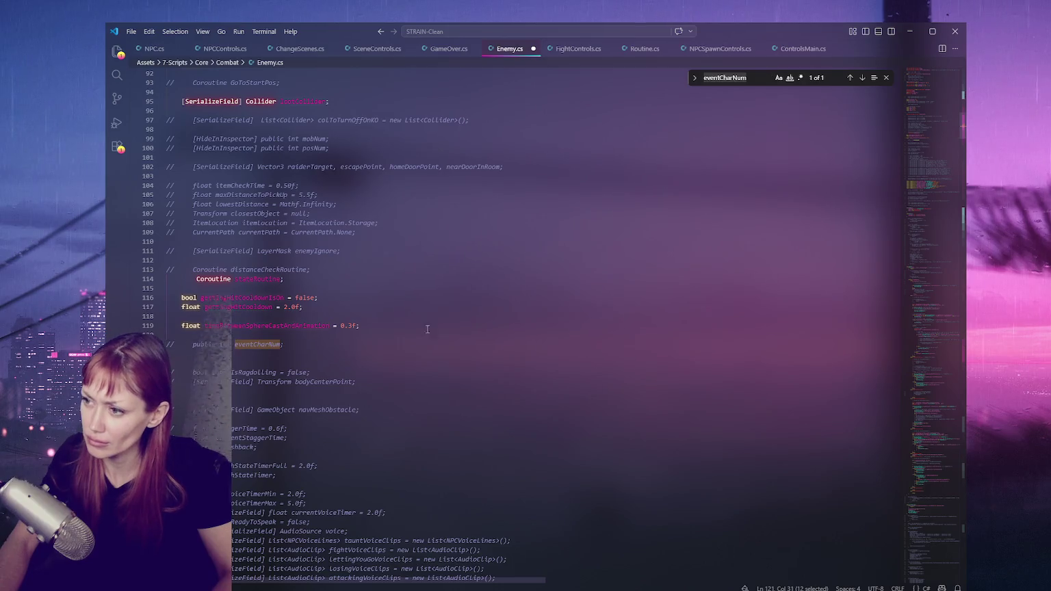
{"action": "left_click", "coordinate": [309, 372]}
{"action": "scroll", "coordinate": [368, 291], "scroll_direction": "down", "scroll_amount": 4}
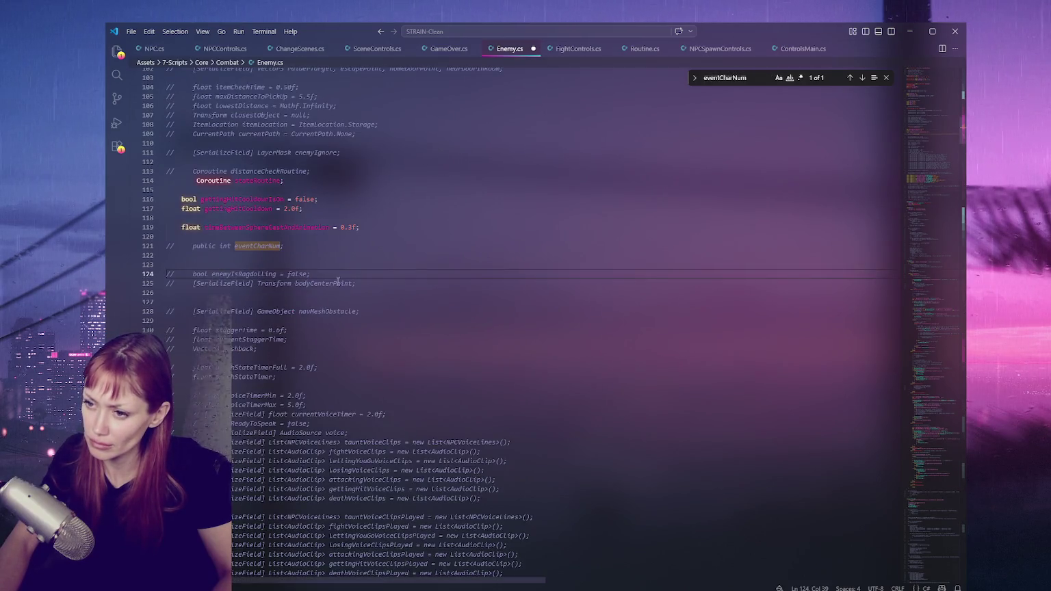
{"action": "double_click", "coordinate": [247, 274]}
{"action": "scroll", "coordinate": [442, 268], "scroll_direction": "down", "scroll_amount": 5}
{"action": "key", "text": "ctrl+f"}
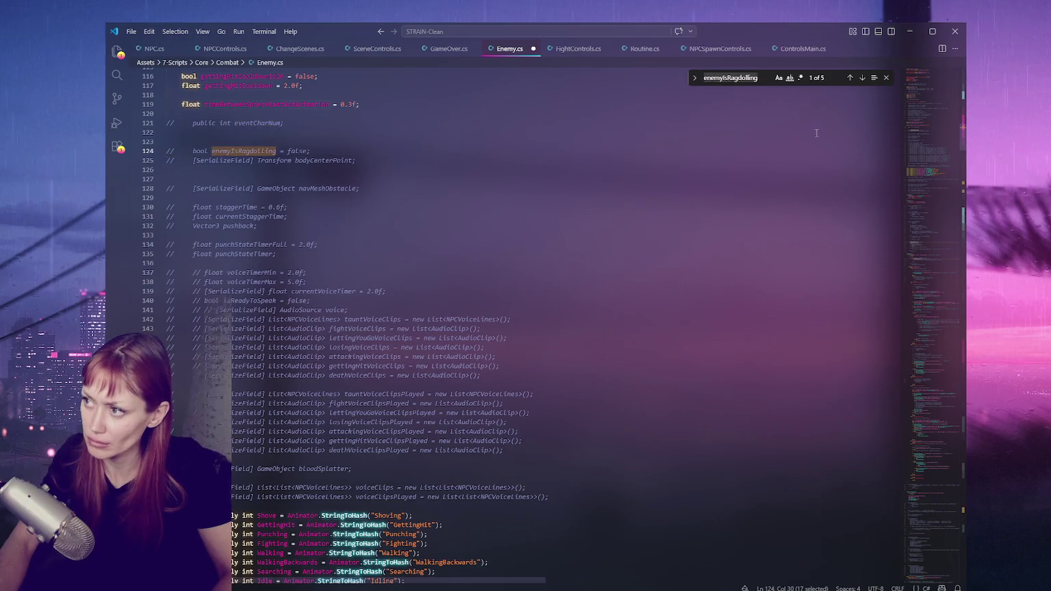
{"action": "left_click", "coordinate": [861, 77]}
{"action": "left_click", "coordinate": [851, 78]}
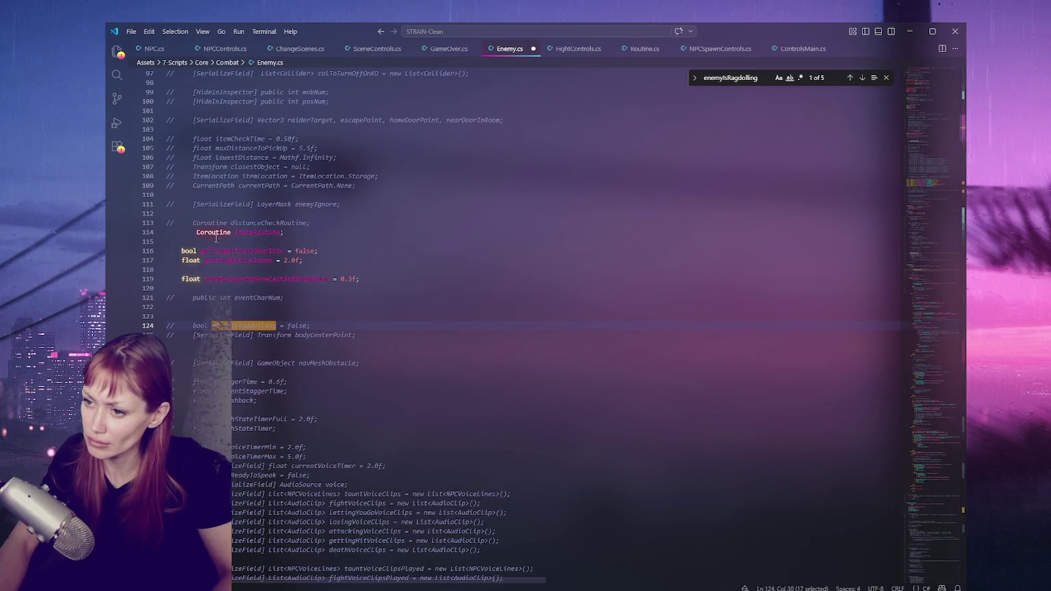
{"action": "scroll", "coordinate": [346, 274], "scroll_direction": "down", "scroll_amount": 4}
Check bodyCenterPoint (used on line 256) and navMeshObstacle uses, leaving both commented.
{"action": "left_click", "coordinate": [346, 204]}
{"action": "double_click", "coordinate": [335, 212]}
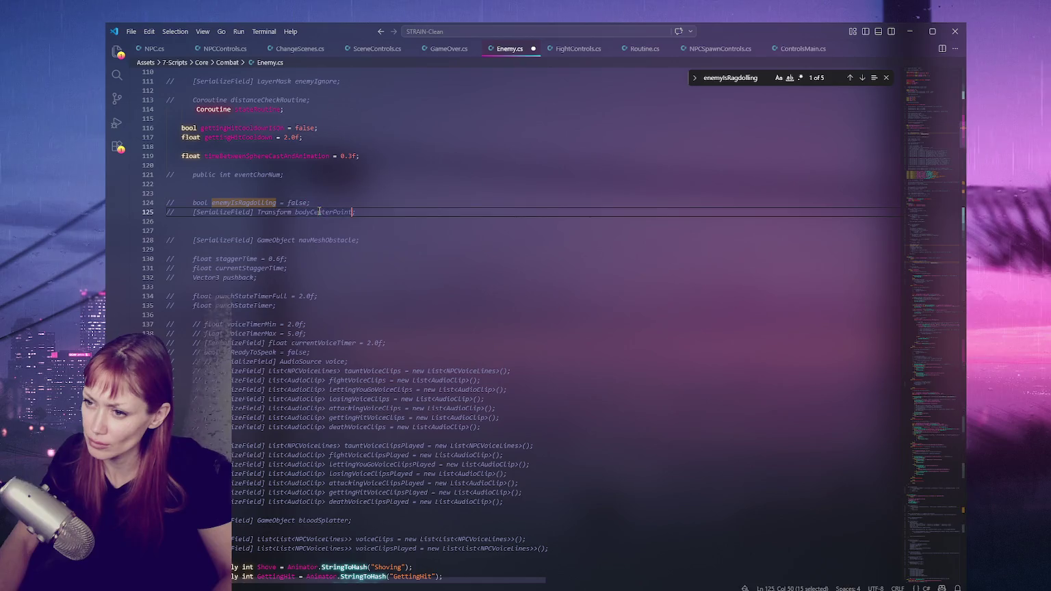
{"action": "key", "text": "ctrl+f"}
{"action": "left_click", "coordinate": [862, 77]}
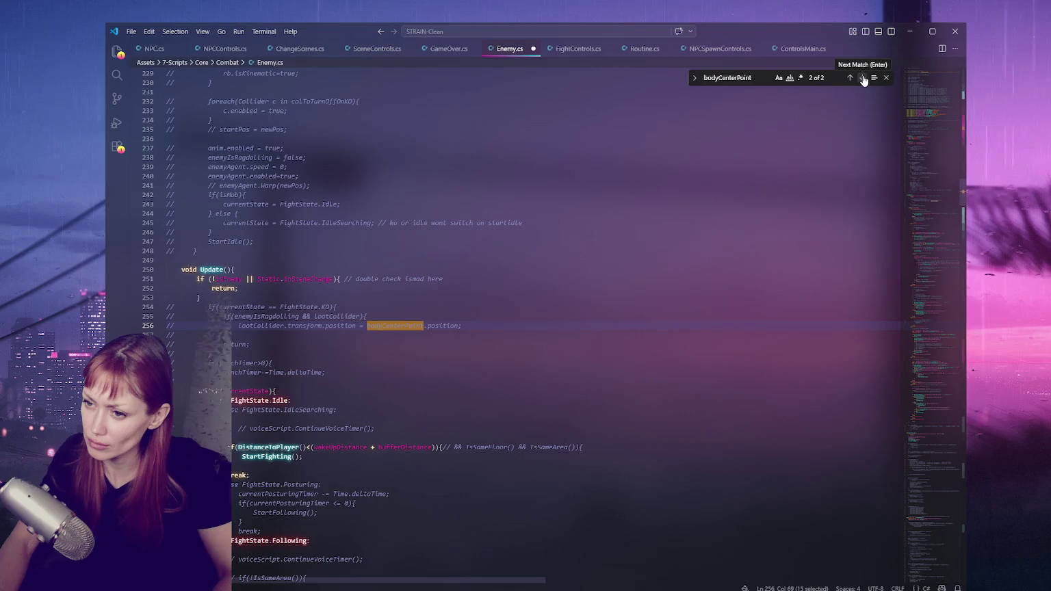
{"action": "left_click", "coordinate": [851, 78]}
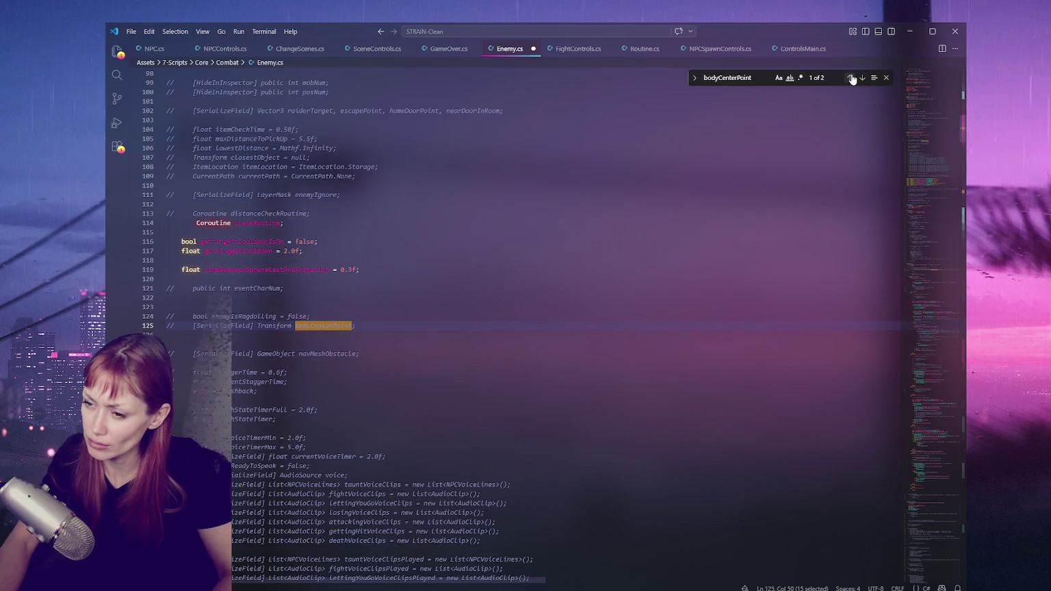
{"action": "double_click", "coordinate": [326, 354]}
{"action": "scroll", "coordinate": [479, 308], "scroll_direction": "down", "scroll_amount": 4}
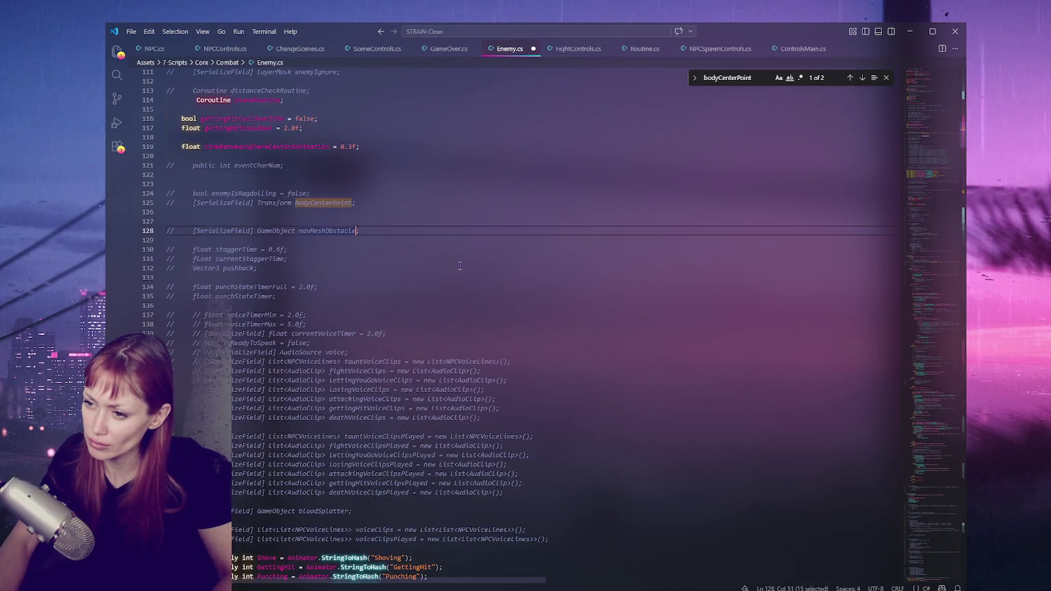
{"action": "key", "text": "ctrl+f"}
{"action": "scroll", "coordinate": [864, 78], "scroll_direction": "up", "scroll_amount": 3}
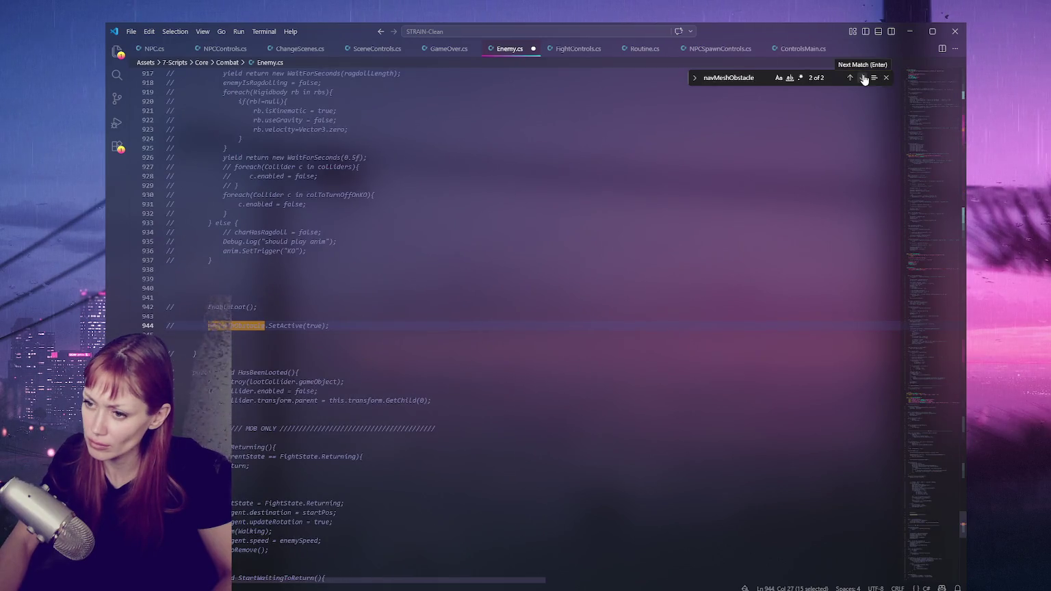
Select the staggerTime, currentStaggerTime and pushback declarations on lines 130–132.
{"action": "left_click", "coordinate": [256, 348]}
{"action": "scroll", "coordinate": [284, 262], "scroll_direction": "down", "scroll_amount": 3}
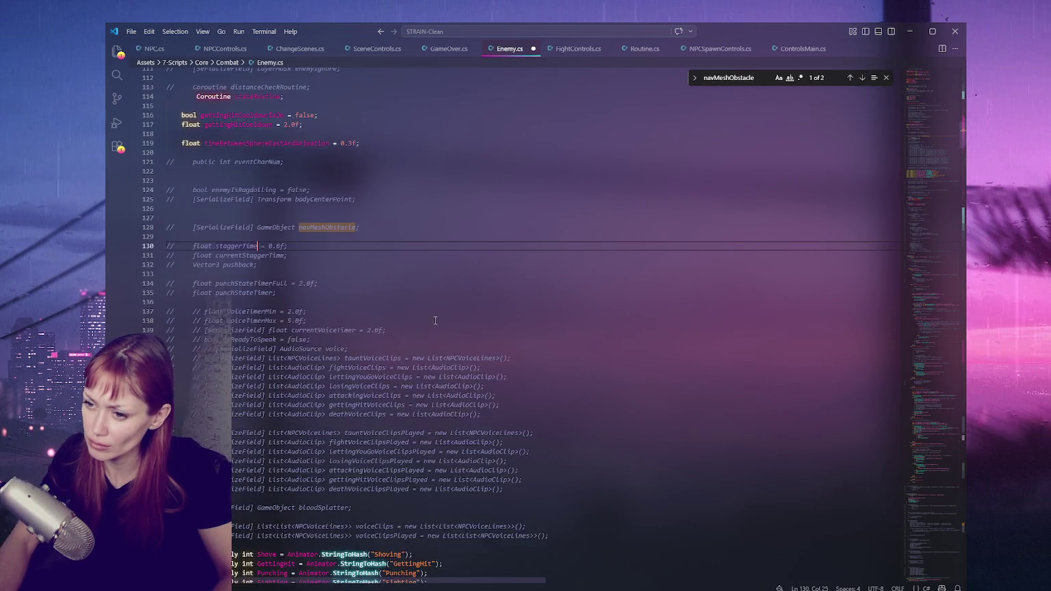
{"action": "left_click", "coordinate": [303, 253]}
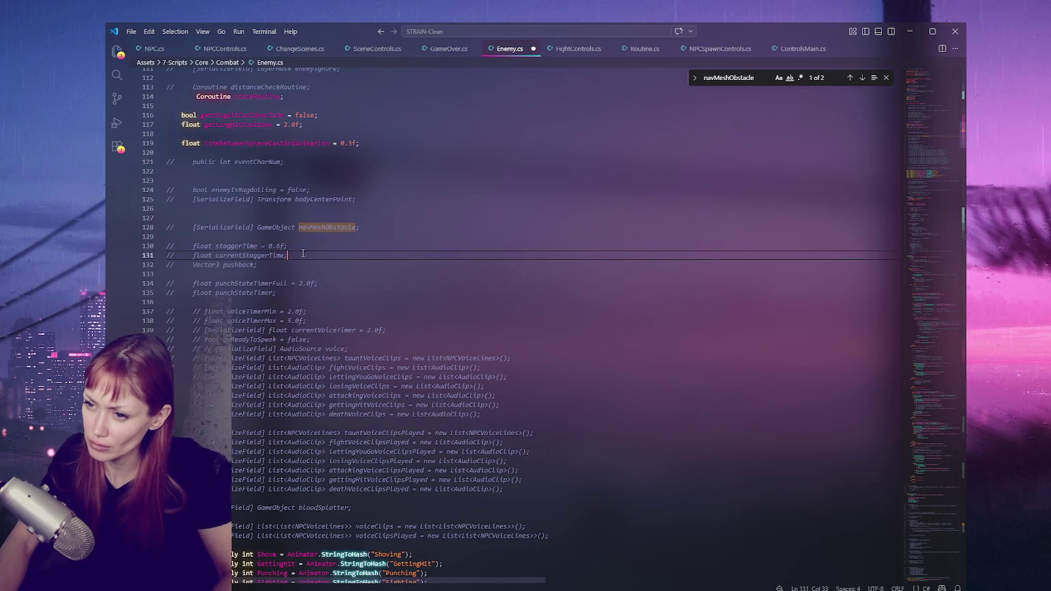
{"action": "left_click_drag", "start_coordinate": [259, 265], "coordinate": [288, 246]}
Uncomment the stagger and pushback declarations and check where pushback and currentStaggerTime are used.
{"action": "key", "text": "ctrl+slash"}
{"action": "double_click", "coordinate": [236, 265]}
{"action": "key", "text": "ctrl+f"}
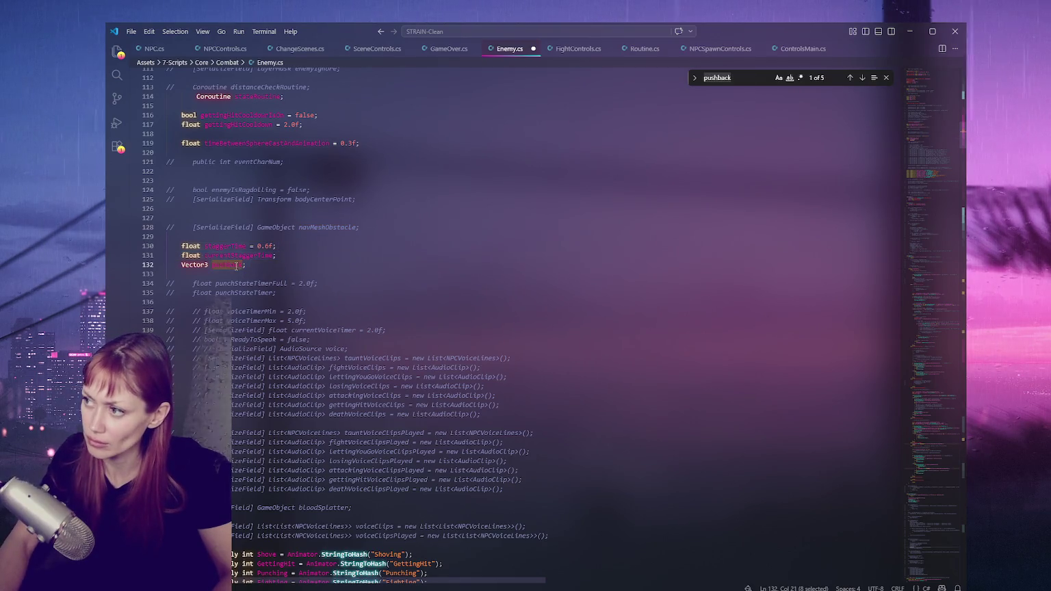
{"action": "double_click", "coordinate": [241, 255]}
{"action": "key", "text": "ctrl+f"}
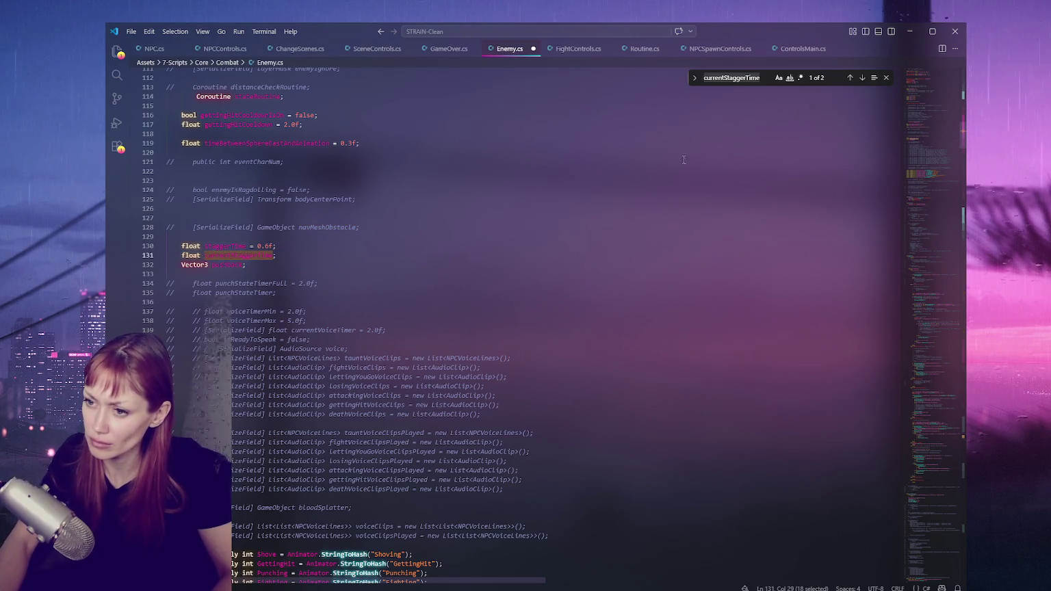
{"action": "left_click", "coordinate": [862, 78]}
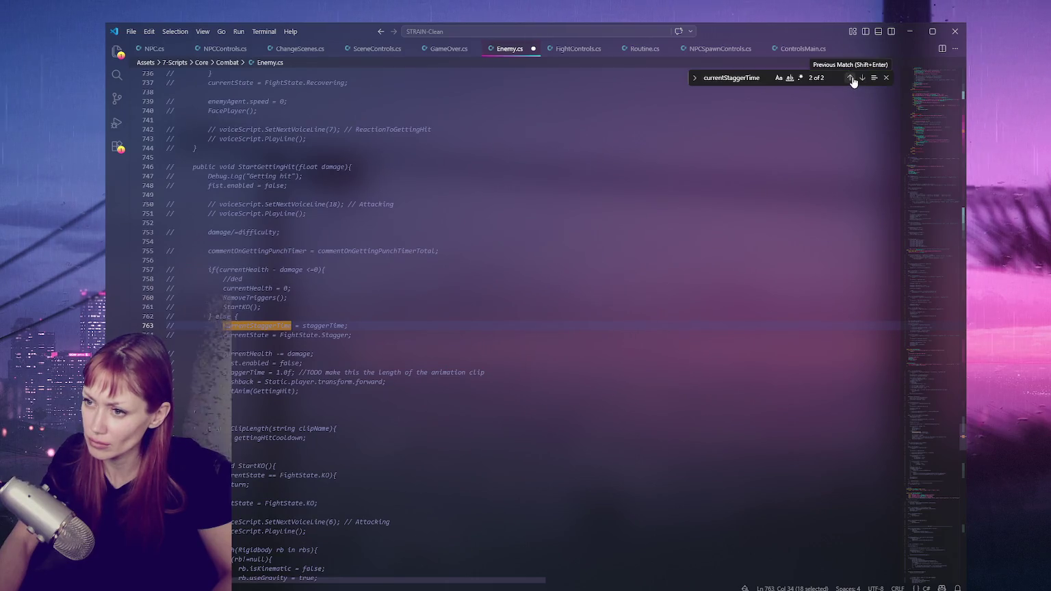
{"action": "left_click", "coordinate": [850, 78]}
Check the punchStateTimerFull and punchStateTimer usages, then uncomment both punch timer declarations.
{"action": "double_click", "coordinate": [246, 353]}
{"action": "key", "text": "ctrl+f"}
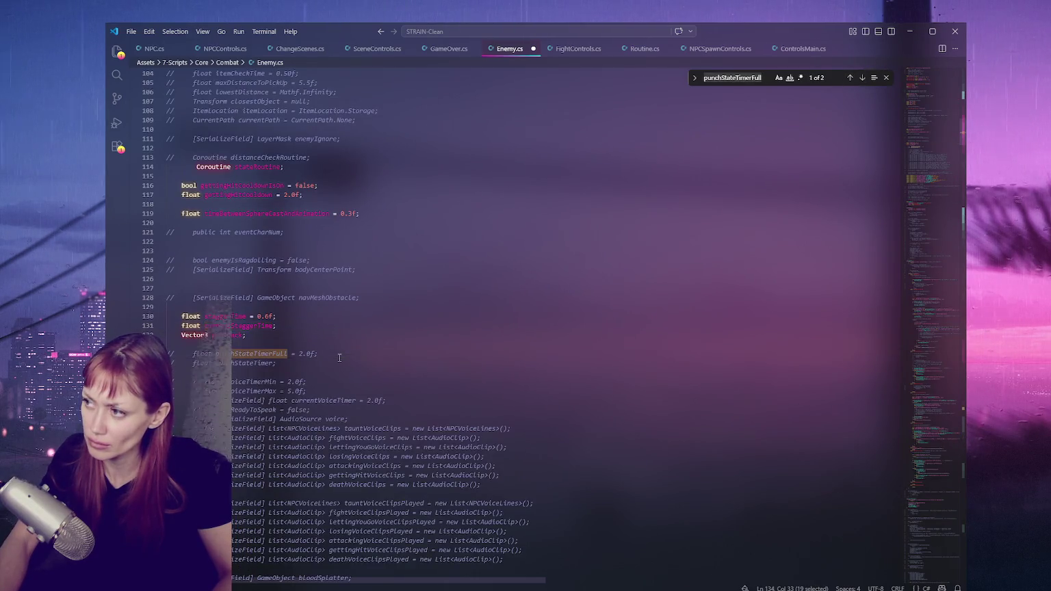
{"action": "scroll", "coordinate": [288, 301], "scroll_direction": "down", "scroll_amount": 3}
{"action": "left_click", "coordinate": [863, 78]}
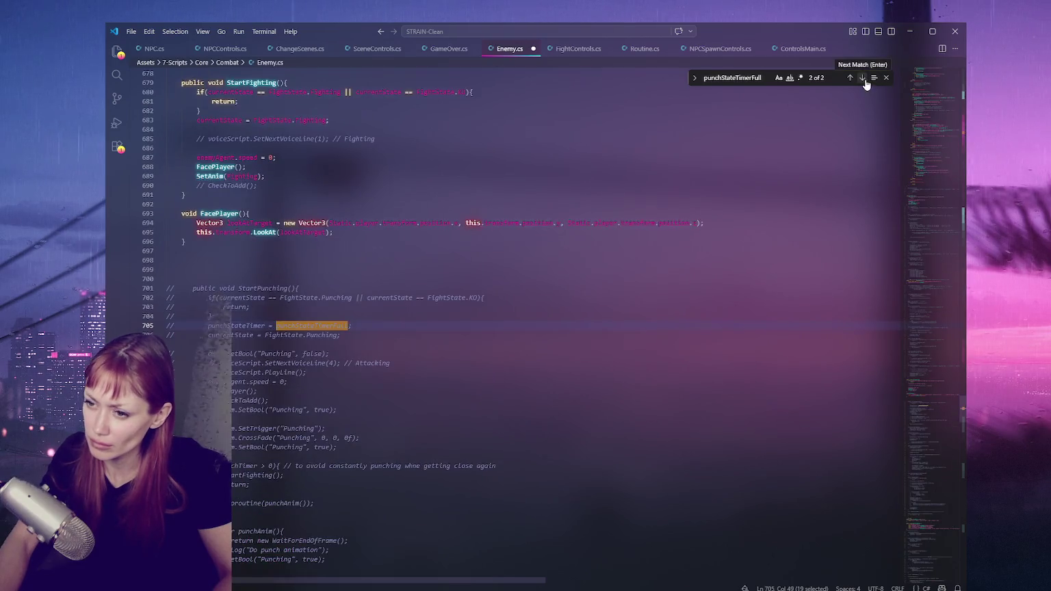
{"action": "left_click", "coordinate": [865, 80]}
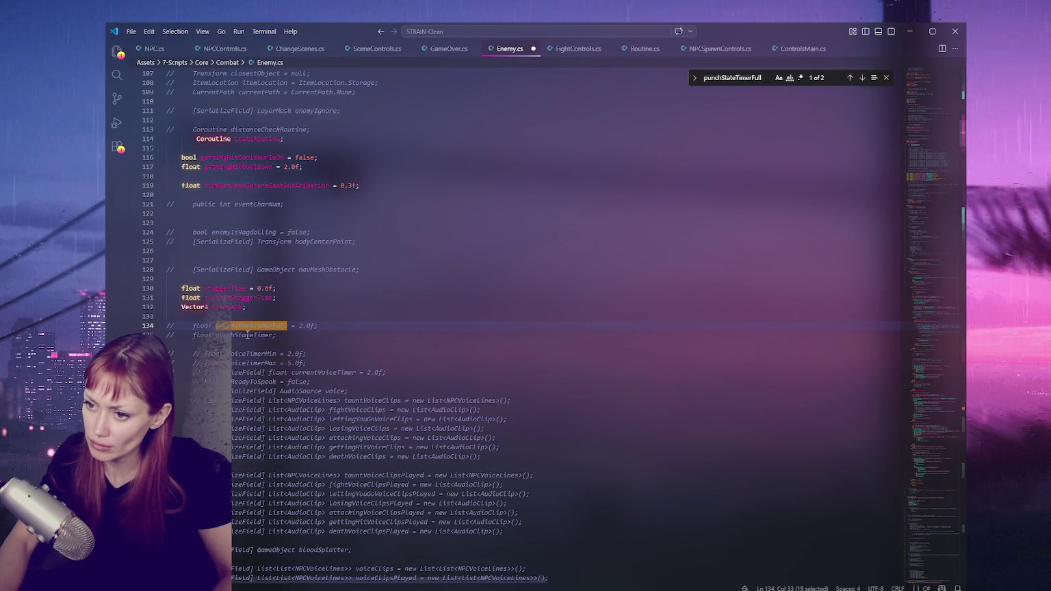
{"action": "double_click", "coordinate": [247, 335]}
{"action": "key", "text": "ctrl+f"}
{"action": "left_click_drag", "start_coordinate": [167, 325], "coordinate": [340, 340]}
{"action": "key", "text": "ctrl+slash"}
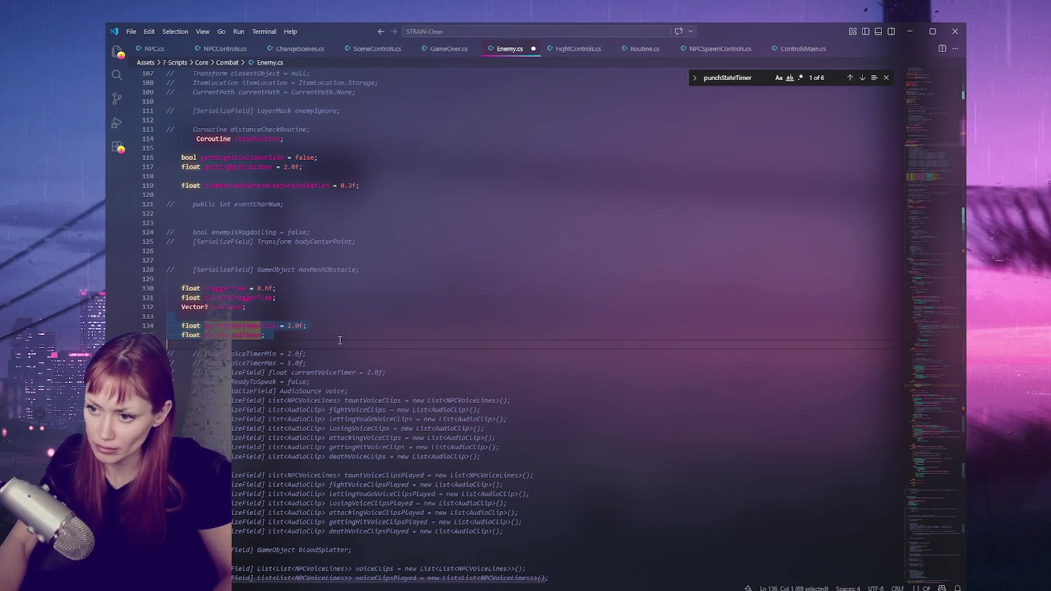
Inspect the currentVoiceTimer, bloodSplatter and voiceClips fields further down the file.
{"action": "scroll", "coordinate": [340, 340], "scroll_direction": "down", "scroll_amount": 3}
{"action": "double_click", "coordinate": [322, 273]}
{"action": "scroll", "coordinate": [438, 288], "scroll_direction": "down", "scroll_amount": 3}
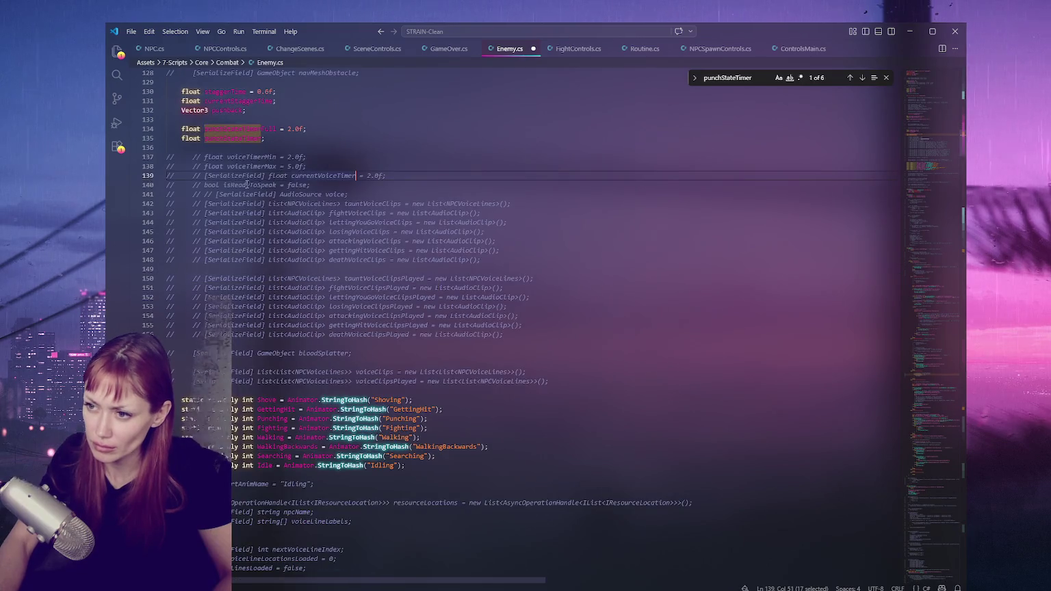
{"action": "left_click", "coordinate": [327, 353]}
{"action": "double_click", "coordinate": [327, 353]}
{"action": "scroll", "coordinate": [447, 313], "scroll_direction": "down", "scroll_amount": 4}
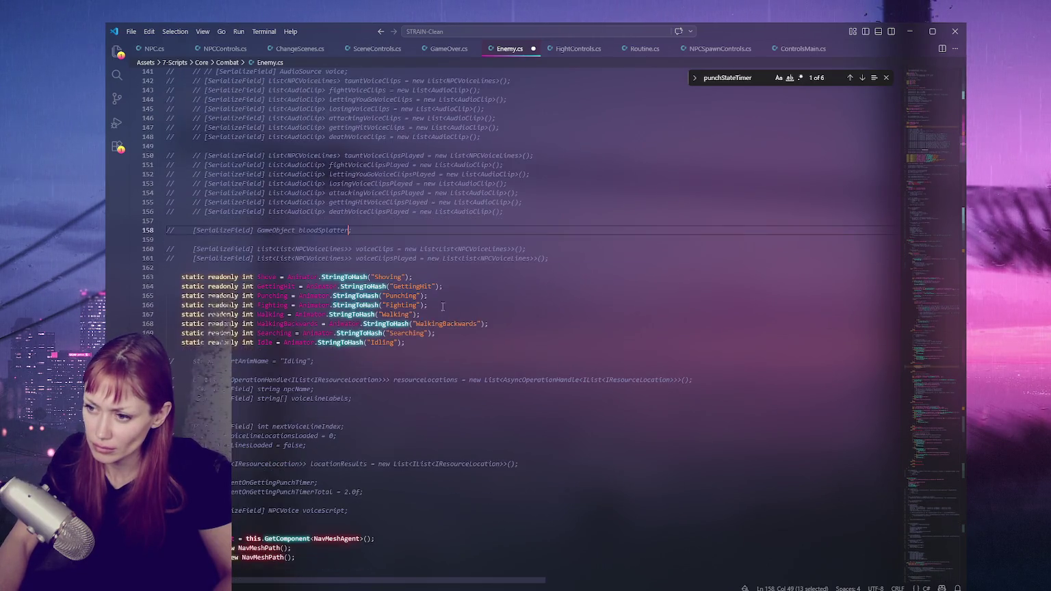
{"action": "double_click", "coordinate": [383, 250]}
{"action": "scroll", "coordinate": [257, 258], "scroll_direction": "down", "scroll_amount": 4}
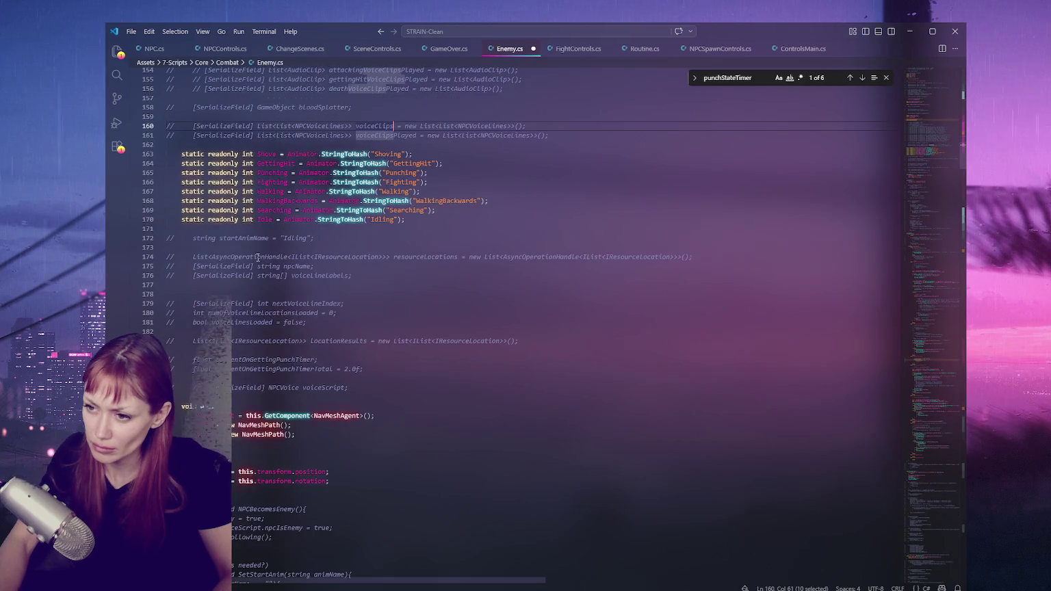
Uncomment the startAnimName declaration on line 172.
{"action": "double_click", "coordinate": [244, 237]}
{"action": "left_click", "coordinate": [339, 239]}
{"action": "double_click", "coordinate": [248, 237]}
{"action": "key", "text": "ctrl+slash"}
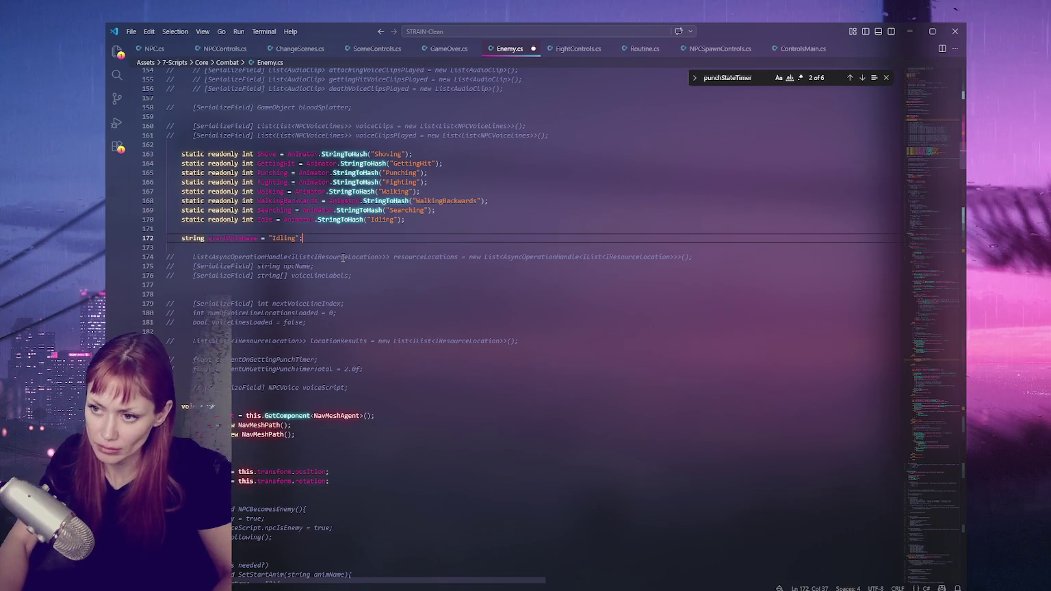
Step through the four startAnimName matches, including line 617, ending at commented line 174.
{"action": "key", "text": "ctrl+f"}
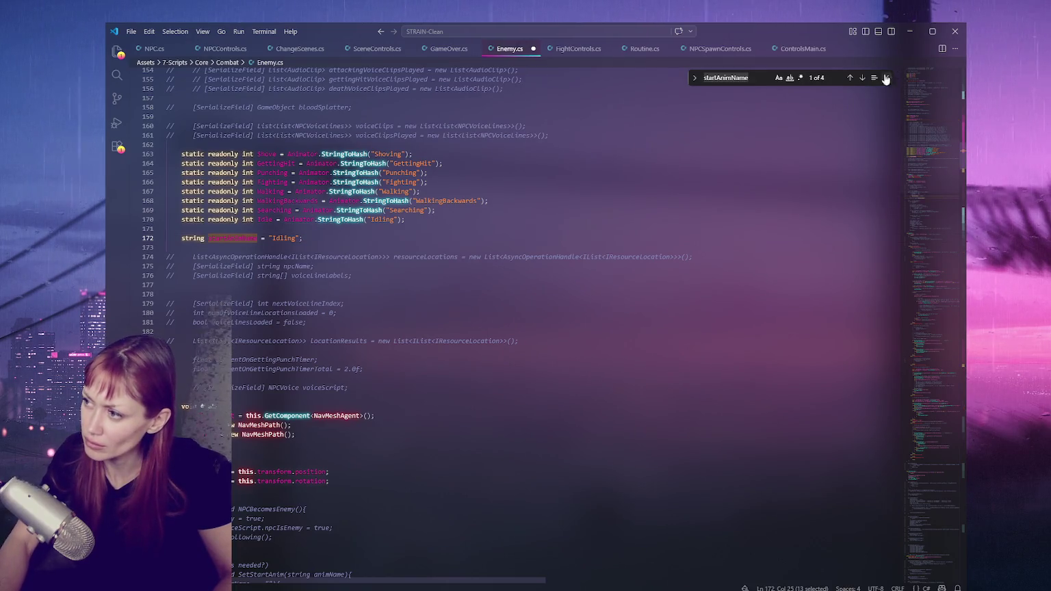
{"action": "left_click", "coordinate": [863, 78]}
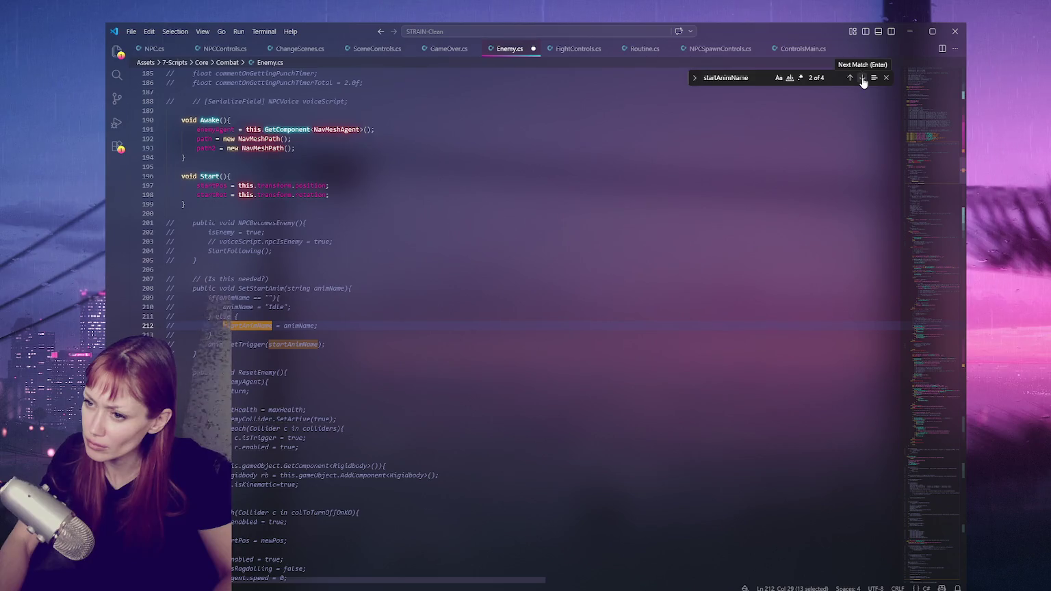
{"action": "left_click", "coordinate": [862, 78]}
{"action": "left_click", "coordinate": [862, 78]}
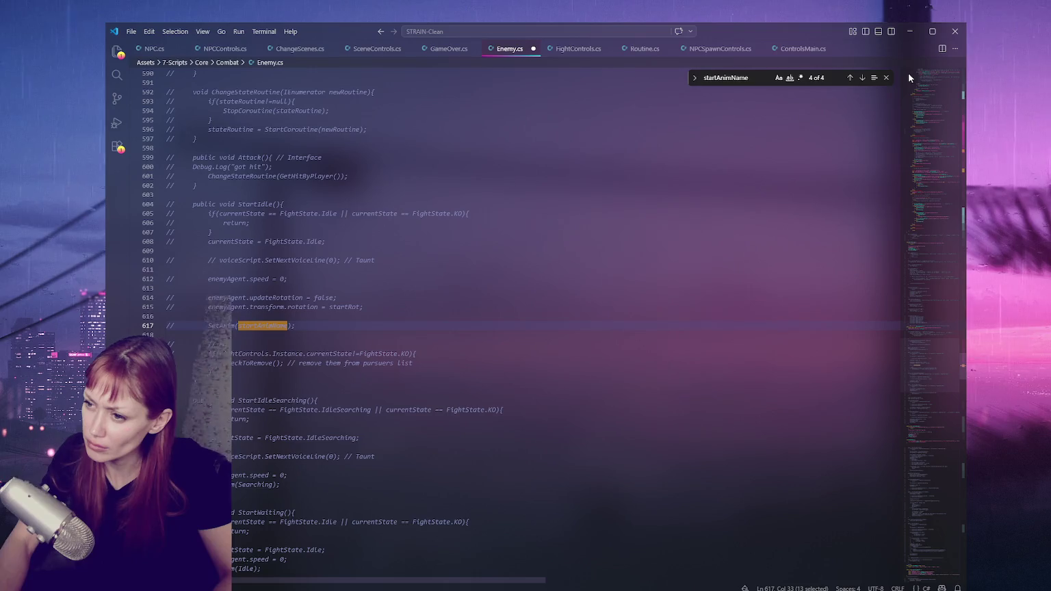
{"action": "left_click", "coordinate": [516, 330]}
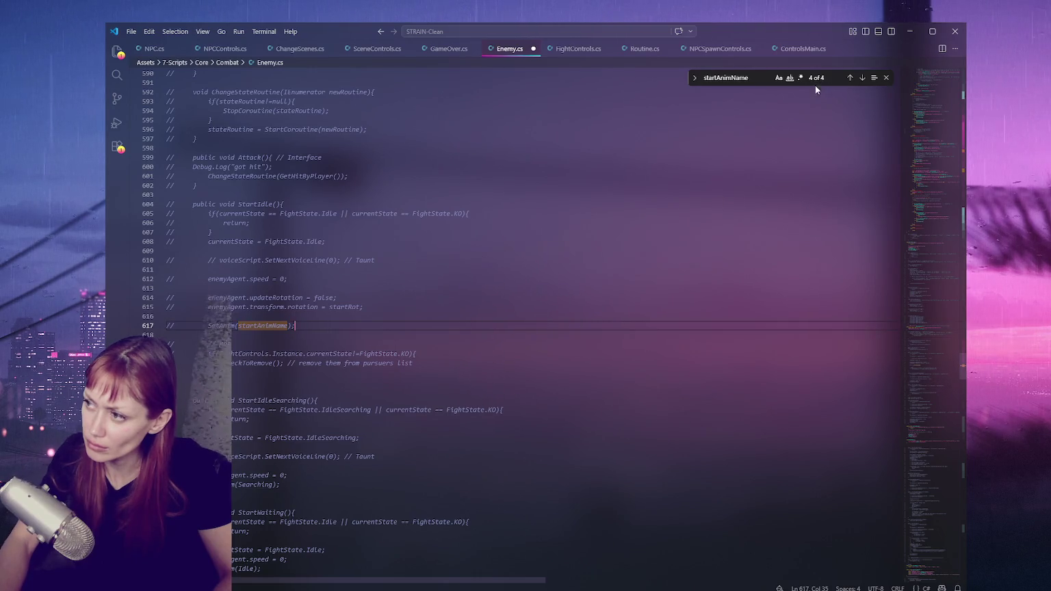
{"action": "left_click", "coordinate": [863, 78]}
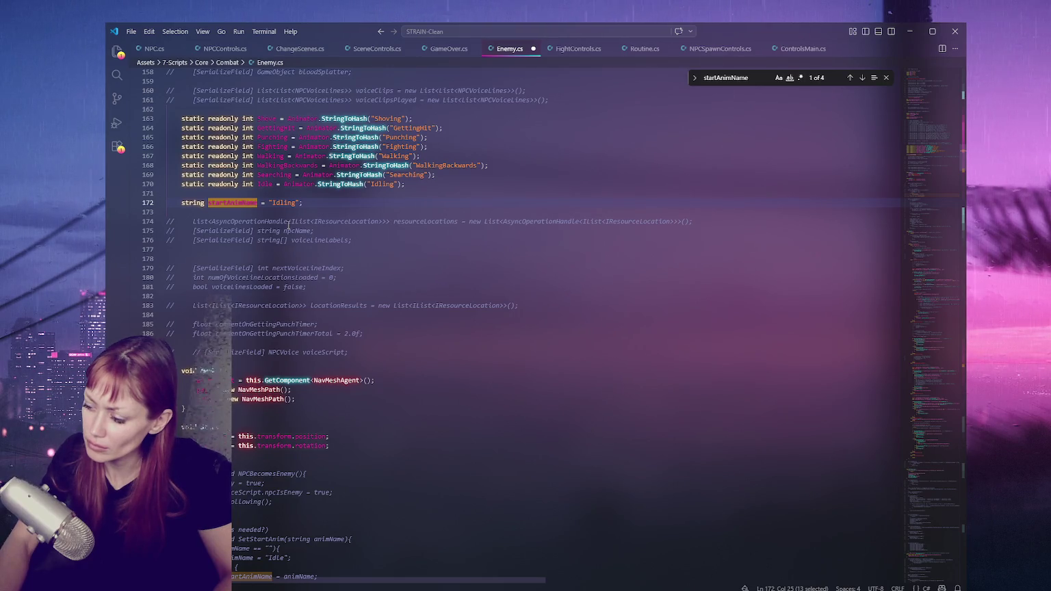
{"action": "left_click", "coordinate": [288, 222]}
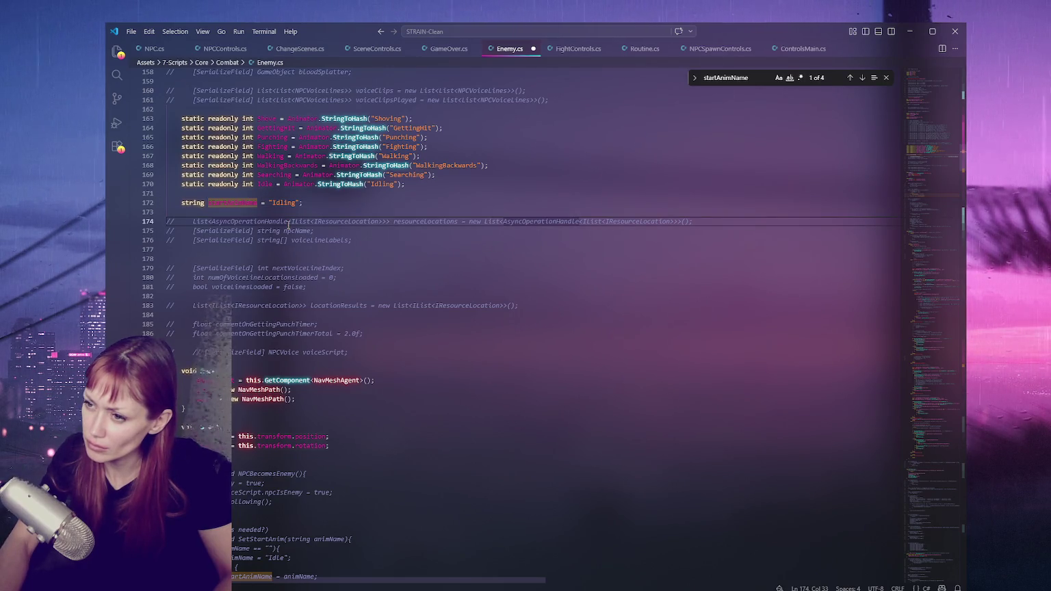
Search for resourceLocations and find its two occurrences, on lines 8 and 174.
{"action": "double_click", "coordinate": [440, 220]}
{"action": "key", "text": "ctrl+f"}
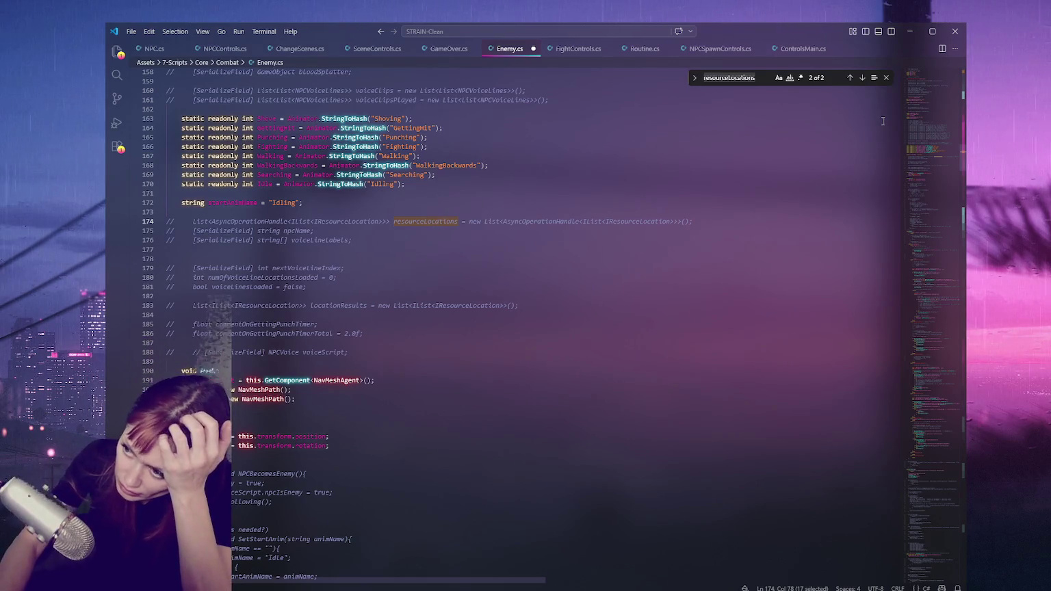
{"action": "left_click", "coordinate": [863, 78]}
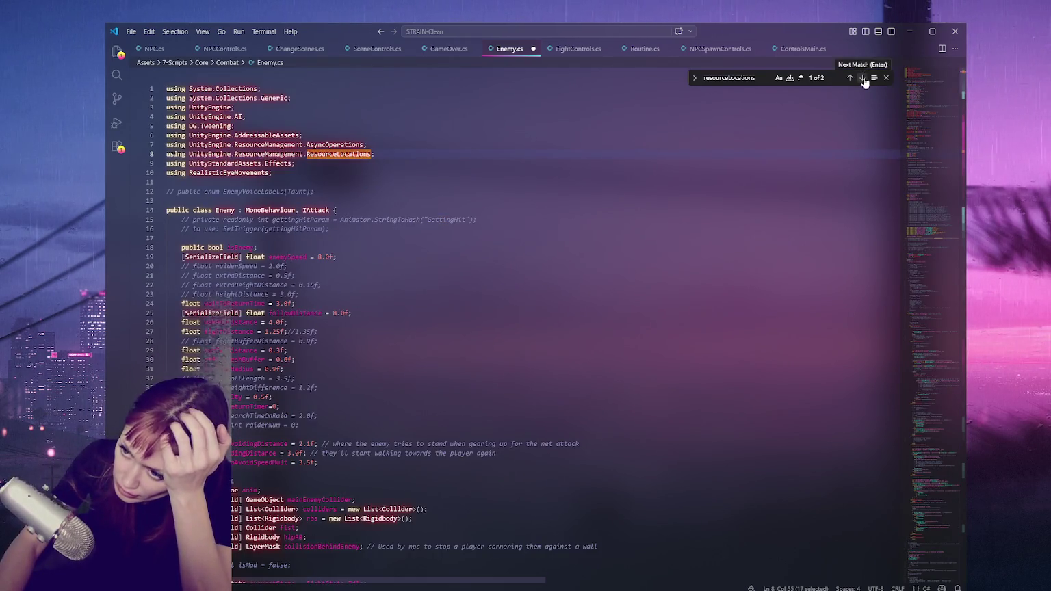
{"action": "left_click", "coordinate": [863, 78]}
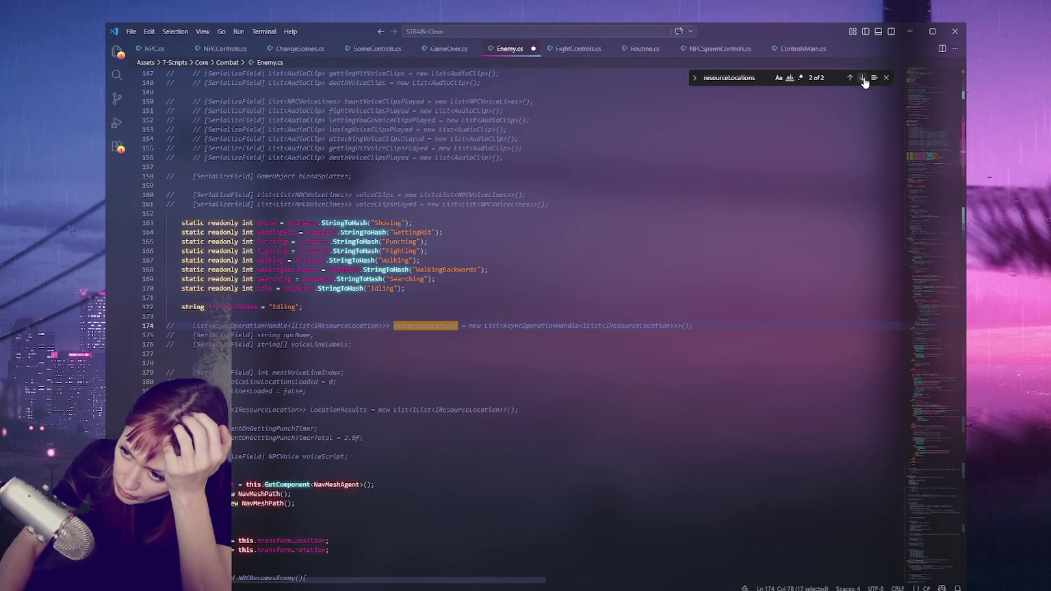
{"action": "scroll", "coordinate": [501, 245], "scroll_direction": "up", "scroll_amount": 3}
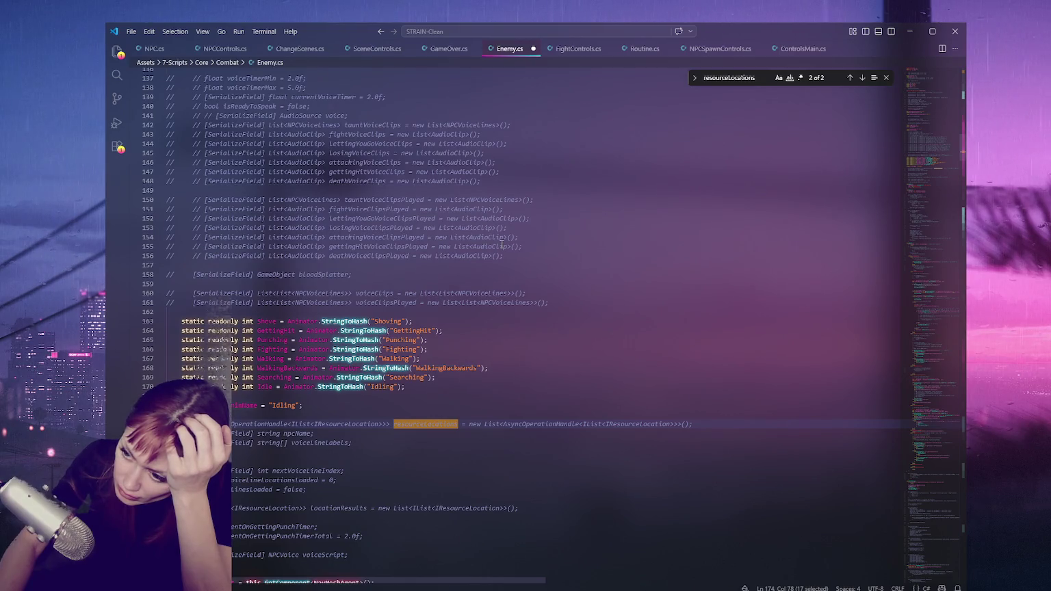
{"action": "scroll", "coordinate": [502, 245], "scroll_direction": "down", "scroll_amount": 3}
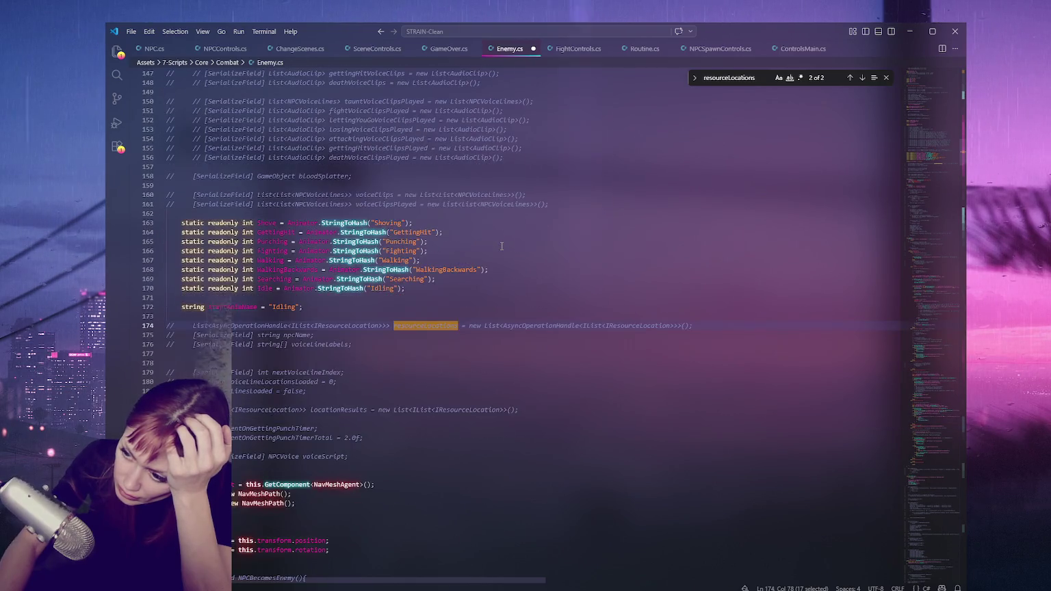
Check where npcName, commentOnGettingPunchTimer and NPCBecomesEnemy are used.
{"action": "double_click", "coordinate": [288, 335]}
{"action": "left_click", "coordinate": [316, 363]}
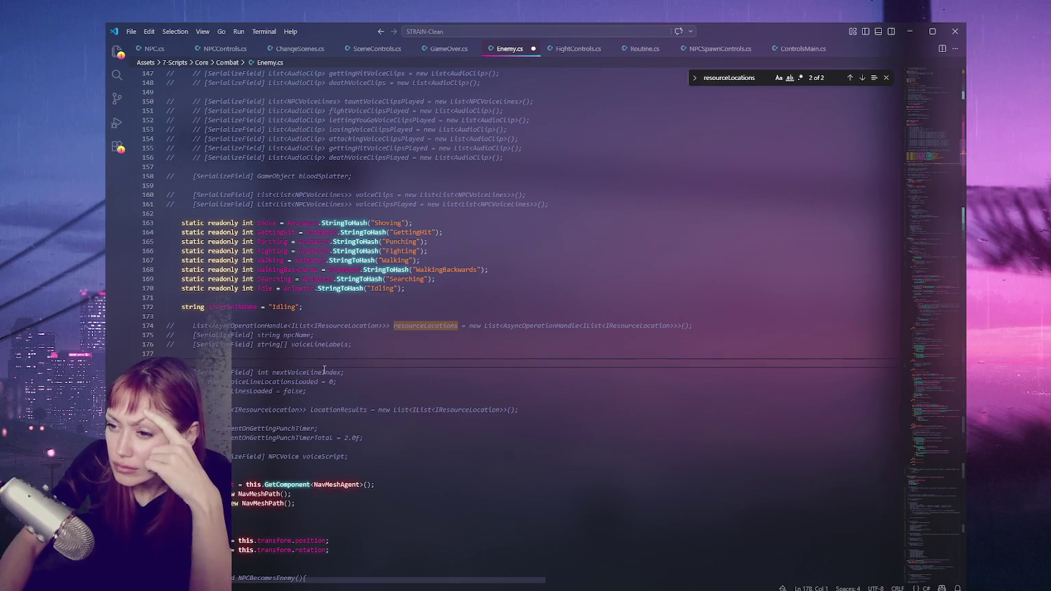
{"action": "scroll", "coordinate": [245, 293], "scroll_direction": "down", "scroll_amount": 3}
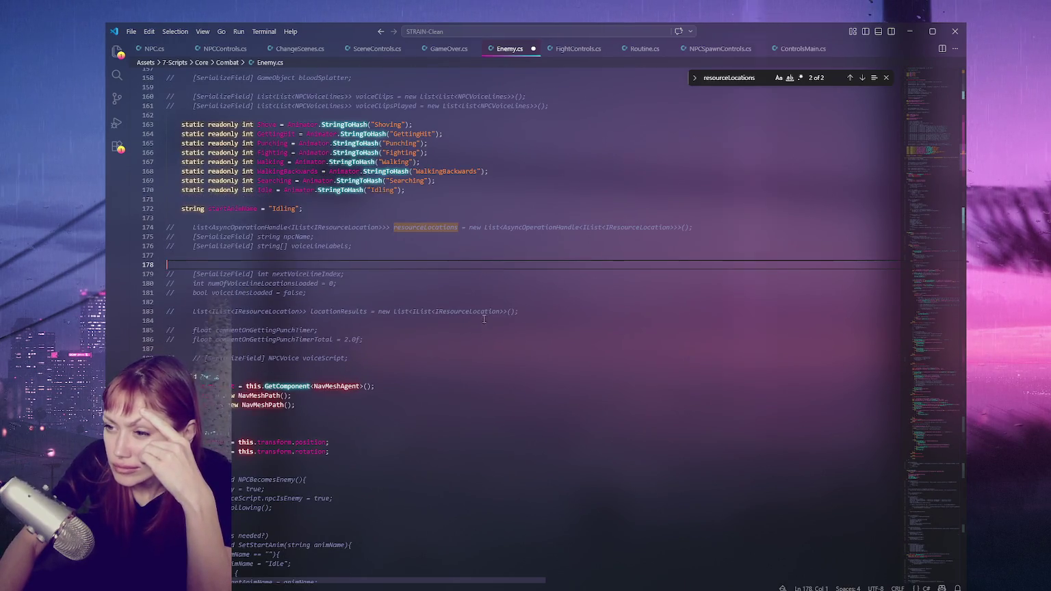
{"action": "double_click", "coordinate": [267, 330]}
{"action": "scroll", "coordinate": [419, 331], "scroll_direction": "down", "scroll_amount": 3}
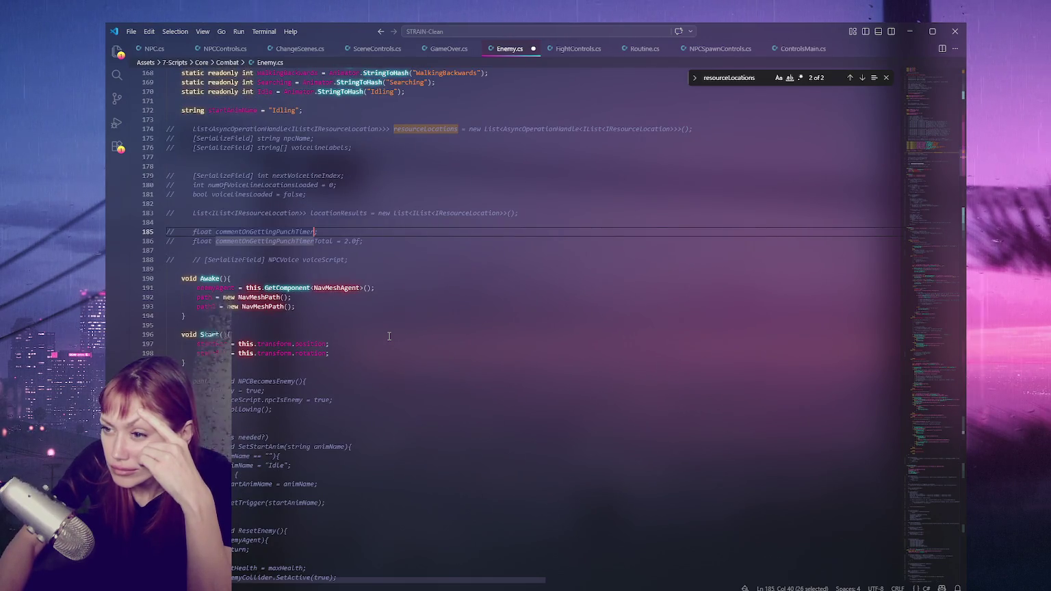
{"action": "scroll", "coordinate": [357, 260], "scroll_direction": "down", "scroll_amount": 3}
{"action": "double_click", "coordinate": [267, 282]}
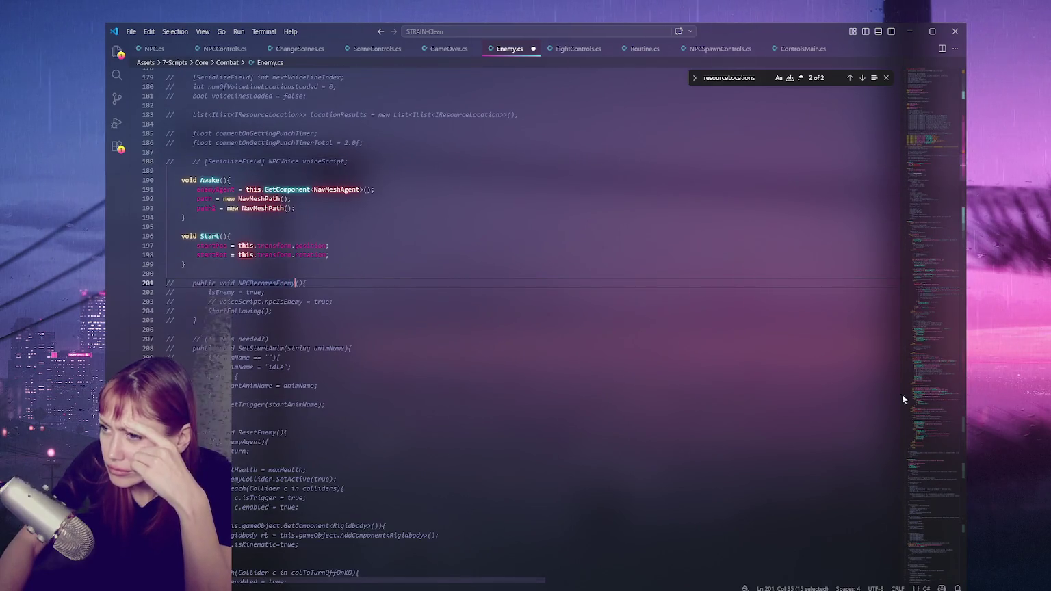
Comment out using lines 6–8 for AddressableAssets, AsyncOperations and ResourceLocations.
{"action": "scroll", "coordinate": [646, 338], "scroll_direction": "up", "scroll_amount": 20}
{"action": "scroll", "coordinate": [647, 338], "scroll_direction": "up", "scroll_amount": 20}
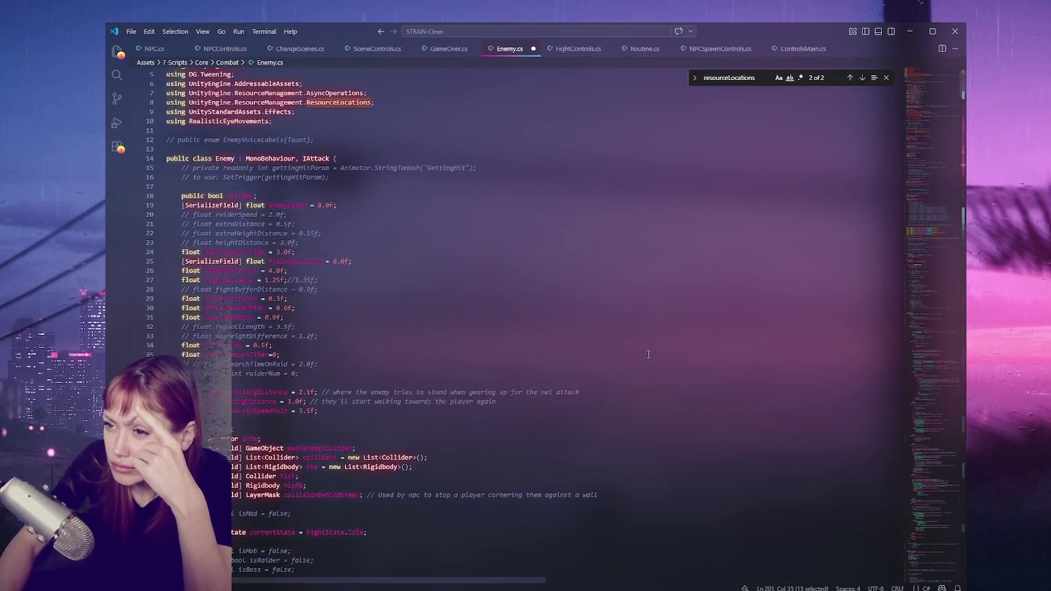
{"action": "scroll", "coordinate": [648, 354], "scroll_direction": "up", "scroll_amount": 2}
{"action": "left_click", "coordinate": [395, 144]}
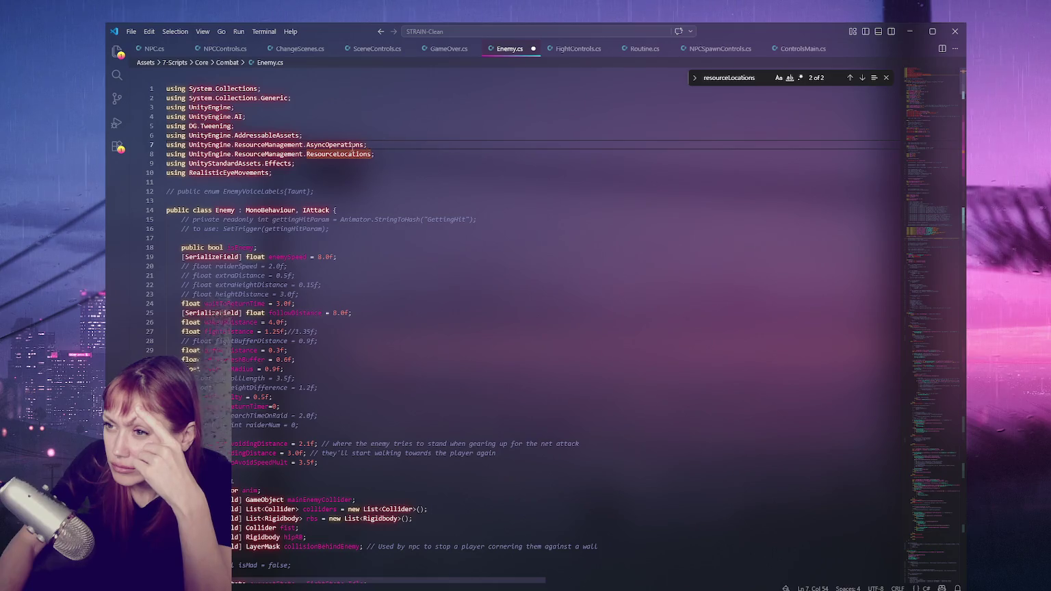
{"action": "key", "text": "shift+Up"}
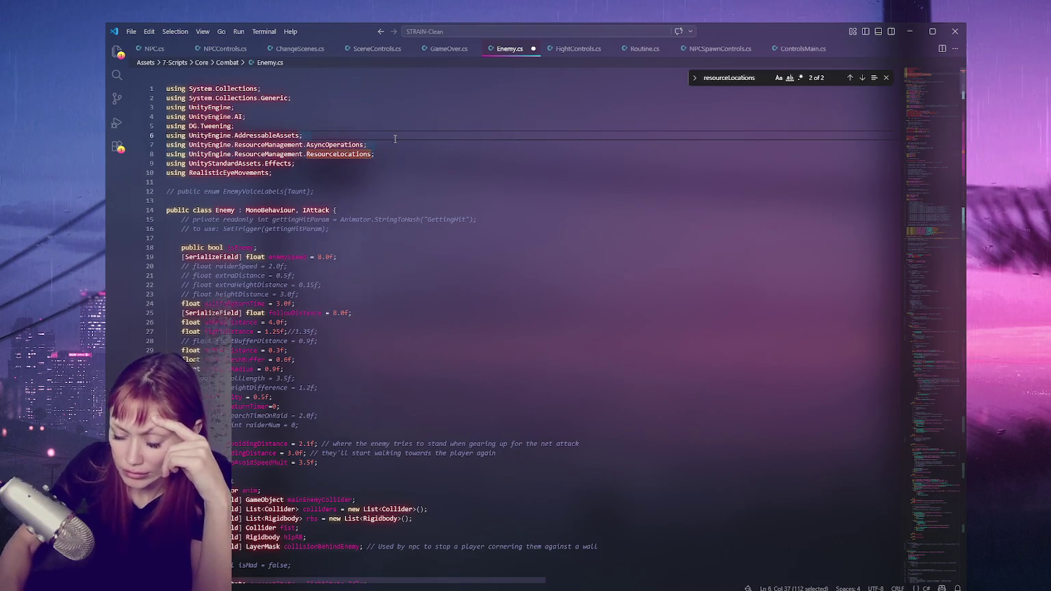
{"action": "key", "text": "ctrl+slash"}
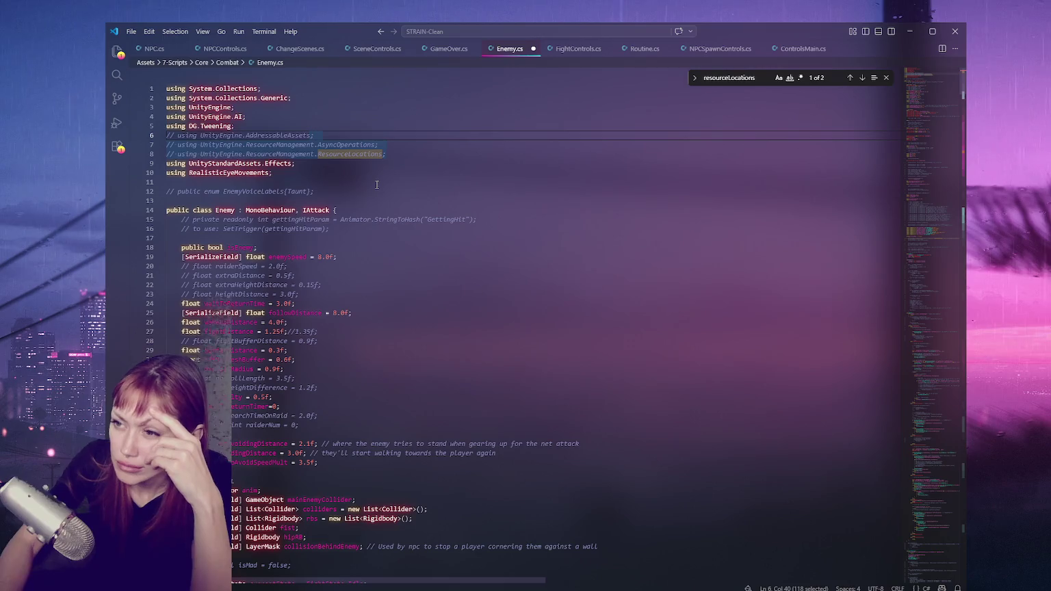
{"action": "left_click", "coordinate": [401, 146]}
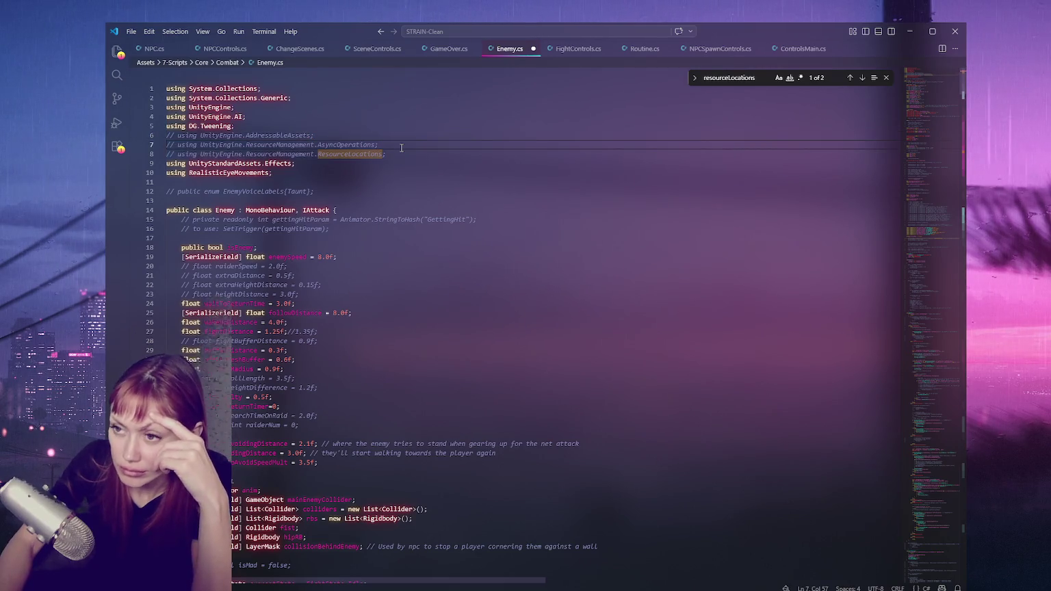
{"action": "scroll", "coordinate": [411, 347], "scroll_direction": "down", "scroll_amount": 10}
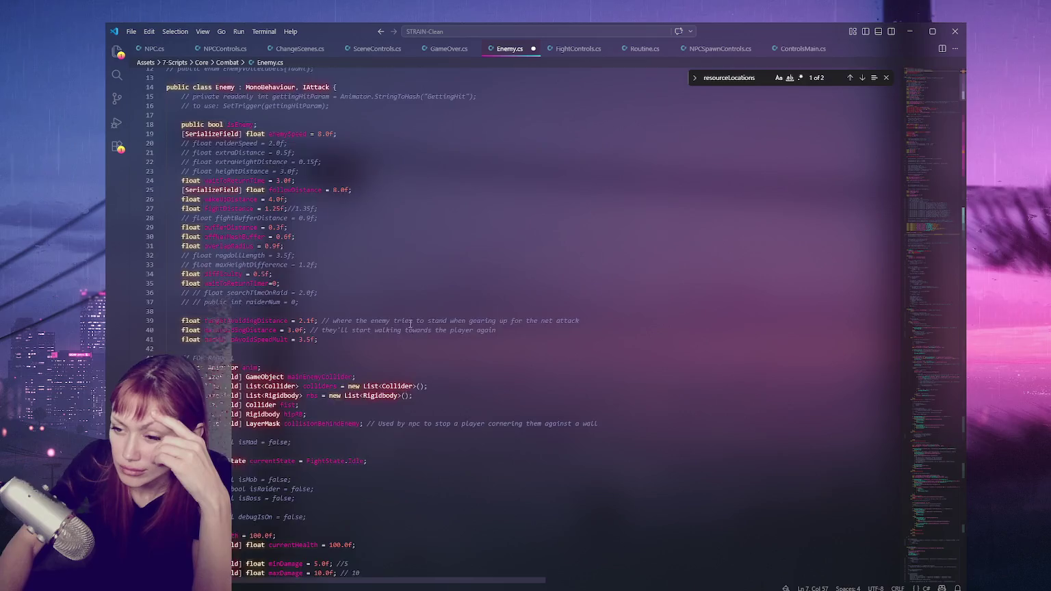
{"action": "scroll", "coordinate": [410, 347], "scroll_direction": "down", "scroll_amount": 7}
{"action": "scroll", "coordinate": [404, 329], "scroll_direction": "down", "scroll_amount": 20}
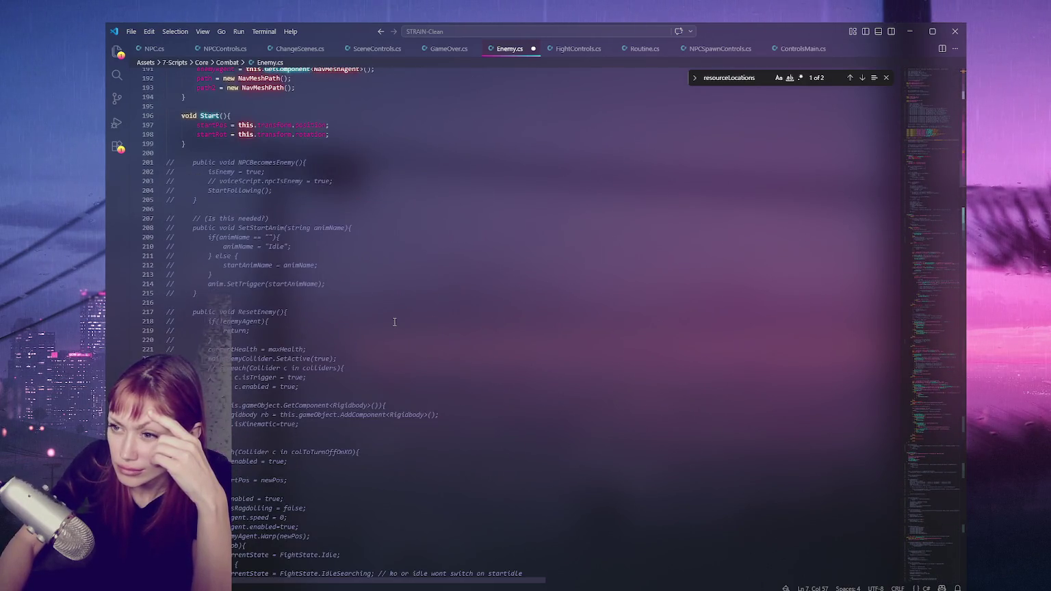
{"action": "double_click", "coordinate": [273, 162]}
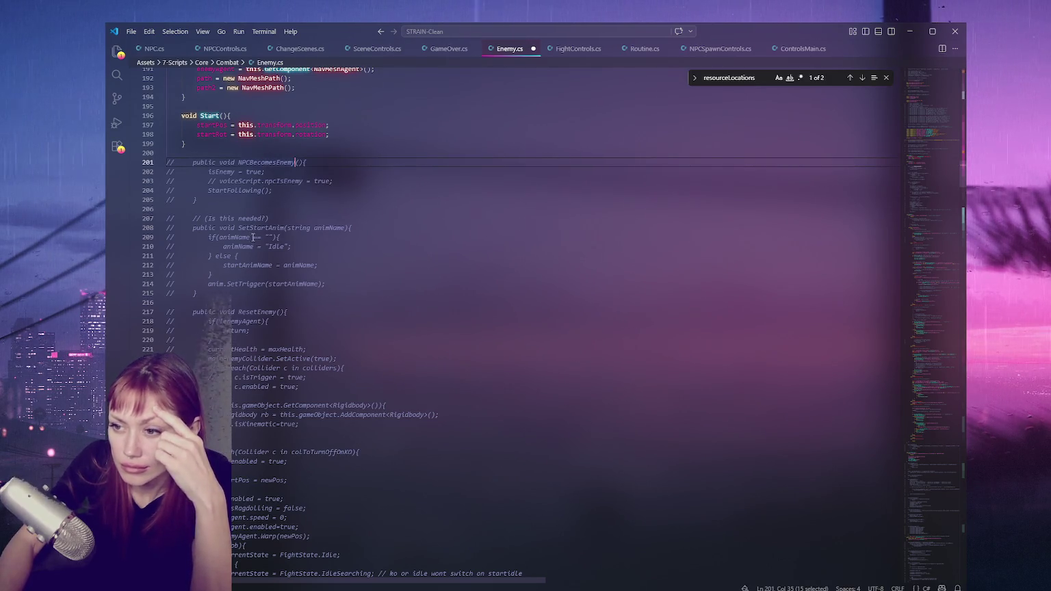
{"action": "scroll", "coordinate": [255, 233], "scroll_direction": "down", "scroll_amount": 4}
{"action": "double_click", "coordinate": [264, 190]}
{"action": "scroll", "coordinate": [345, 238], "scroll_direction": "down", "scroll_amount": 3}
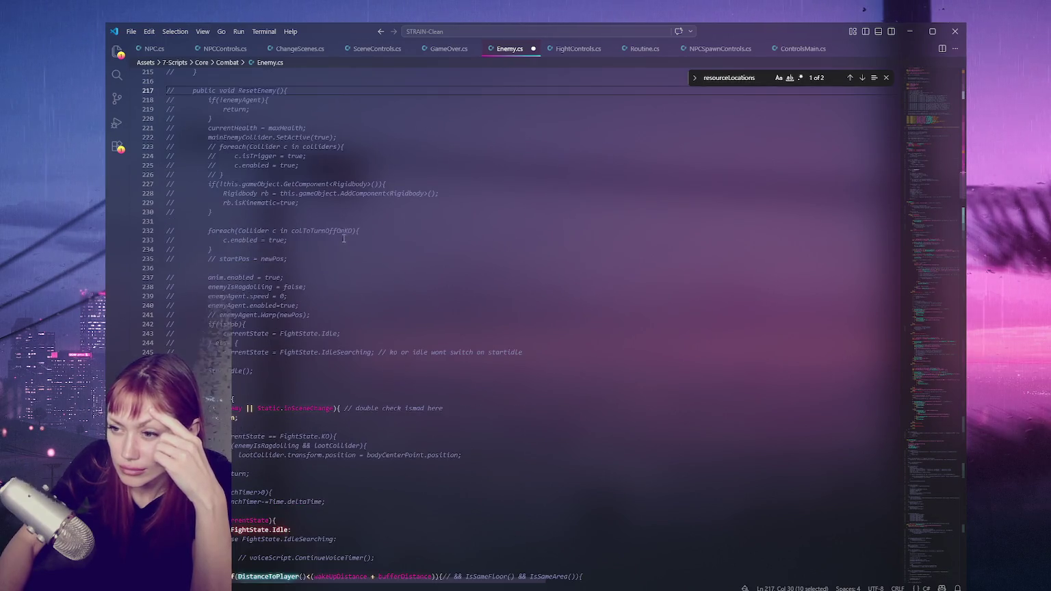
{"action": "scroll", "coordinate": [340, 233], "scroll_direction": "down", "scroll_amount": 4}
{"action": "scroll", "coordinate": [340, 232], "scroll_direction": "down", "scroll_amount": 4}
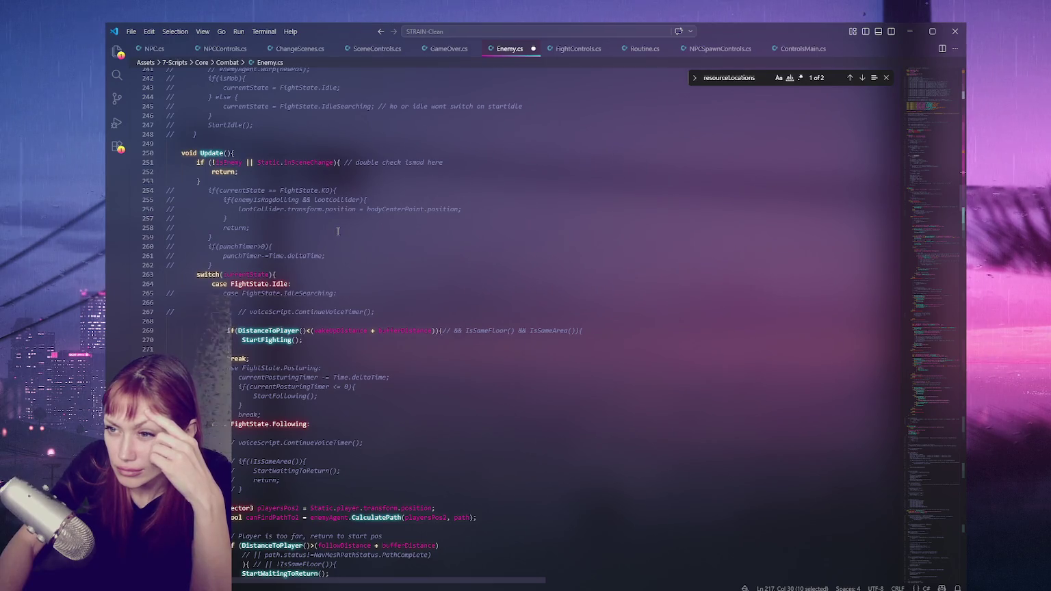
{"action": "scroll", "coordinate": [337, 231], "scroll_direction": "down", "scroll_amount": 5}
{"action": "scroll", "coordinate": [259, 161], "scroll_direction": "up", "scroll_amount": 4}
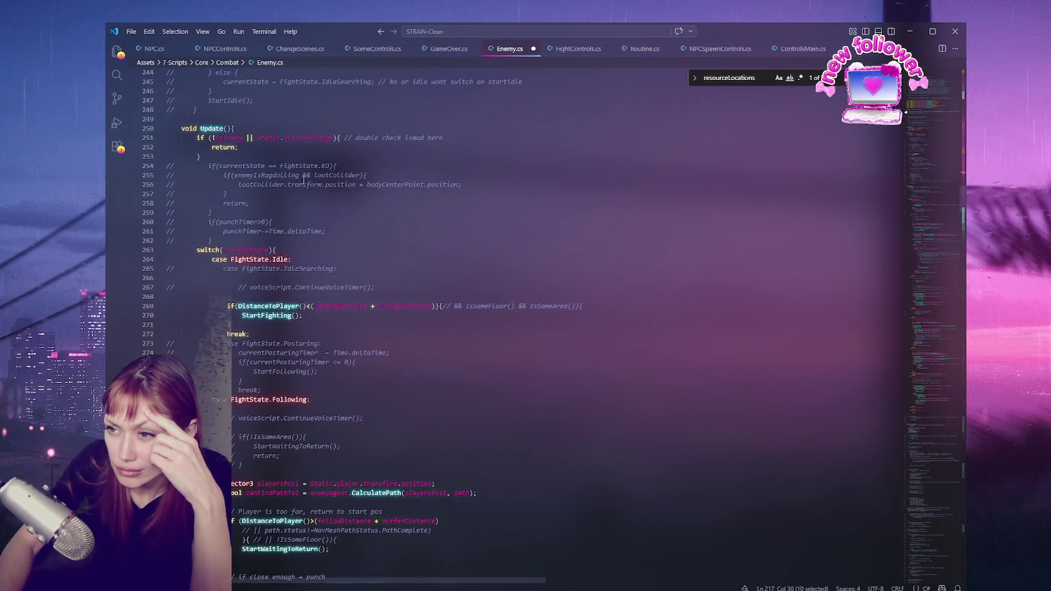
{"action": "mouse_move", "coordinate": [338, 166]}
{"action": "left_mouse_down"}
{"action": "mouse_move", "coordinate": [232, 192]}
{"action": "mouse_move", "coordinate": [238, 222]}
{"action": "mouse_move", "coordinate": [205, 241]}
{"action": "left_mouse_up"}
Uncomment the knockout and punchTimer checks in Update and the IdleSearching case.
{"action": "key", "text": "ctrl+slash"}
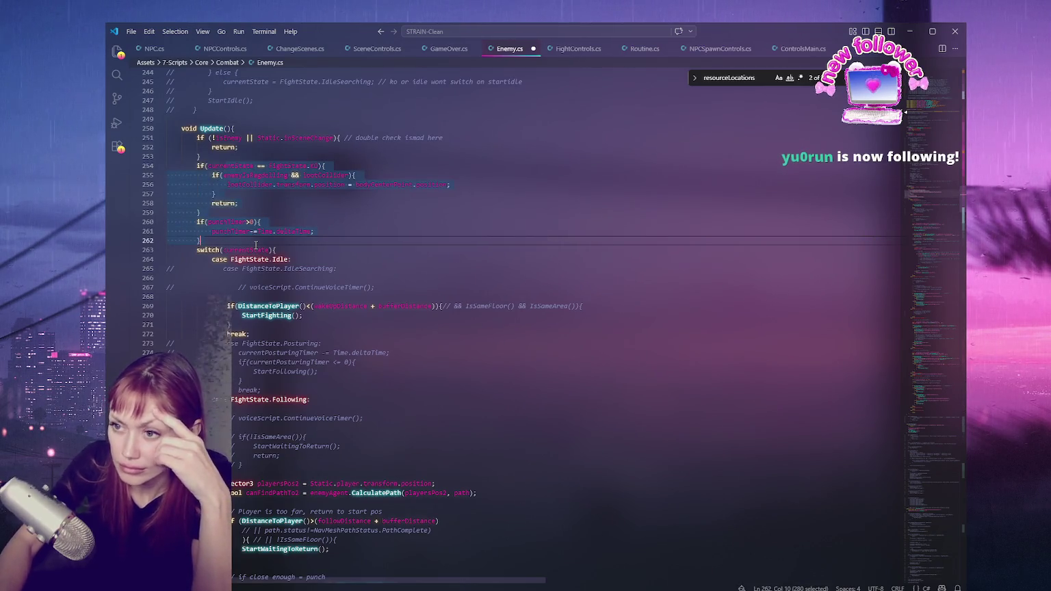
{"action": "scroll", "coordinate": [198, 203], "scroll_direction": "down", "scroll_amount": 2}
{"action": "scroll", "coordinate": [197, 202], "scroll_direction": "down", "scroll_amount": 2}
{"action": "left_click", "coordinate": [283, 170]}
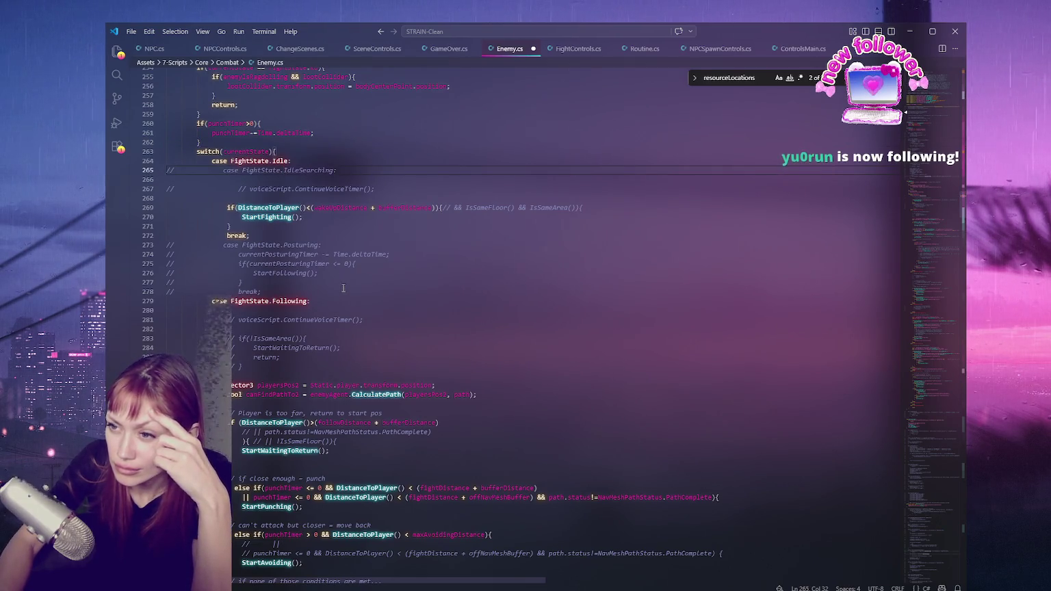
{"action": "key", "text": "ctrl+slash"}
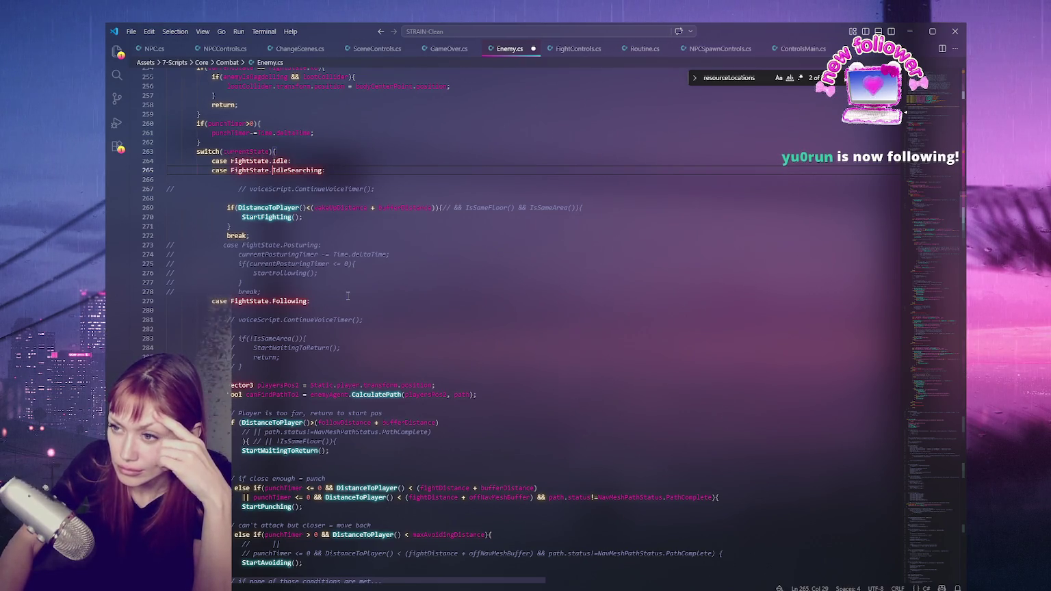
Scroll down past the fight-state switch to the StartShoving method.
{"action": "scroll", "coordinate": [353, 296], "scroll_direction": "down", "scroll_amount": 1}
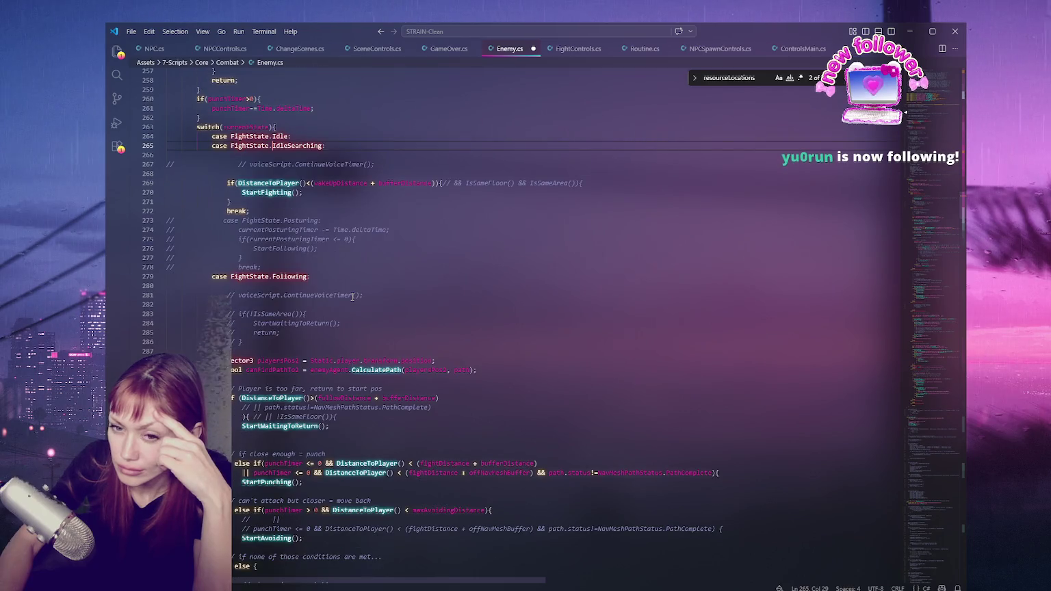
{"action": "scroll", "coordinate": [350, 297], "scroll_direction": "down", "scroll_amount": 1}
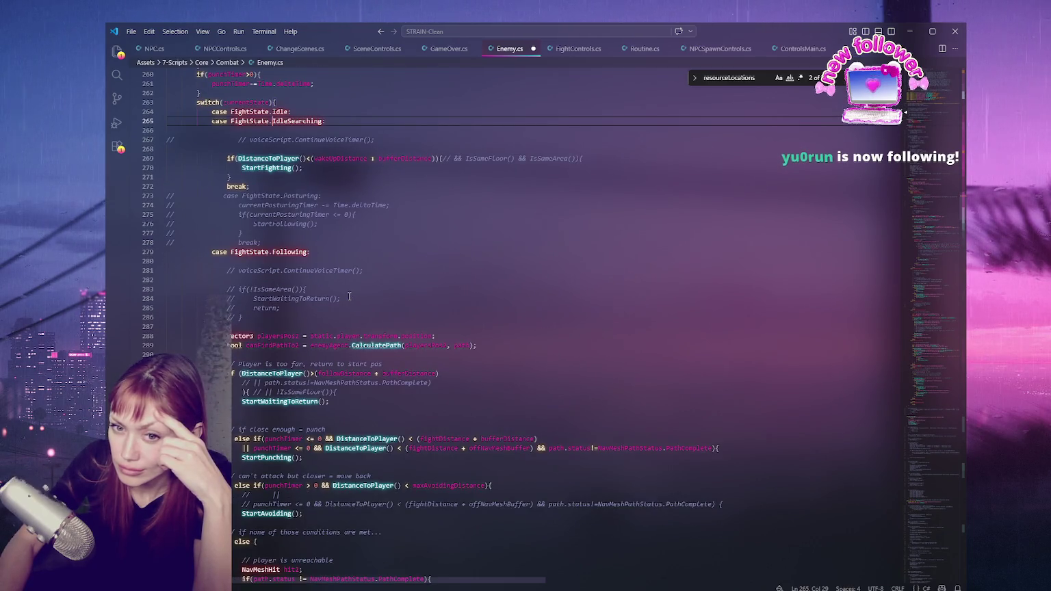
{"action": "scroll", "coordinate": [349, 296], "scroll_direction": "down", "scroll_amount": 1}
{"action": "scroll", "coordinate": [349, 296], "scroll_direction": "down", "scroll_amount": 3}
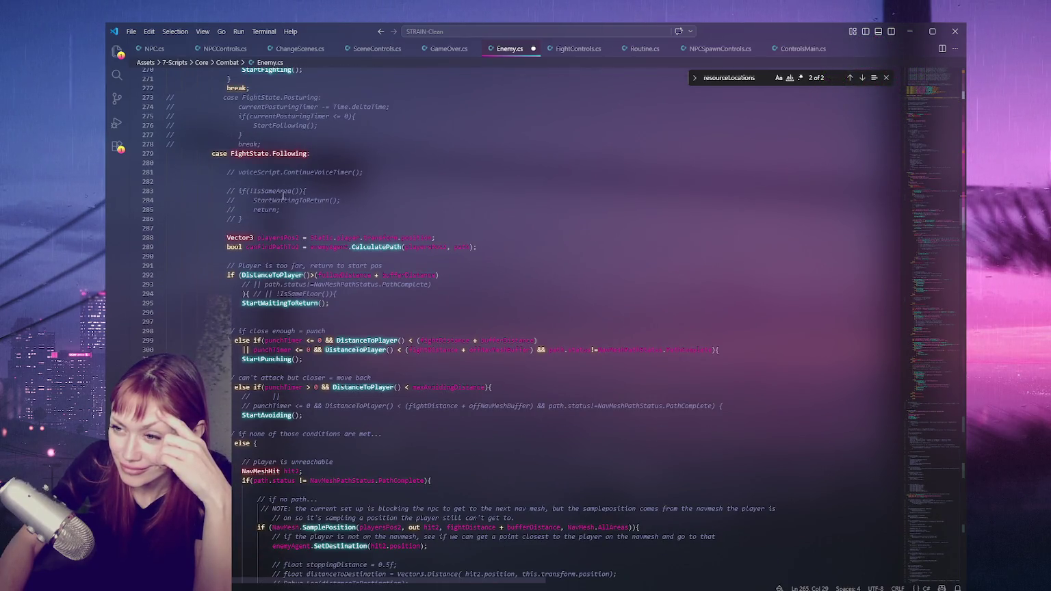
{"action": "scroll", "coordinate": [273, 230], "scroll_direction": "down", "scroll_amount": 15}
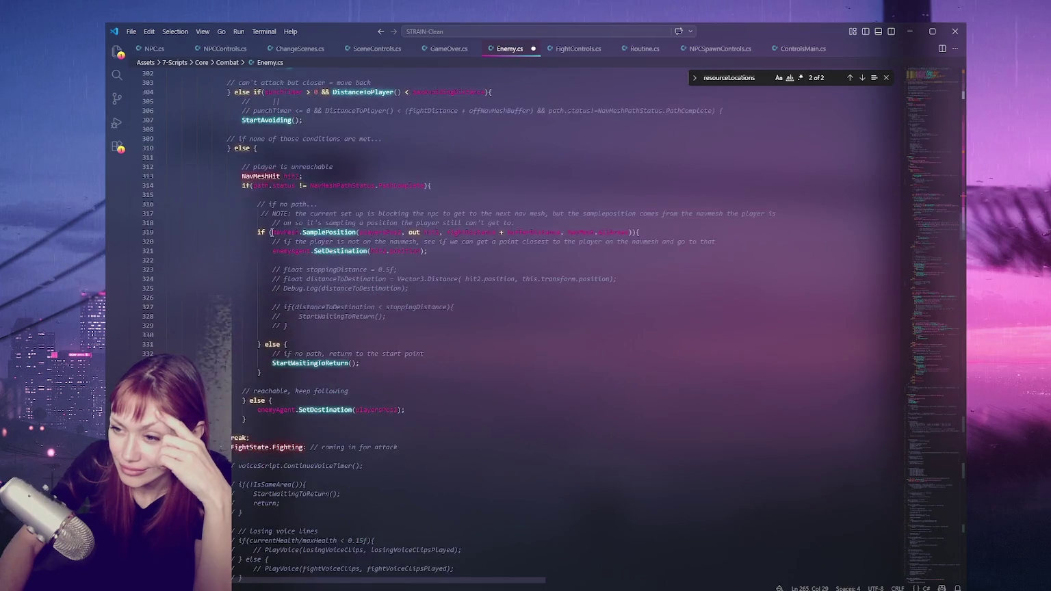
{"action": "scroll", "coordinate": [274, 231], "scroll_direction": "down", "scroll_amount": 11}
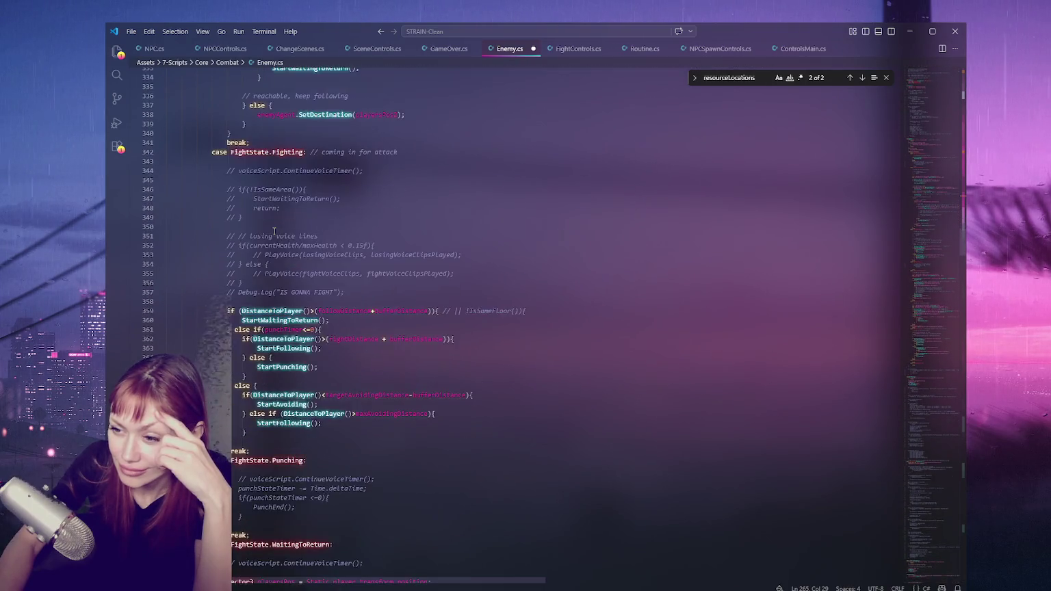
{"action": "scroll", "coordinate": [273, 231], "scroll_direction": "down", "scroll_amount": 5}
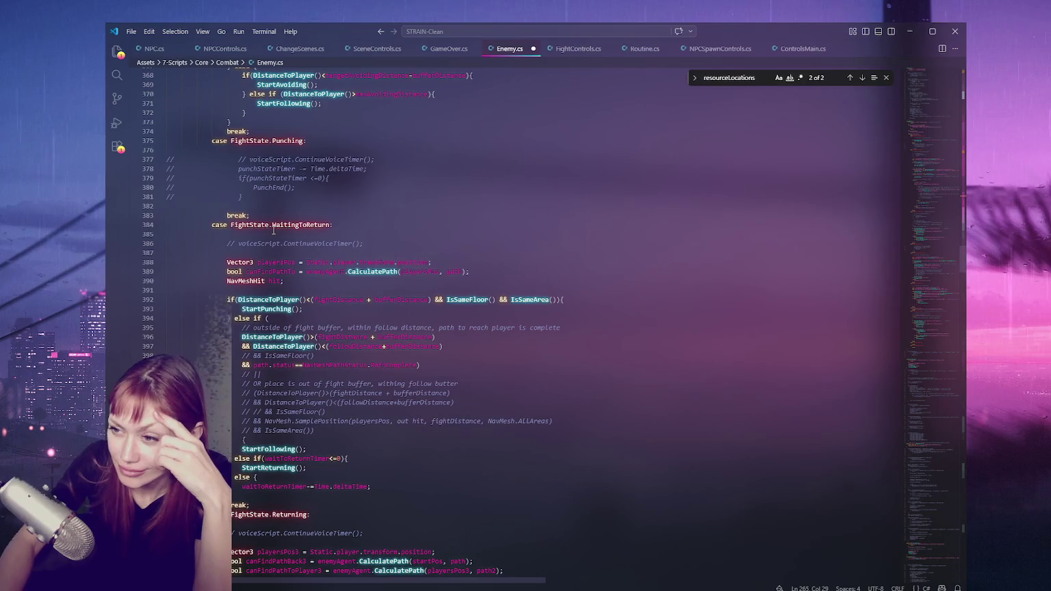
{"action": "scroll", "coordinate": [274, 231], "scroll_direction": "down", "scroll_amount": 5}
{"action": "scroll", "coordinate": [273, 230], "scroll_direction": "down", "scroll_amount": 15}
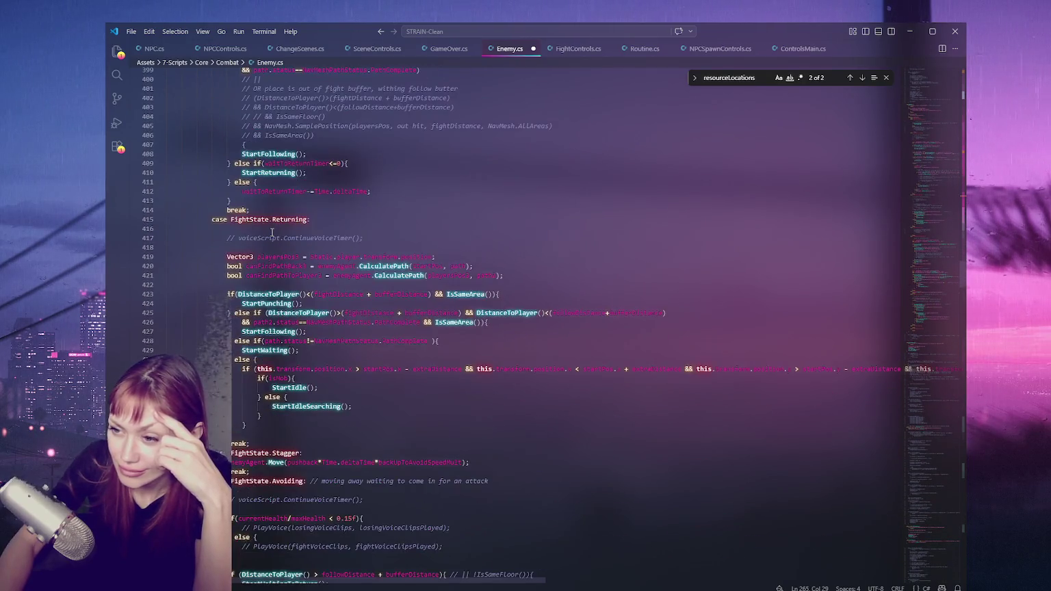
{"action": "scroll", "coordinate": [272, 232], "scroll_direction": "down", "scroll_amount": 10}
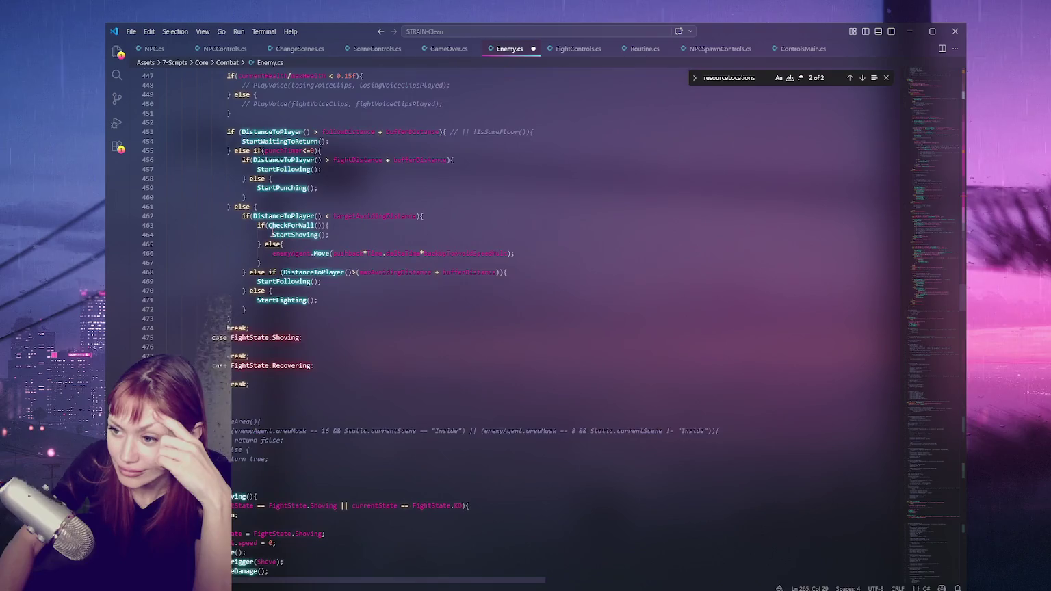
{"action": "scroll", "coordinate": [272, 233], "scroll_direction": "down", "scroll_amount": 5}
{"action": "scroll", "coordinate": [271, 234], "scroll_direction": "down", "scroll_amount": 4}
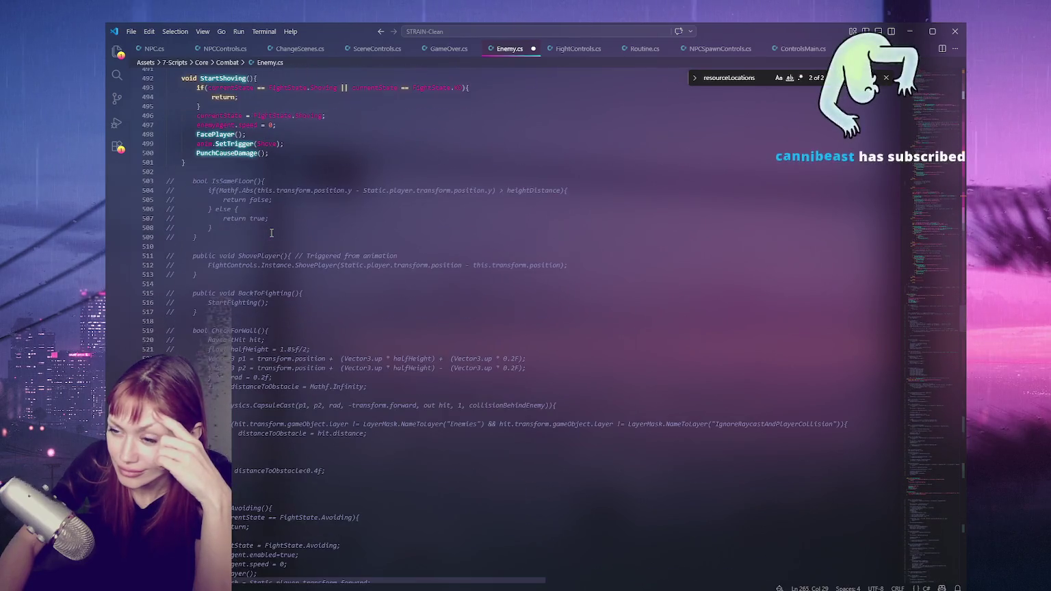
Uncomment the ShovePlayer method.
{"action": "left_click_drag", "start_coordinate": [272, 247], "coordinate": [261, 274]}
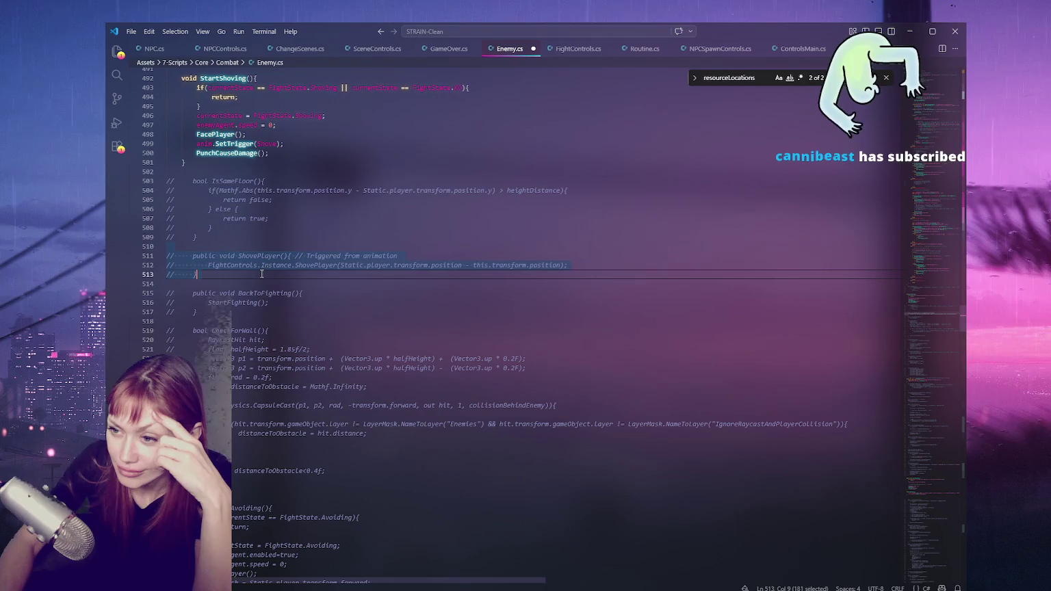
{"action": "key", "text": "ctrl+slash"}
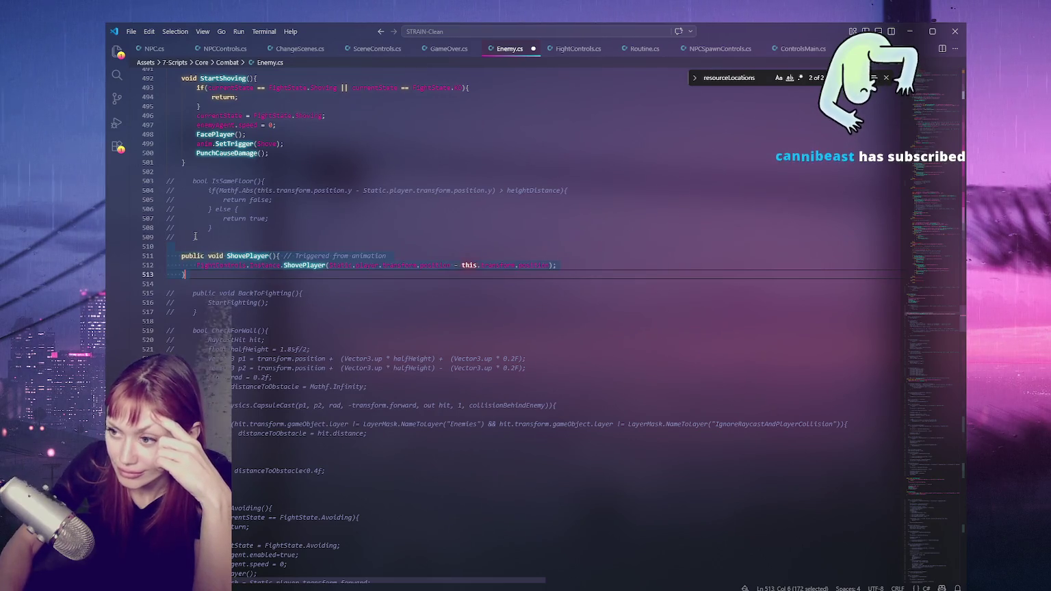
{"action": "left_click", "coordinate": [284, 299]}
Search for BackToFighting, finding only its own definition, and save Enemy.cs.
{"action": "left_click_drag", "start_coordinate": [265, 295], "coordinate": [269, 296]}
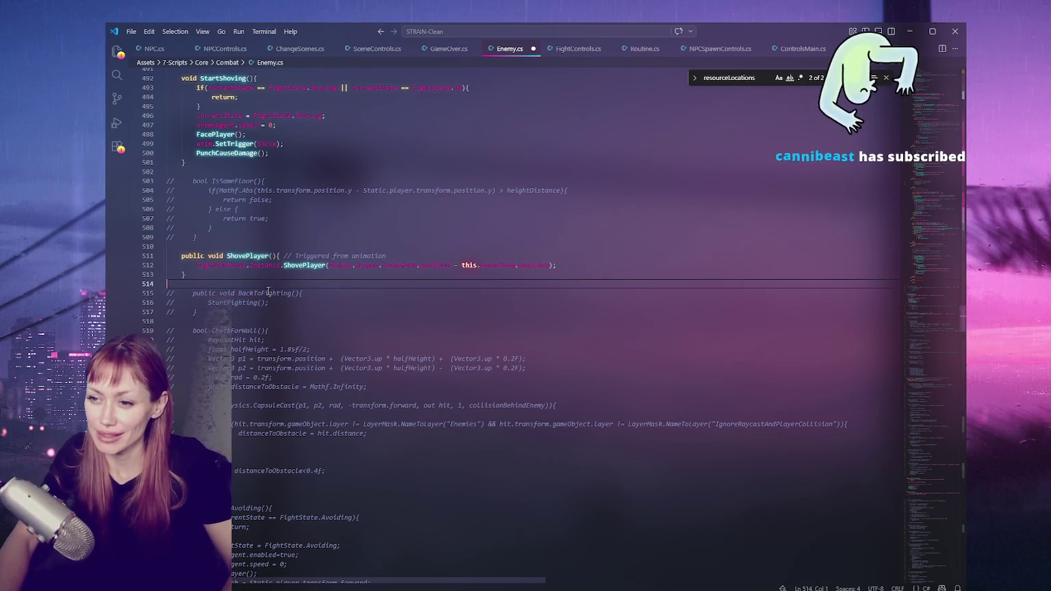
{"action": "double_click", "coordinate": [269, 296]}
{"action": "key", "text": "ctrl+f"}
{"action": "left_click", "coordinate": [334, 291]}
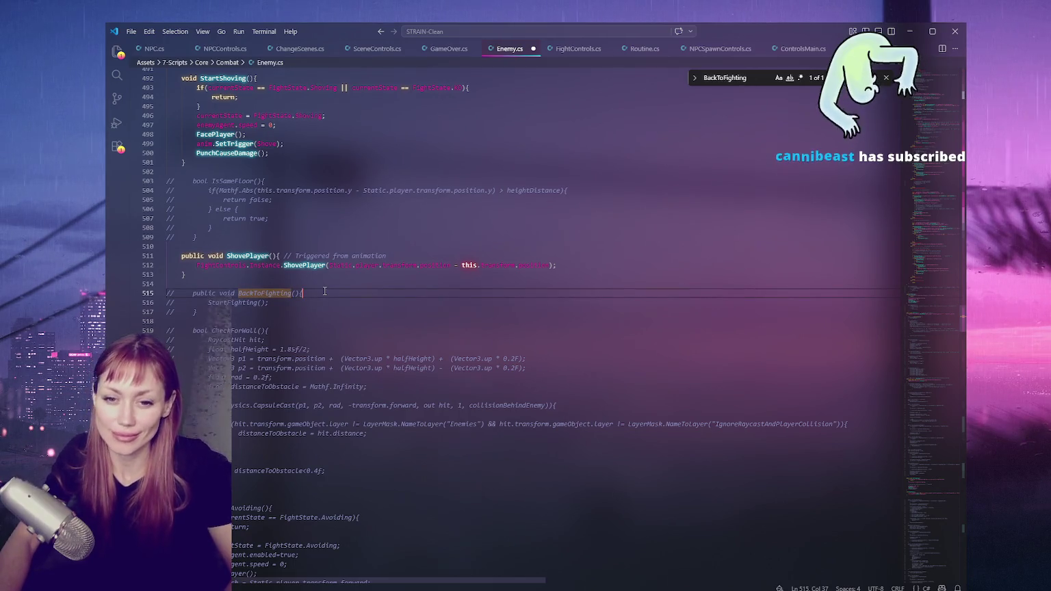
{"action": "key", "text": "ctrl+s"}
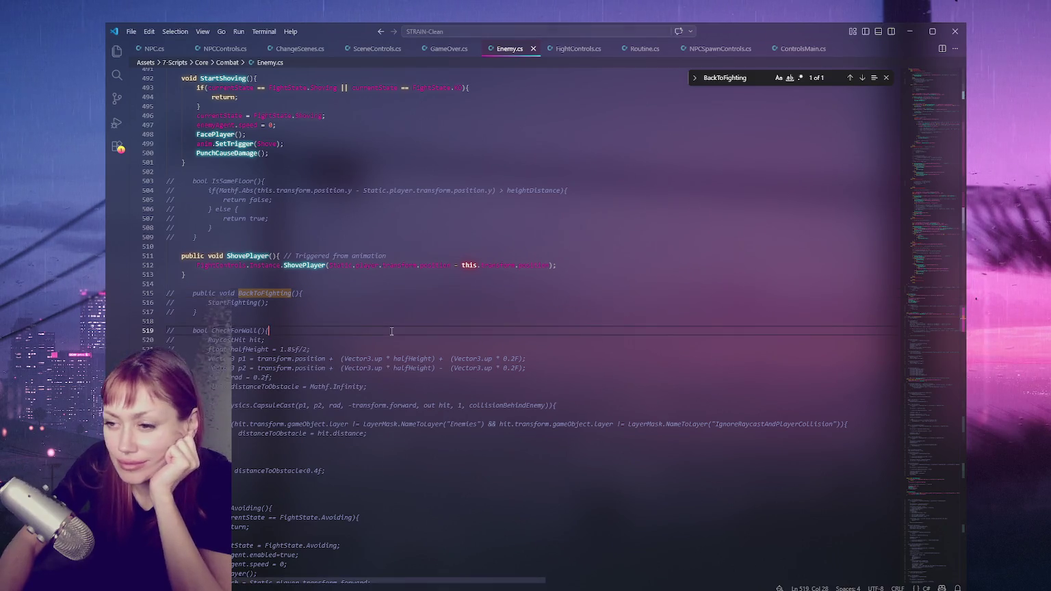
{"action": "left_click", "coordinate": [431, 311]}
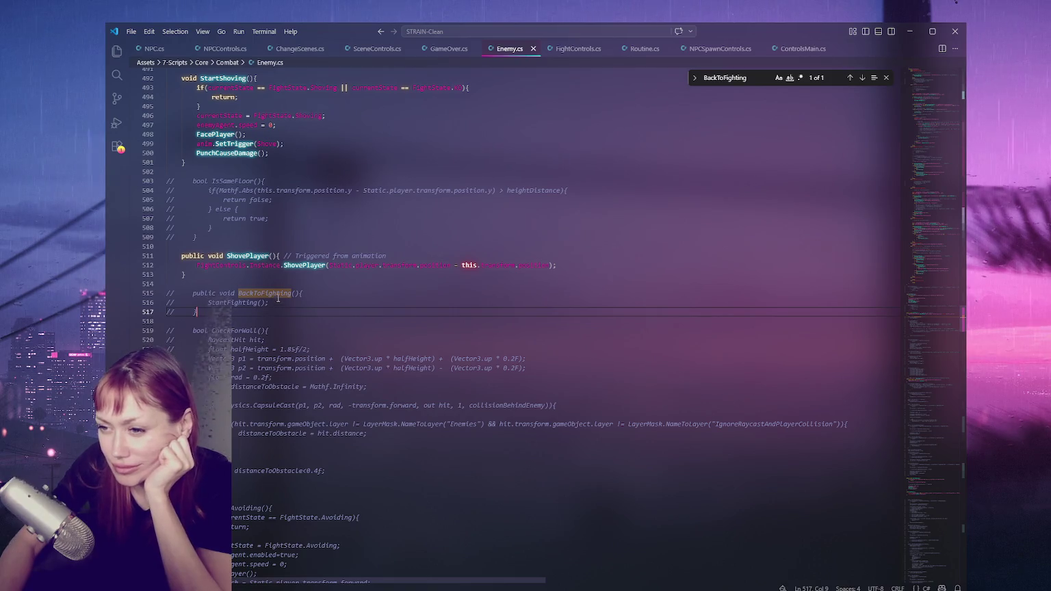
Uncomment the CheckForWall and StartAvoiding methods.
{"action": "left_click_drag", "start_coordinate": [245, 328], "coordinate": [192, 481]}
{"action": "key", "text": "ctrl+slash"}
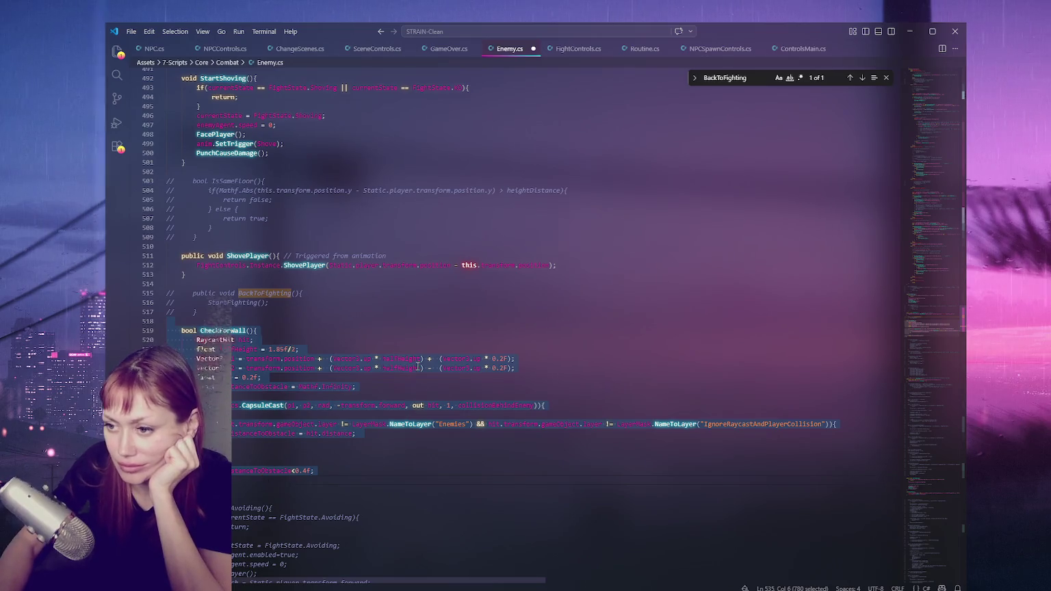
{"action": "left_click", "coordinate": [413, 368]}
{"action": "scroll", "coordinate": [413, 368], "scroll_direction": "down", "scroll_amount": 5}
{"action": "scroll", "coordinate": [239, 220], "scroll_direction": "down", "scroll_amount": 5}
{"action": "left_click_drag", "start_coordinate": [238, 219], "coordinate": [239, 334]}
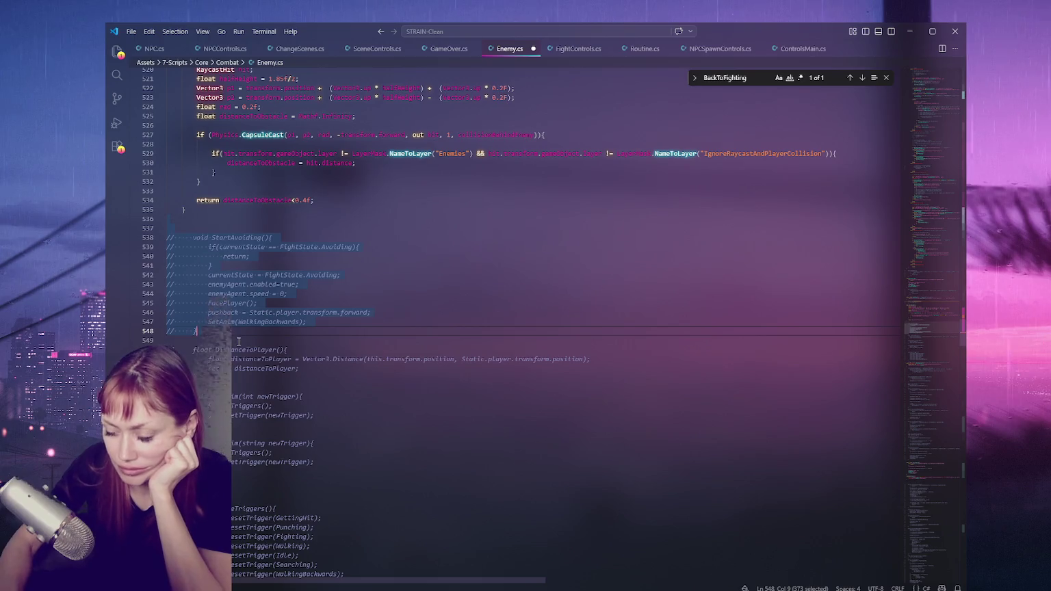
{"action": "key", "text": "ctrl+slash"}
Check where DistanceToPlayer is used, then uncomment the DistanceToPlayer and SetAnim(int) methods.
{"action": "double_click", "coordinate": [246, 350]}
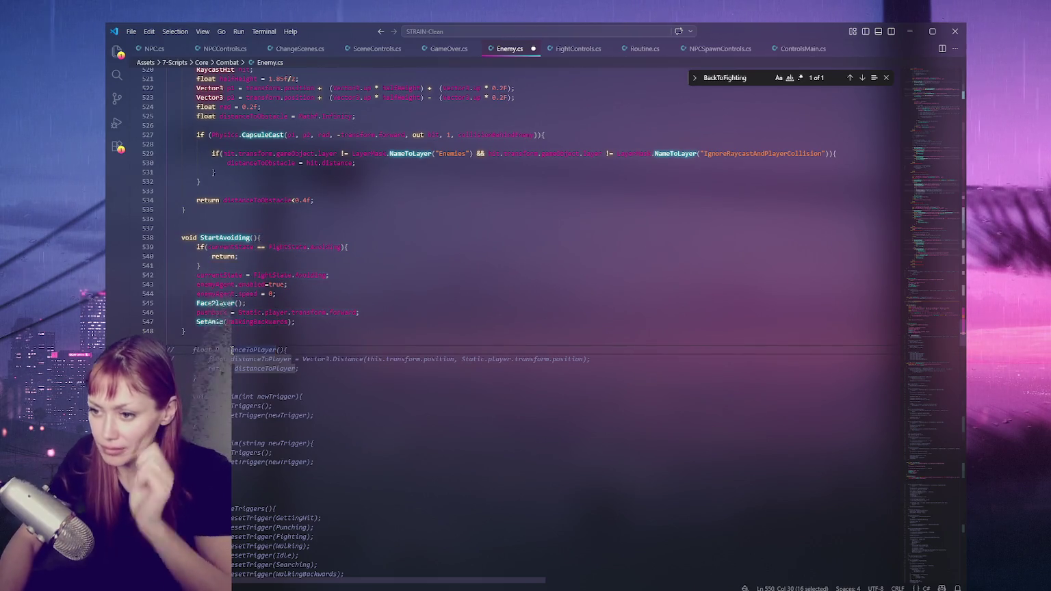
{"action": "key", "text": "ctrl+f"}
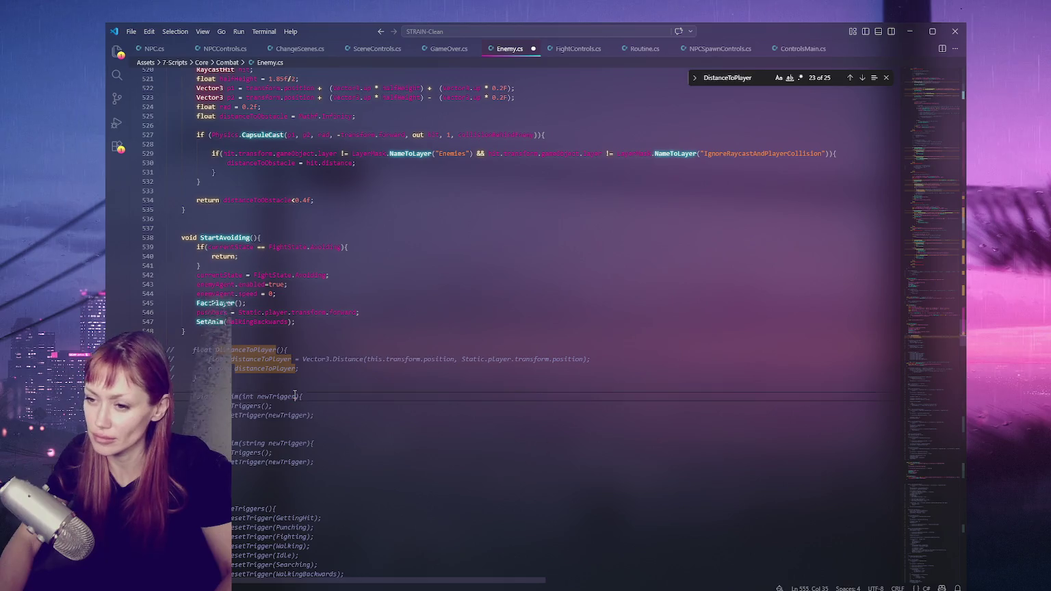
{"action": "left_click_drag", "start_coordinate": [166, 350], "coordinate": [252, 380]}
{"action": "key", "text": "ctrl+slash"}
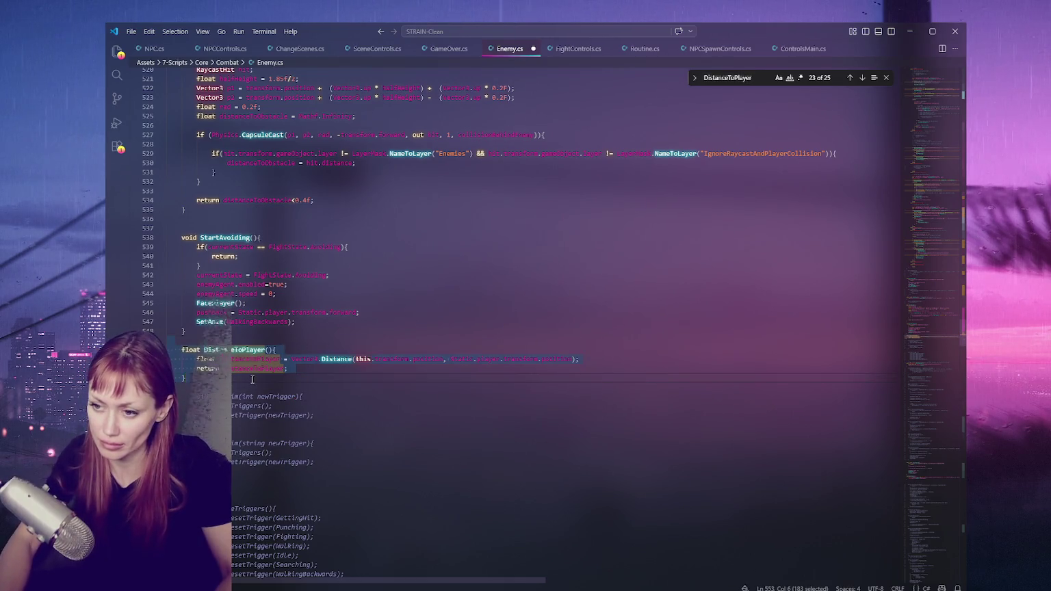
{"action": "scroll", "coordinate": [252, 379], "scroll_direction": "down", "scroll_amount": 2}
{"action": "left_click_drag", "start_coordinate": [167, 347], "coordinate": [240, 373]}
{"action": "key", "text": "ctrl+slash"}
{"action": "left_click", "coordinate": [267, 394]}
{"action": "scroll", "coordinate": [330, 404], "scroll_direction": "down", "scroll_amount": 2}
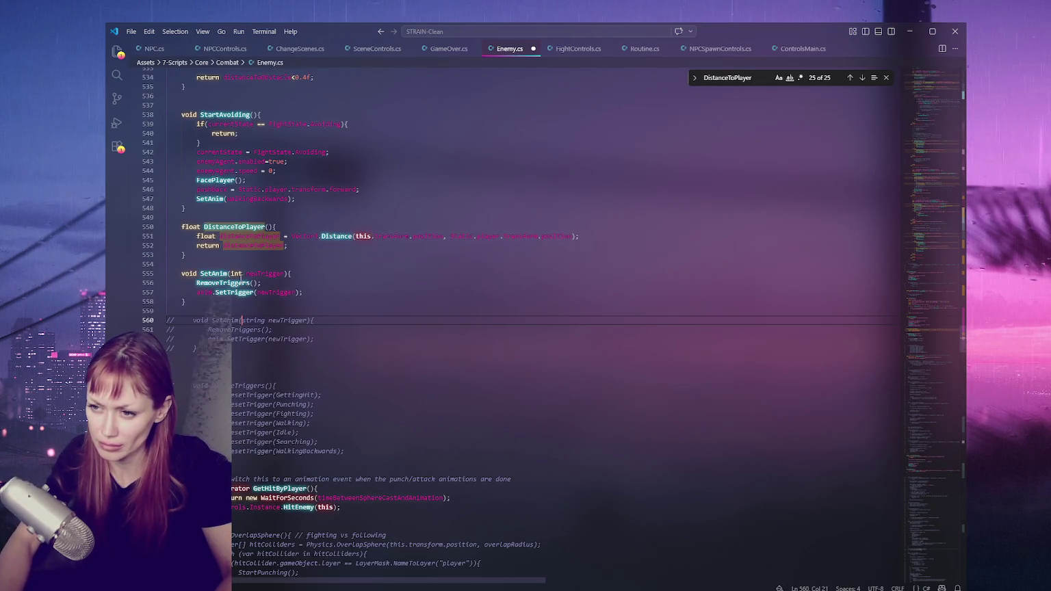
Search for SetAnim and review its SetTrigger body and its call in StartAvoiding.
{"action": "double_click", "coordinate": [219, 273]}
{"action": "key", "text": "ctrl+f"}
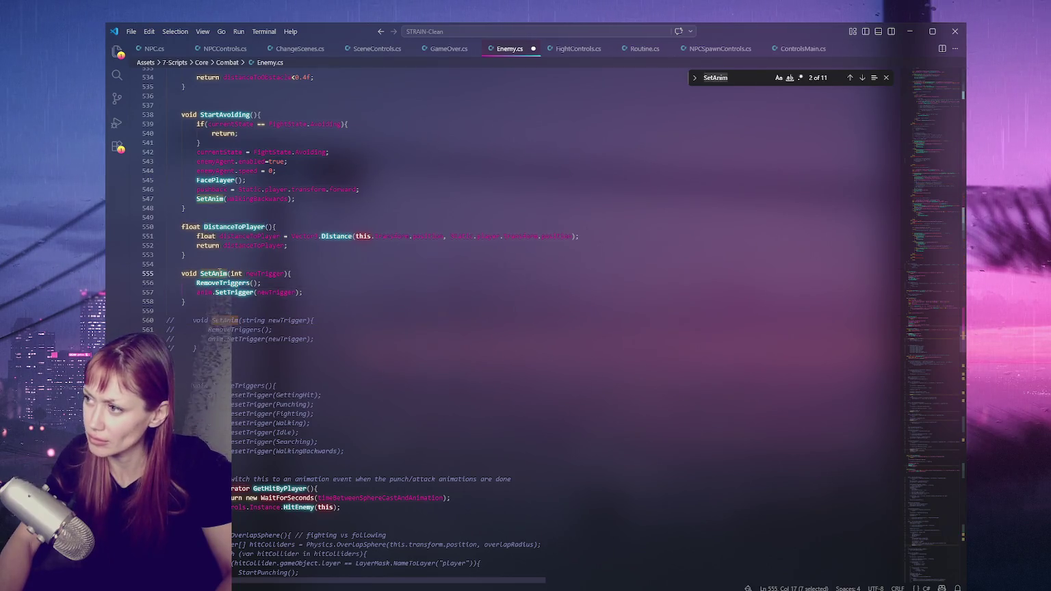
{"action": "left_click", "coordinate": [849, 77]}
{"action": "left_click", "coordinate": [447, 283]}
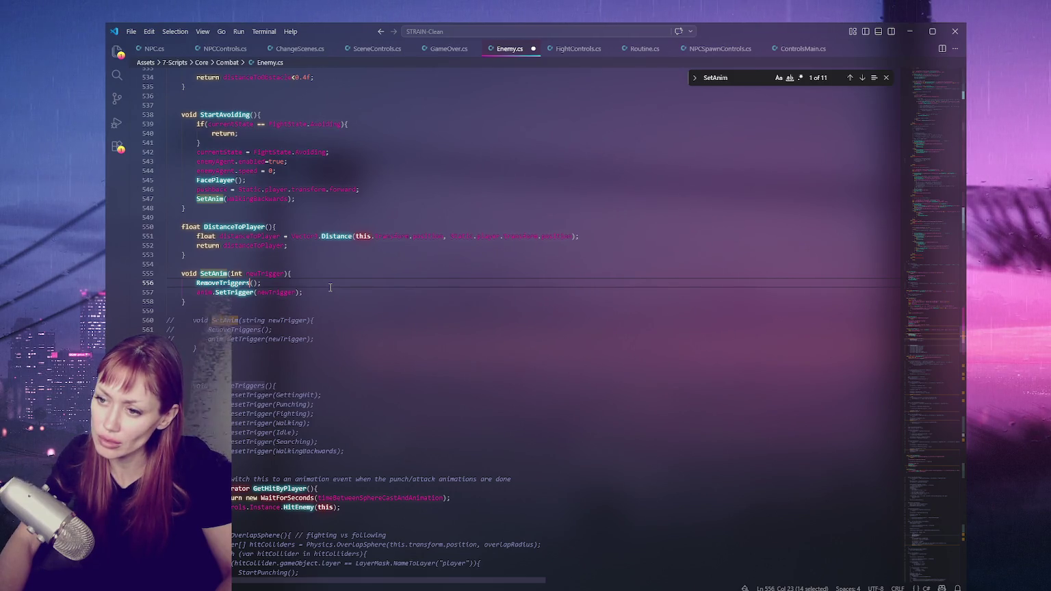
{"action": "double_click", "coordinate": [250, 292]}
{"action": "left_click", "coordinate": [320, 292]}
{"action": "double_click", "coordinate": [216, 199]}
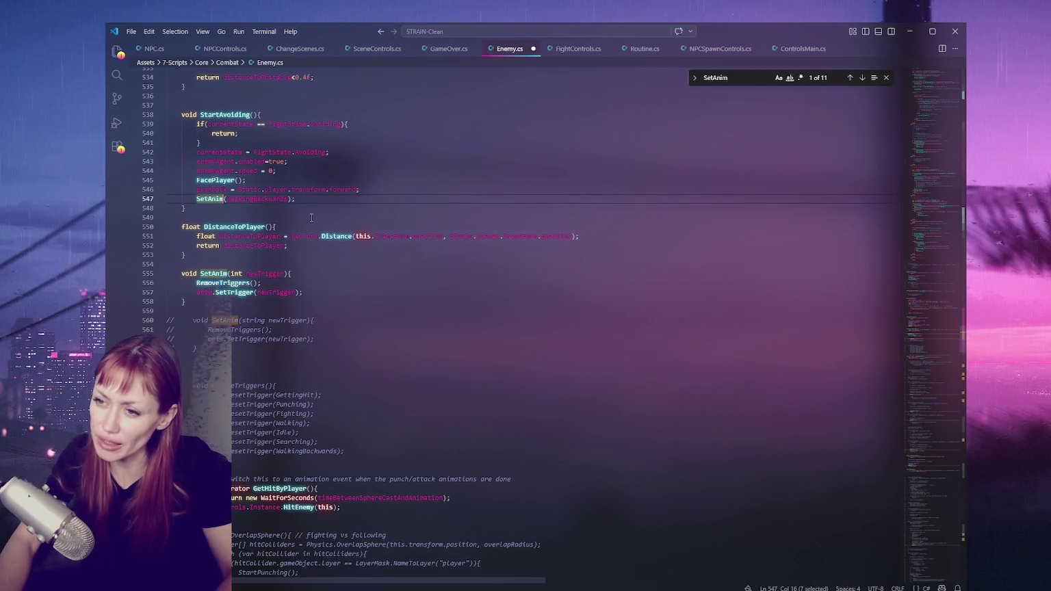
Uncomment the SetAnim(string) overload.
{"action": "left_click", "coordinate": [245, 330]}
{"action": "left_click", "coordinate": [235, 339]}
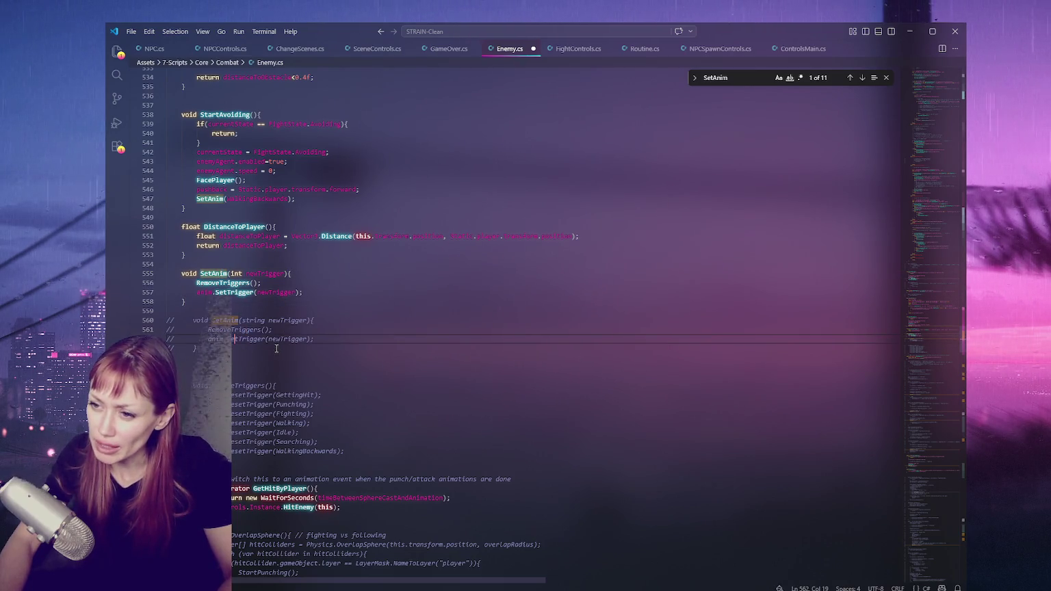
{"action": "left_click_drag", "start_coordinate": [167, 320], "coordinate": [314, 348]}
{"action": "key", "text": "ctrl+slash"}
{"action": "double_click", "coordinate": [213, 321]}
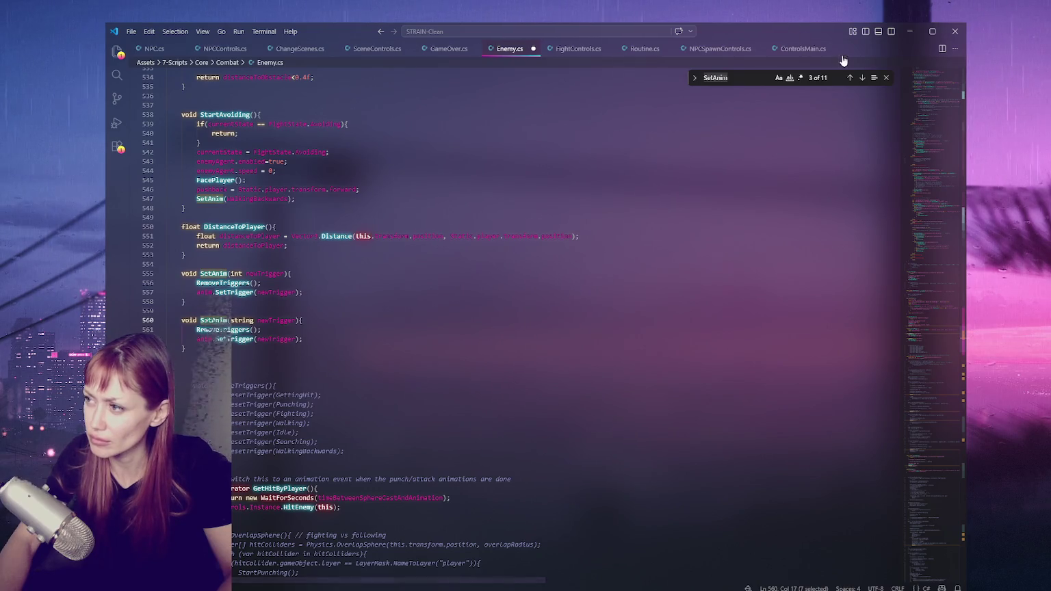
{"action": "left_click", "coordinate": [862, 77]}
{"action": "left_click", "coordinate": [863, 78]}
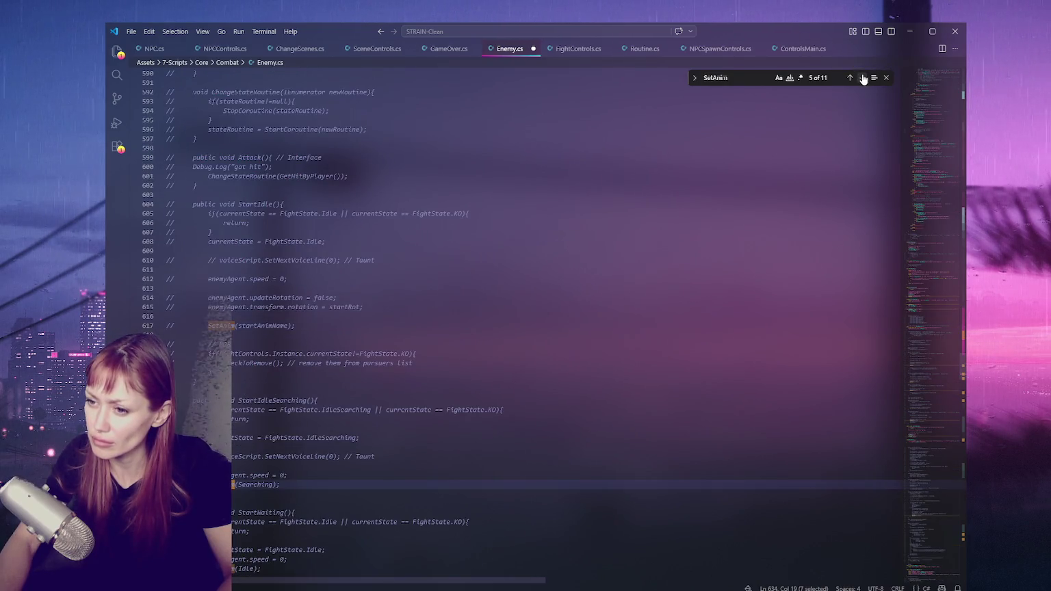
{"action": "left_click", "coordinate": [863, 78]}
{"action": "left_click", "coordinate": [863, 79]}
{"action": "left_click", "coordinate": [863, 78]}
{"action": "left_click", "coordinate": [863, 78]}
{"action": "left_click", "coordinate": [863, 78]}
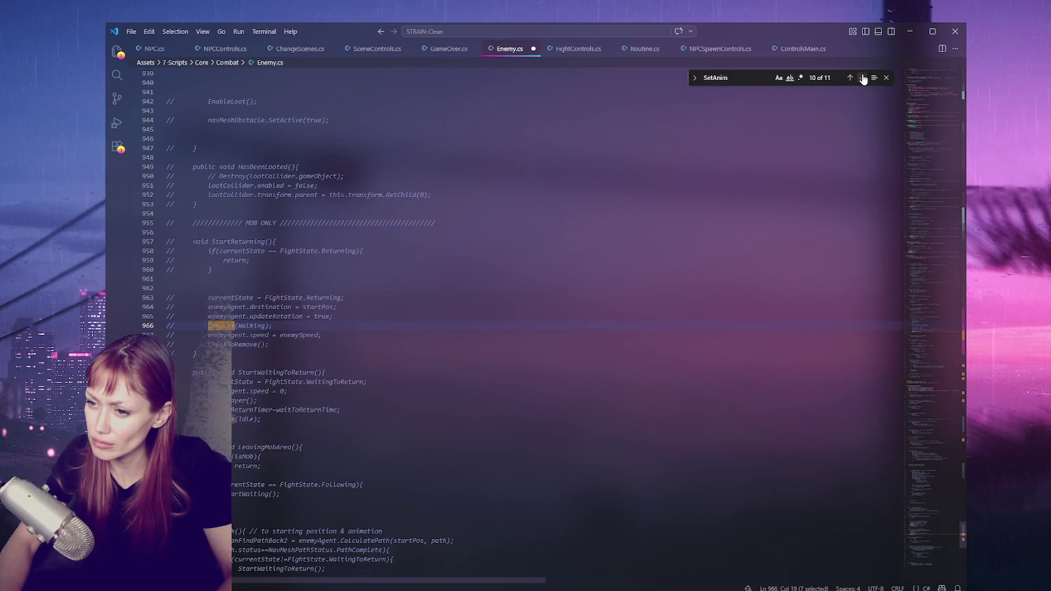
{"action": "left_click", "coordinate": [863, 78]}
{"action": "left_click", "coordinate": [863, 78]}
{"action": "left_click", "coordinate": [863, 78]}
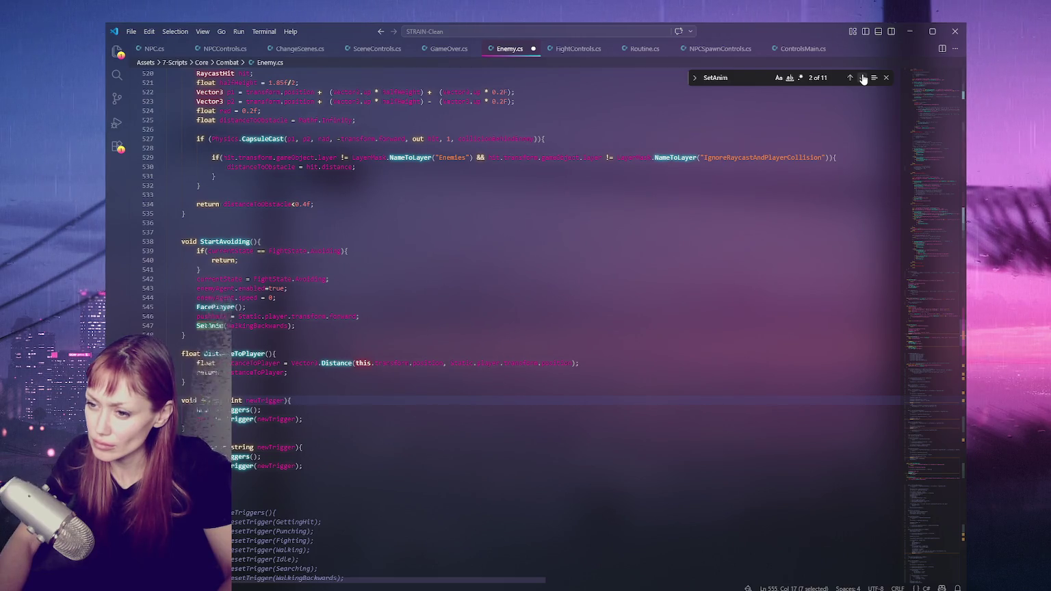
{"action": "left_click", "coordinate": [863, 78]}
{"action": "left_click", "coordinate": [863, 78]}
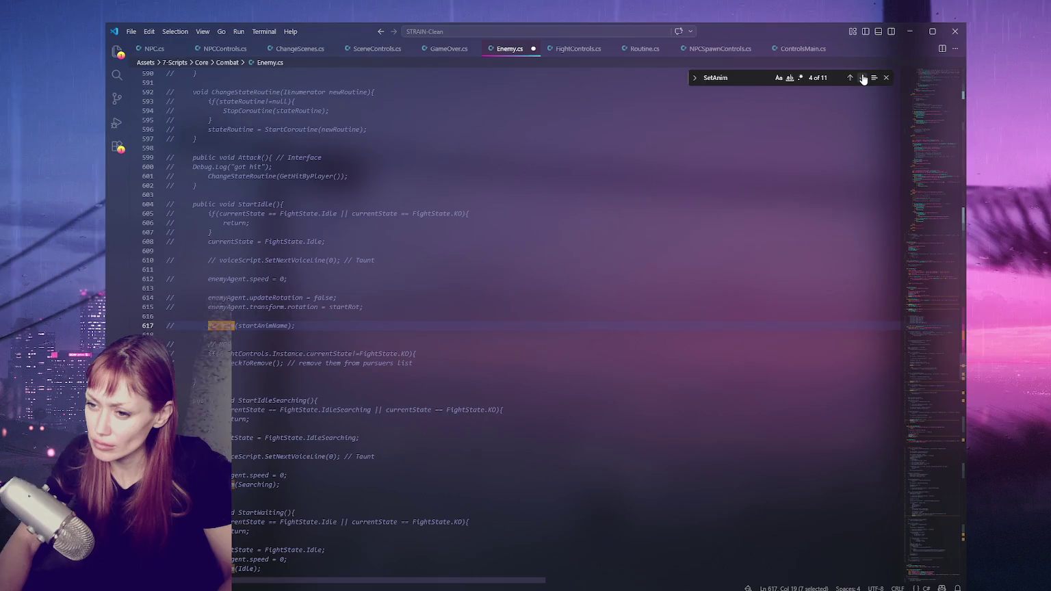
{"action": "left_click", "coordinate": [863, 78]}
{"action": "left_click", "coordinate": [863, 78]}
{"action": "mouse_move", "coordinate": [923, 424]}
{"action": "left_mouse_down"}
{"action": "mouse_move", "coordinate": [956, 340]}
{"action": "mouse_move", "coordinate": [940, 320]}
{"action": "mouse_move", "coordinate": [951, 153]}
{"action": "mouse_move", "coordinate": [931, 203]}
{"action": "mouse_move", "coordinate": [910, 343]}
{"action": "left_mouse_up"}
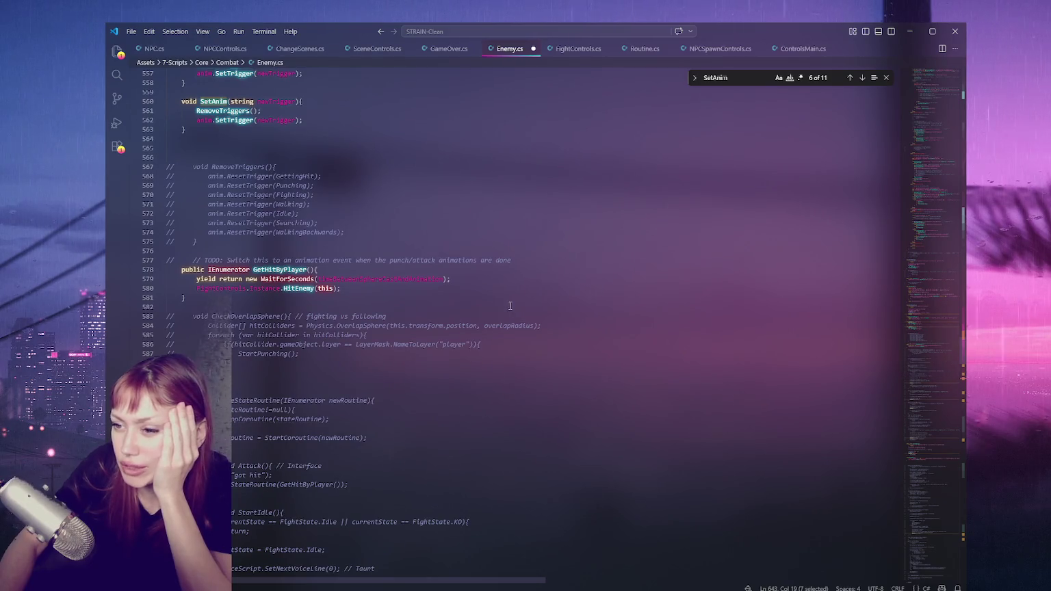
Uncomment RemoveTriggers and tidy the blank lines around the SetAnim and RemoveTriggers methods.
{"action": "scroll", "coordinate": [478, 254], "scroll_direction": "up", "scroll_amount": 4}
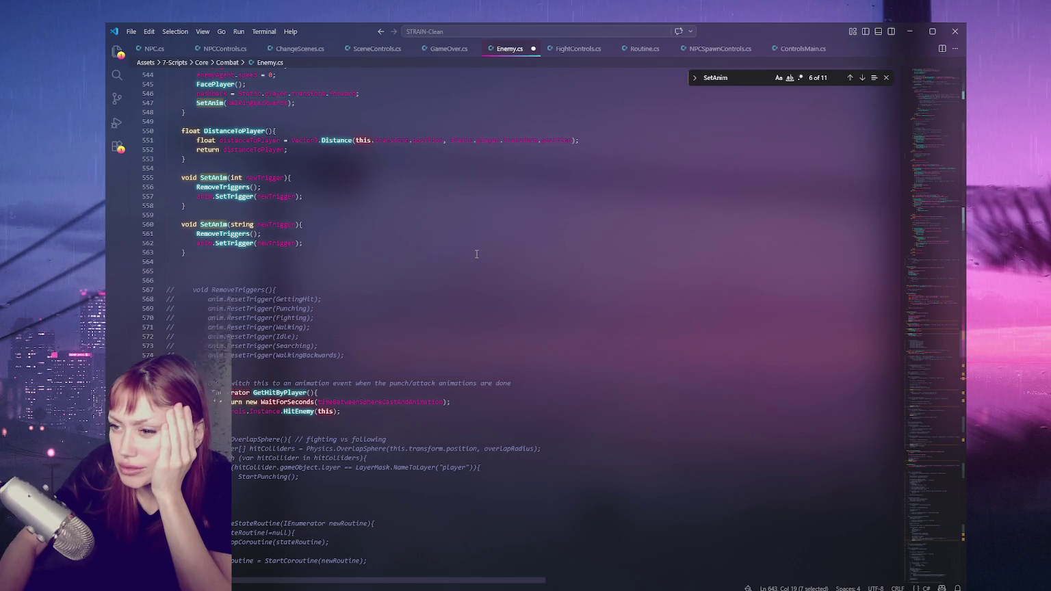
{"action": "left_click_drag", "start_coordinate": [167, 289], "coordinate": [206, 365]}
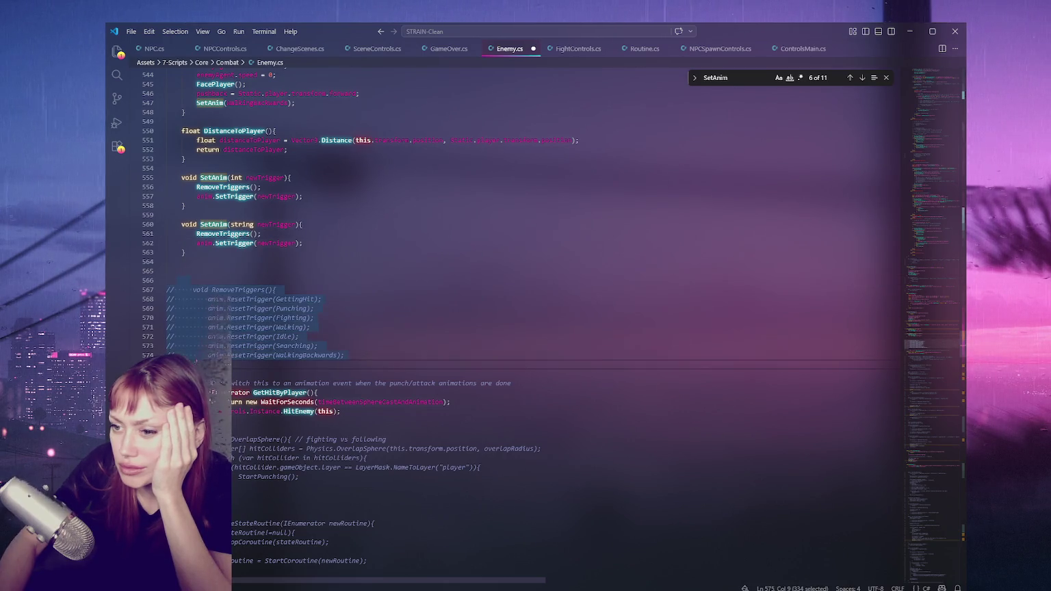
{"action": "key", "text": "ctrl+slash"}
{"action": "left_click", "coordinate": [252, 281]}
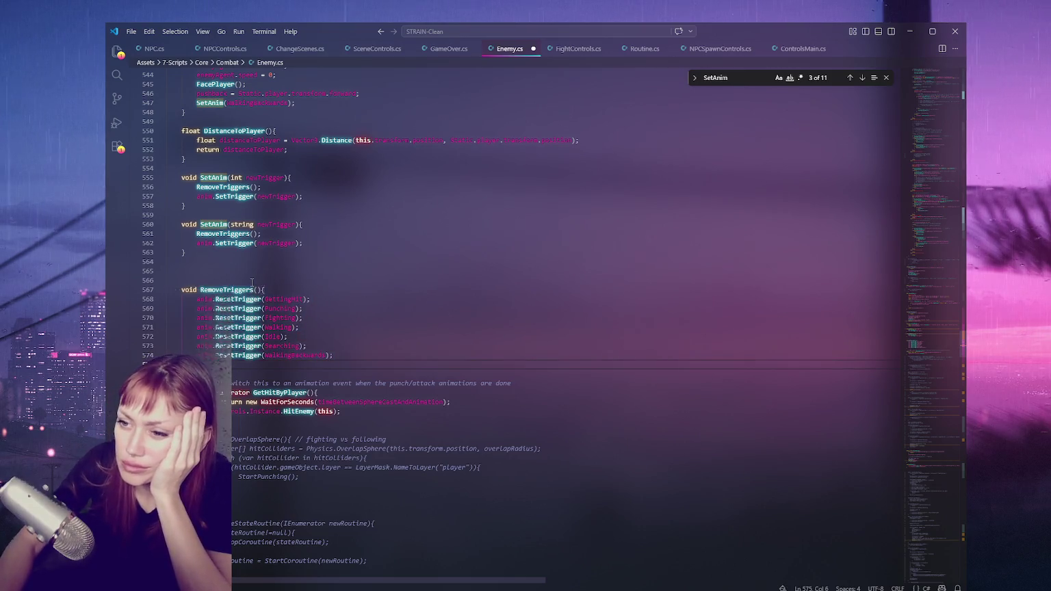
{"action": "key", "text": "BackSpace"}
{"action": "key", "text": "BackSpace"}
{"action": "key", "text": "BackSpace"}
{"action": "left_click", "coordinate": [270, 168]}
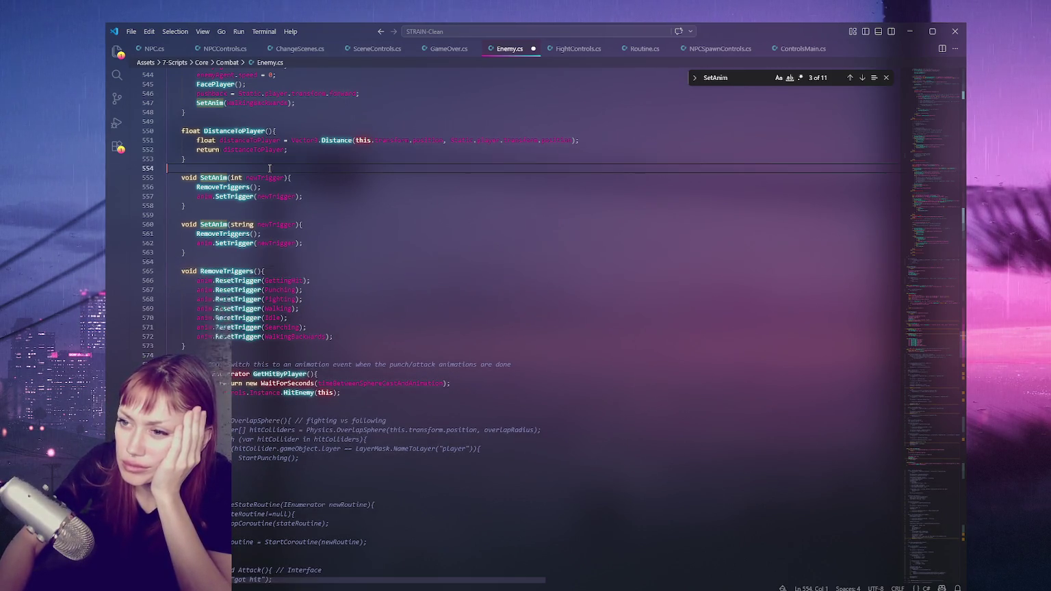
{"action": "key", "text": "Return"}
{"action": "key", "text": "Return"}
{"action": "key", "text": "Return"}
{"action": "left_click", "coordinate": [232, 374]}
{"action": "key", "text": "Return"}
{"action": "key", "text": "Return"}
{"action": "key", "text": "Return"}
Add slash divider lines above SetAnim and below RemoveTriggers.
{"action": "left_click", "coordinate": [227, 196]}
{"action": "type", "text": "///////////////////////////////////////"}
{"action": "left_click", "coordinate": [226, 393]}
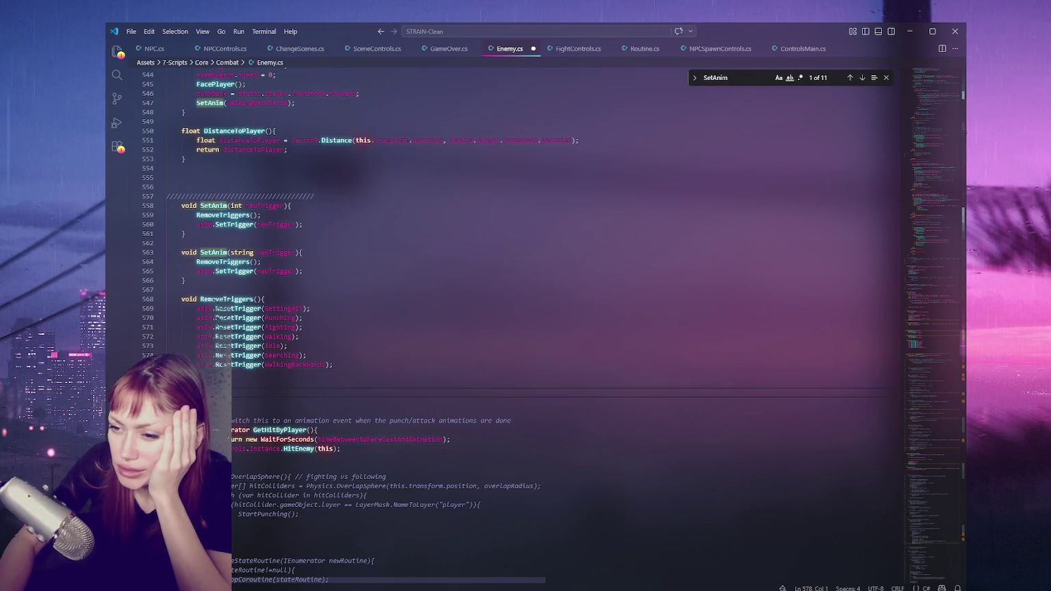
{"action": "left_click", "coordinate": [226, 383]}
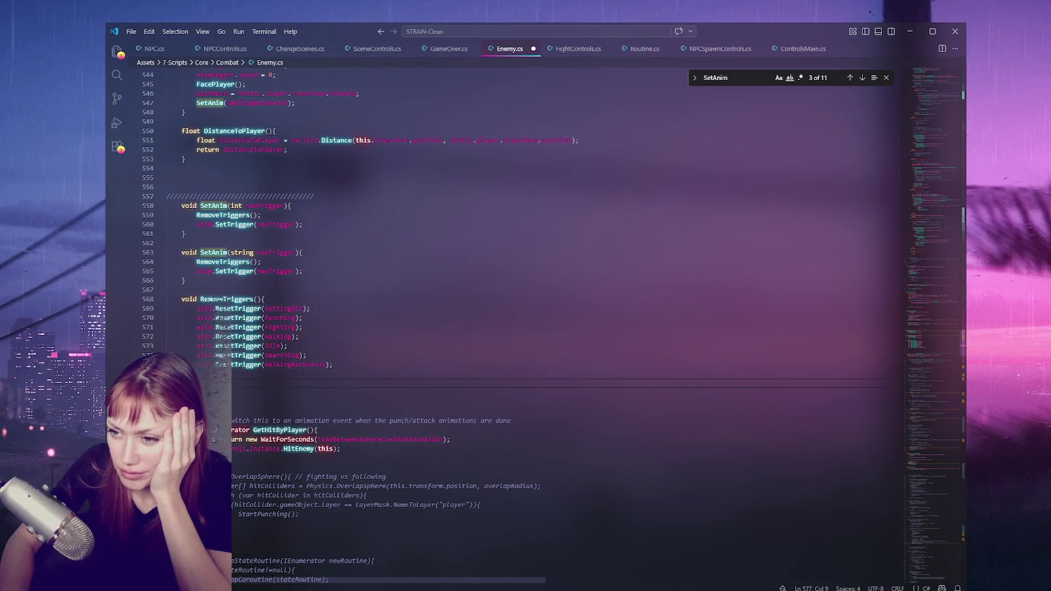
{"action": "type", "text": "////////////////////////////////////"}
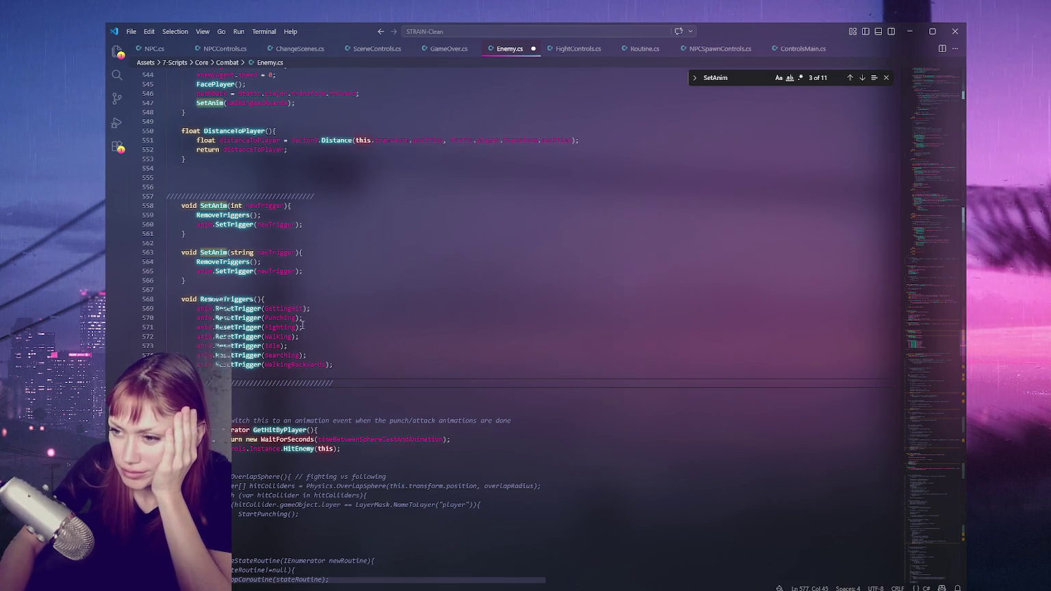
{"action": "scroll", "coordinate": [302, 325], "scroll_direction": "down", "scroll_amount": 5}
{"action": "double_click", "coordinate": [280, 282]}
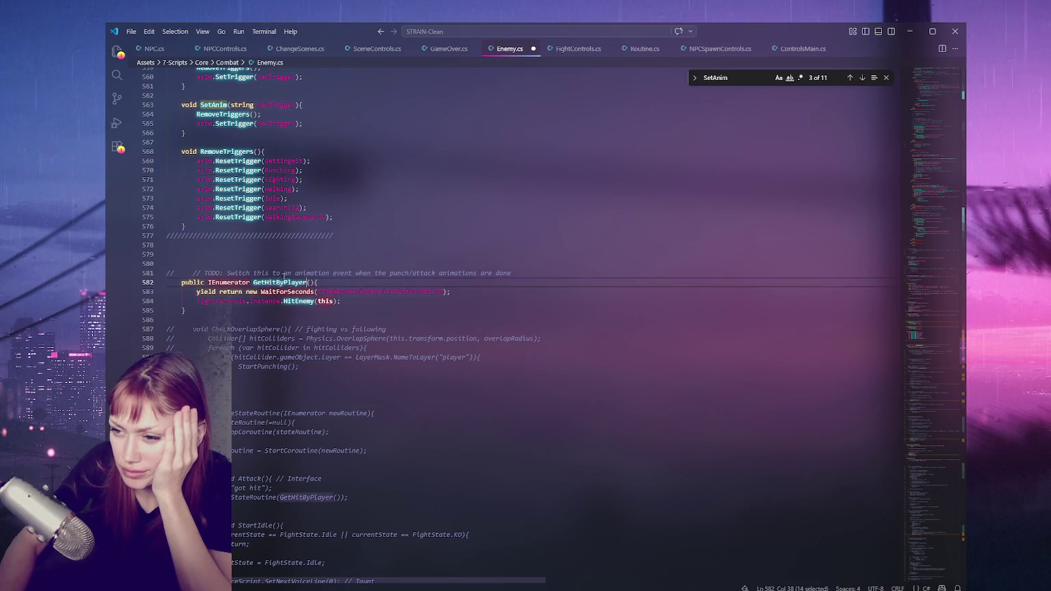
Search Enemy.cs for CheckOverlapSphere and ChangeStateRoutine uses, and delete a stray character on line 604.
{"action": "scroll", "coordinate": [280, 282], "scroll_direction": "down", "scroll_amount": 4}
{"action": "mouse_move", "coordinate": [166, 206]}
{"action": "left_mouse_down"}
{"action": "mouse_move", "coordinate": [225, 253]}
{"action": "mouse_move", "coordinate": [197, 272]}
{"action": "left_mouse_up"}
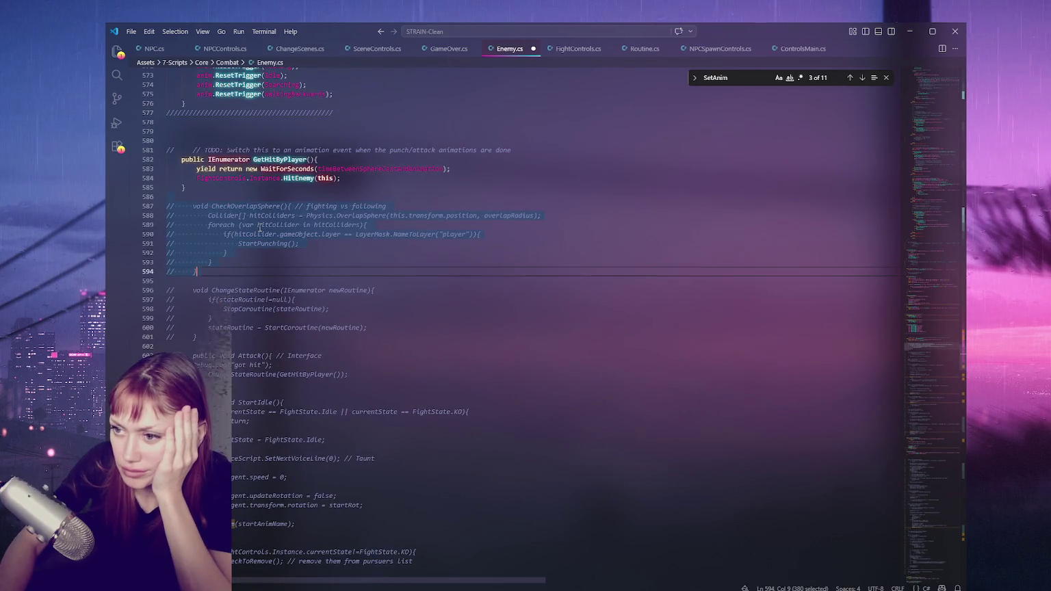
{"action": "double_click", "coordinate": [260, 206]}
{"action": "key", "text": "ctrl+f"}
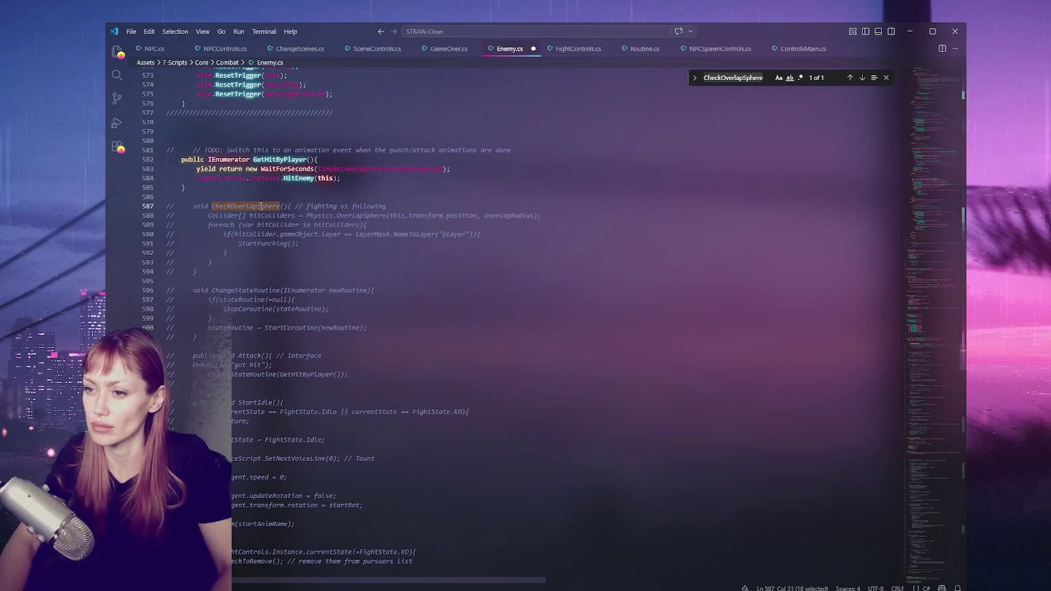
{"action": "double_click", "coordinate": [260, 291]}
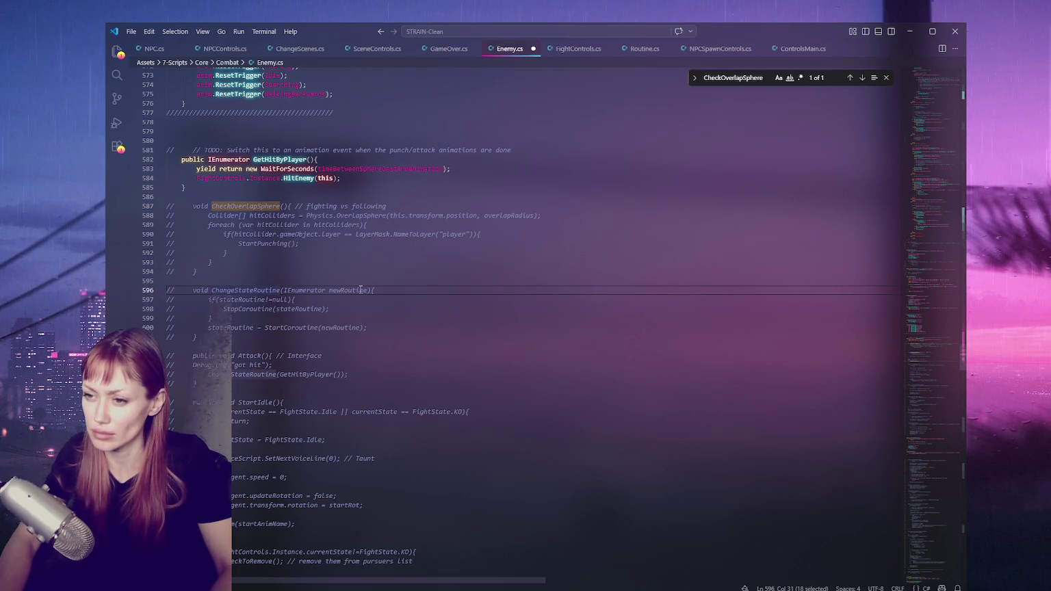
{"action": "key", "text": "ctrl+f"}
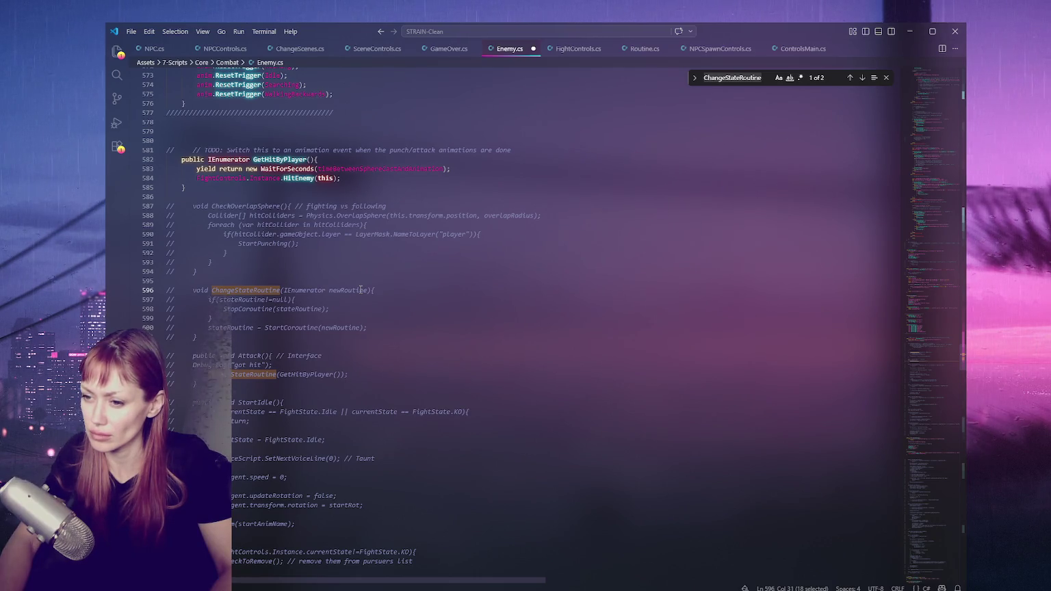
{"action": "left_click", "coordinate": [331, 356]}
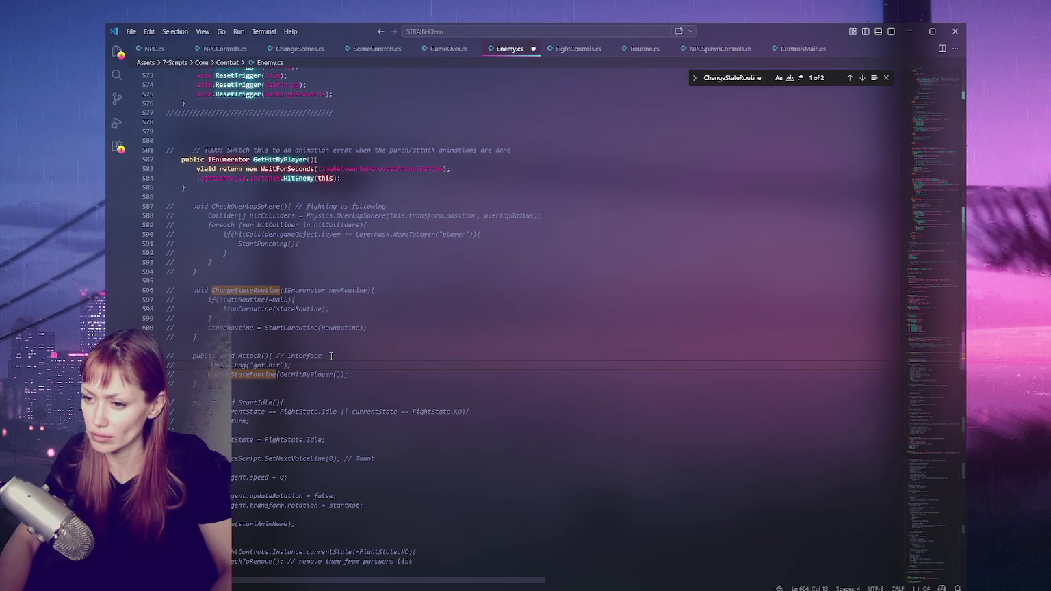
{"action": "key", "text": "BackSpace"}
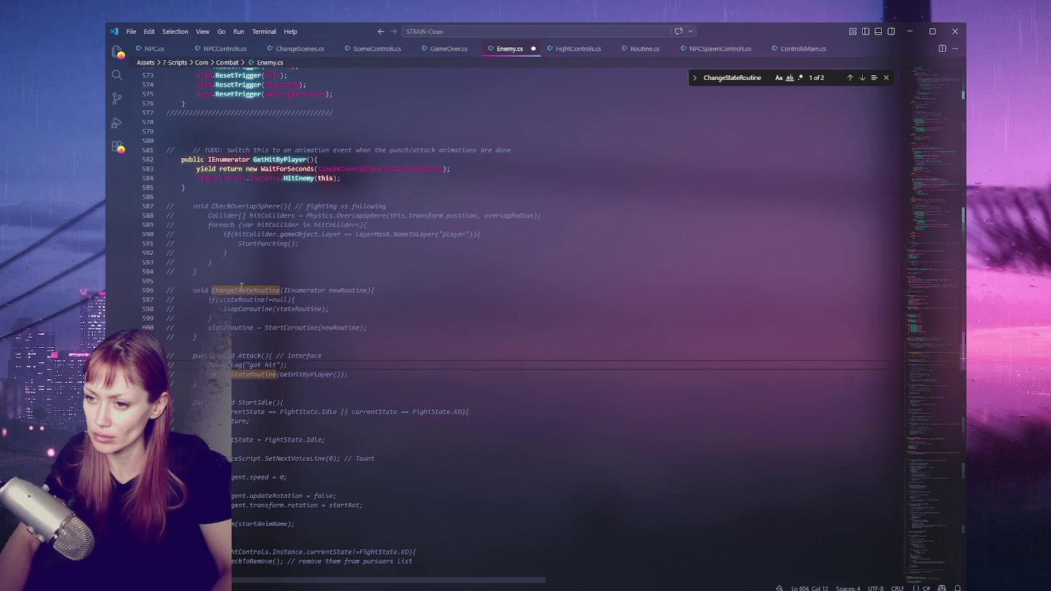
Uncomment the StartIdle method (lines 608–627) and check updateRotation on line 618.
{"action": "scroll", "coordinate": [241, 286], "scroll_direction": "down", "scroll_amount": 3}
{"action": "mouse_move", "coordinate": [246, 300]}
{"action": "left_mouse_down"}
{"action": "mouse_move", "coordinate": [363, 409]}
{"action": "mouse_move", "coordinate": [192, 482]}
{"action": "left_mouse_up"}
{"action": "key", "text": "ctrl+slash"}
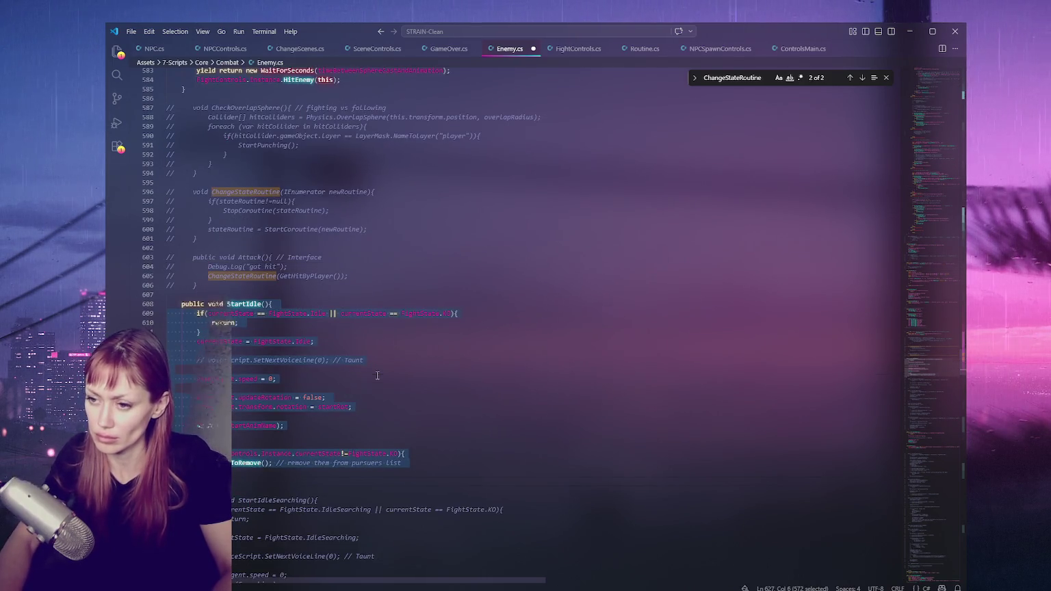
{"action": "left_click", "coordinate": [376, 376]}
{"action": "scroll", "coordinate": [325, 291], "scroll_direction": "down", "scroll_amount": 5}
{"action": "double_click", "coordinate": [277, 250]}
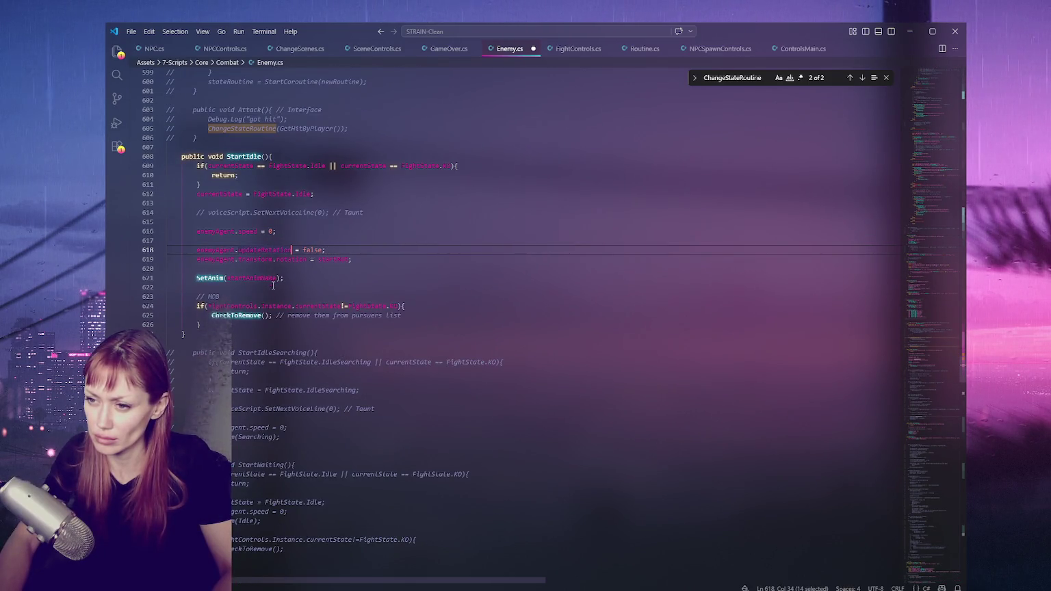
Uncomment the StartIdleSearching and StartWaiting methods.
{"action": "scroll", "coordinate": [268, 240], "scroll_direction": "down", "scroll_amount": 3}
{"action": "left_click_drag", "start_coordinate": [268, 245], "coordinate": [271, 351]}
{"action": "key", "text": "ctrl+slash"}
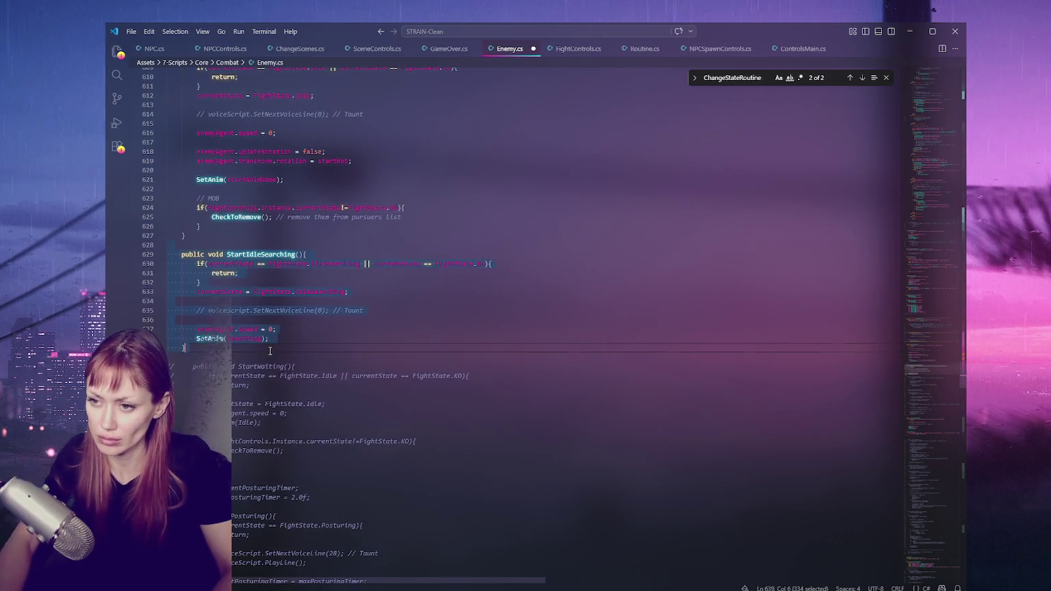
{"action": "scroll", "coordinate": [271, 352], "scroll_direction": "down", "scroll_amount": 4}
{"action": "left_click_drag", "start_coordinate": [166, 243], "coordinate": [304, 350]}
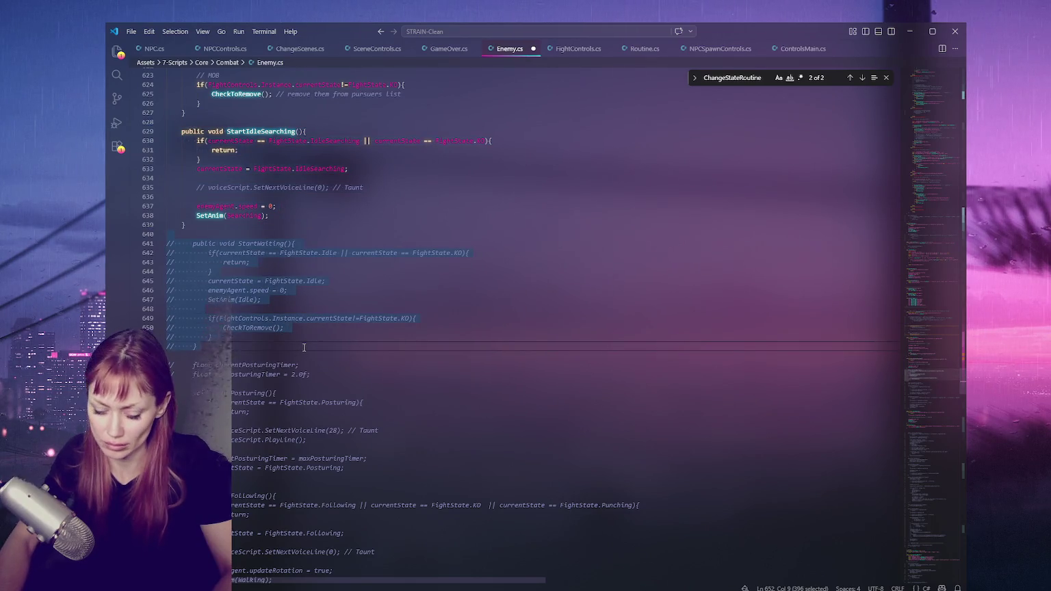
{"action": "key", "text": "ctrl+slash"}
Uncomment StartPosturing with its fields, then cut the two posturing timer fields.
{"action": "scroll", "coordinate": [293, 269], "scroll_direction": "down", "scroll_amount": 4}
{"action": "mouse_move", "coordinate": [166, 242]}
{"action": "left_mouse_down"}
{"action": "mouse_move", "coordinate": [180, 322]}
{"action": "mouse_move", "coordinate": [197, 355]}
{"action": "left_mouse_up"}
{"action": "key", "text": "ctrl+slash"}
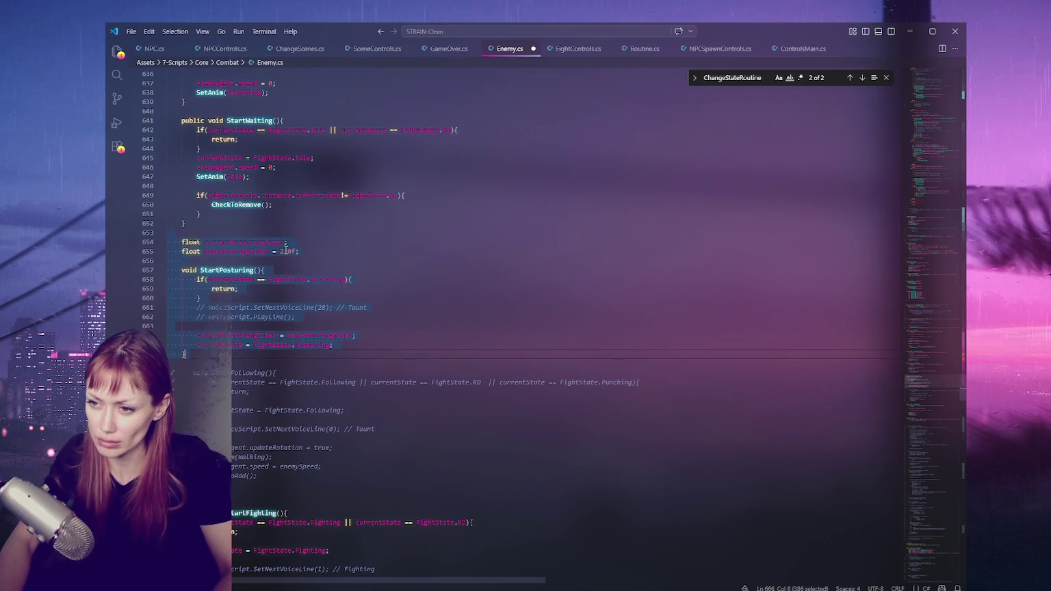
{"action": "left_click_drag", "start_coordinate": [301, 251], "coordinate": [168, 233]}
{"action": "key", "text": "BackSpace"}
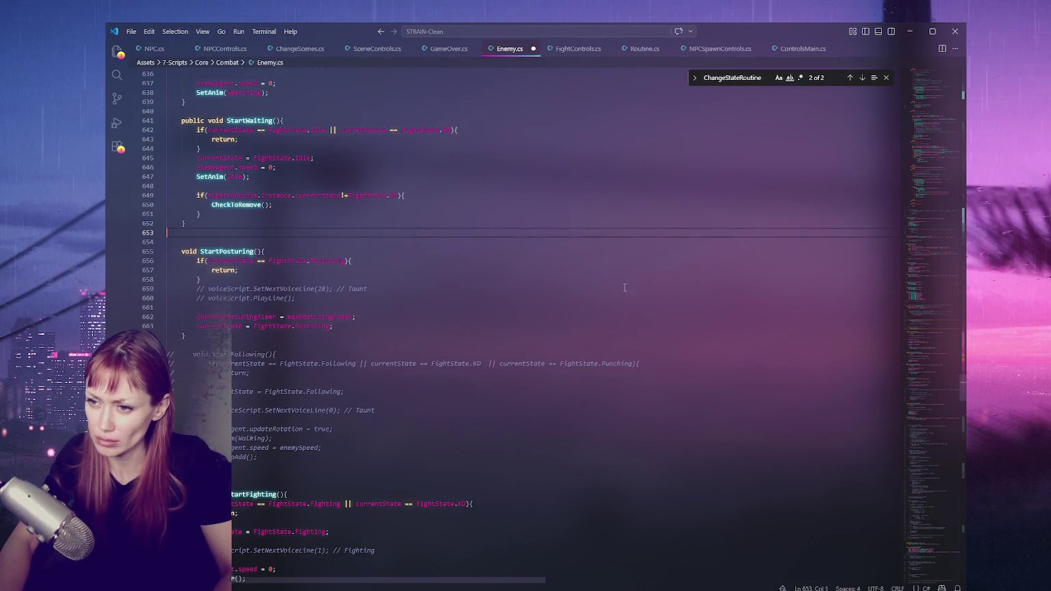
{"action": "mouse_move", "coordinate": [959, 385]}
{"action": "left_mouse_down"}
{"action": "mouse_move", "coordinate": [942, 310]}
{"action": "mouse_move", "coordinate": [927, 112]}
{"action": "left_mouse_up"}
{"action": "scroll", "coordinate": [342, 244], "scroll_direction": "up", "scroll_amount": 5}
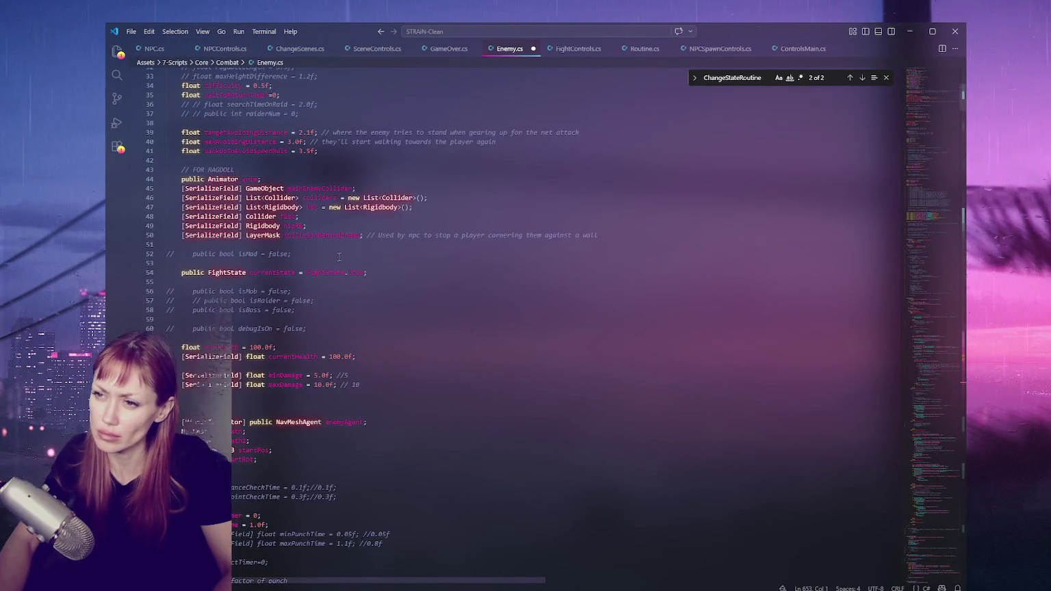
Paste the two posturing timer fields below line 37 in the field list.
{"action": "scroll", "coordinate": [343, 244], "scroll_direction": "up", "scroll_amount": 8}
{"action": "left_click", "coordinate": [366, 356]}
{"action": "key", "text": "ctrl+v"}
{"action": "left_click", "coordinate": [250, 396]}
Step through the currentPosturingTimer matches in Enemy.cs to its use on line 666.
{"action": "key", "text": "ctrl+f"}
{"action": "left_click", "coordinate": [251, 389]}
{"action": "double_click", "coordinate": [250, 388]}
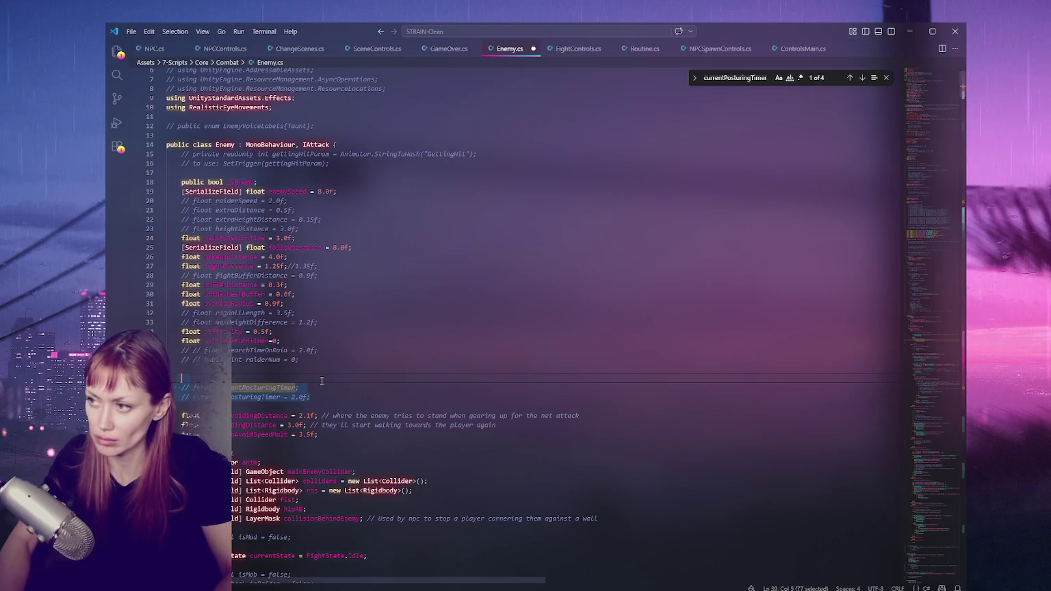
{"action": "left_click", "coordinate": [863, 78]}
{"action": "left_click", "coordinate": [864, 78]}
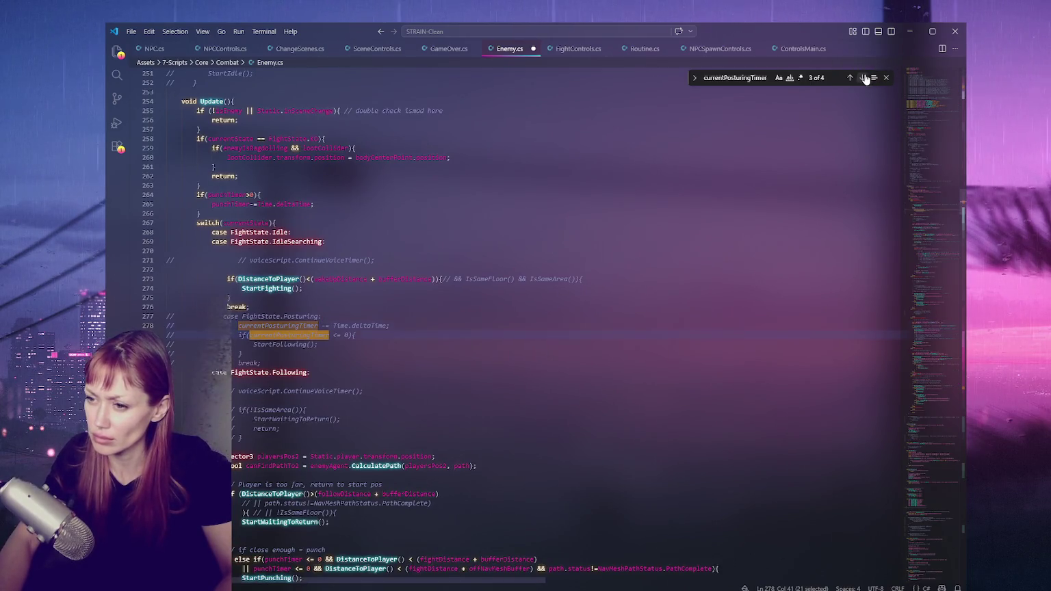
{"action": "left_click", "coordinate": [864, 78]}
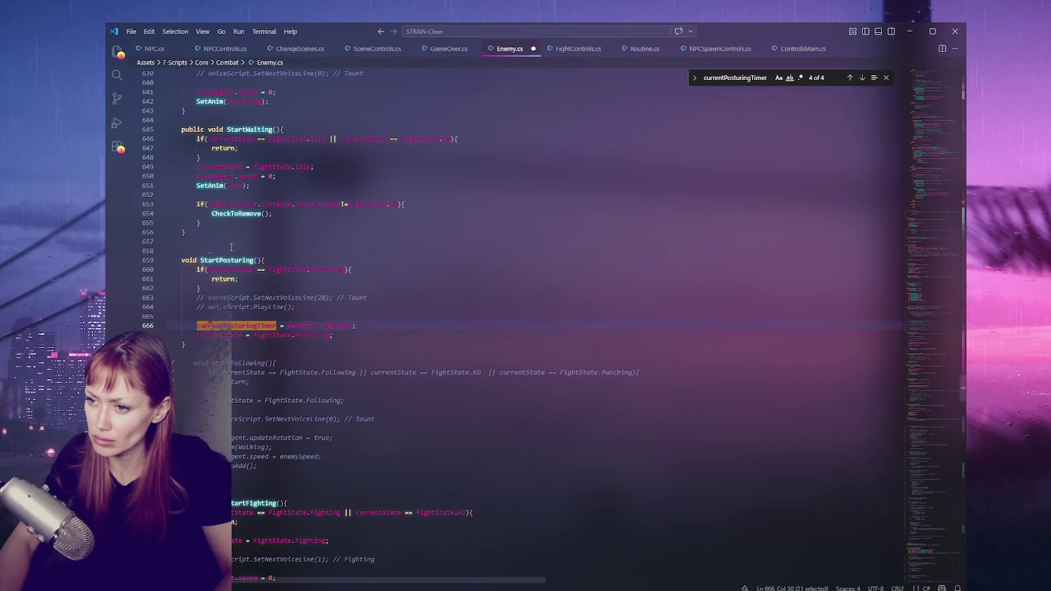
{"action": "left_click", "coordinate": [863, 78]}
{"action": "left_click", "coordinate": [864, 78]}
{"action": "left_click", "coordinate": [864, 78]}
{"action": "left_click", "coordinate": [863, 78]}
Comment StartPosturing out again and restore StartFollowing as uncommented.
{"action": "left_click_drag", "start_coordinate": [198, 344], "coordinate": [180, 260]}
{"action": "key", "text": "ctrl+slash"}
{"action": "left_click", "coordinate": [259, 328]}
{"action": "left_click", "coordinate": [248, 355]}
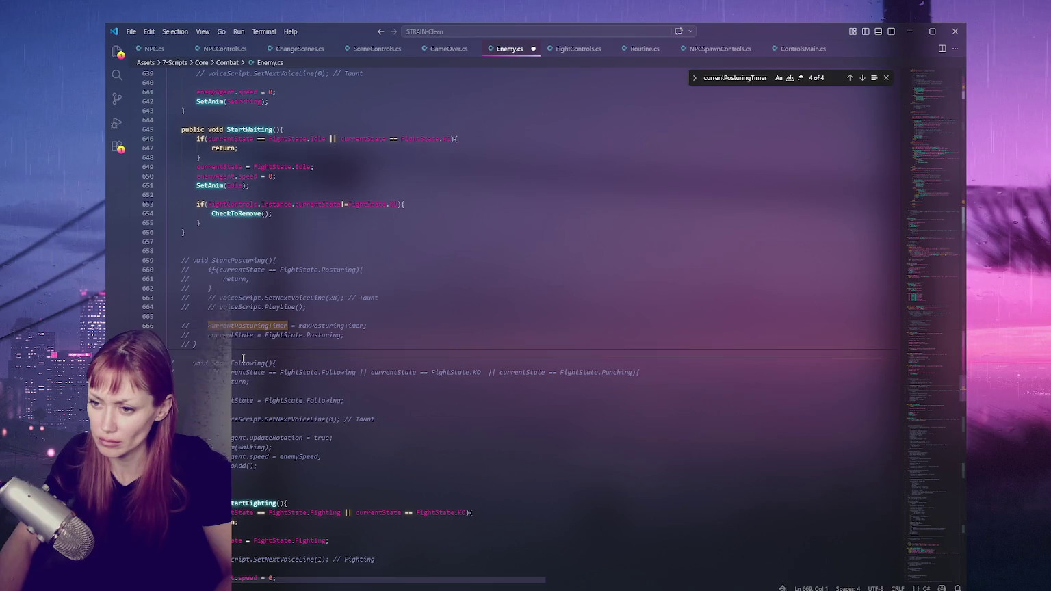
{"action": "key", "text": "ctrl+z"}
{"action": "scroll", "coordinate": [284, 341], "scroll_direction": "down", "scroll_amount": 3}
{"action": "scroll", "coordinate": [284, 341], "scroll_direction": "down", "scroll_amount": 12}
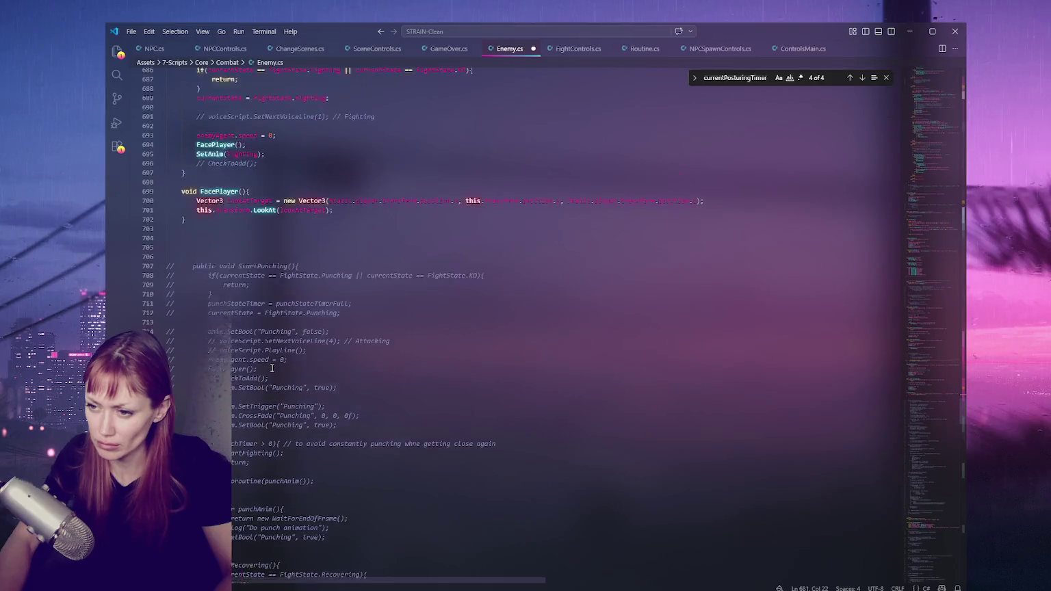
Uncomment StartPunching (lines 707–731) and comment out its StartCoroutine(punchAnim()) line.
{"action": "mouse_move", "coordinate": [167, 242]}
{"action": "left_mouse_down"}
{"action": "mouse_move", "coordinate": [262, 430]}
{"action": "mouse_move", "coordinate": [263, 467]}
{"action": "left_mouse_up"}
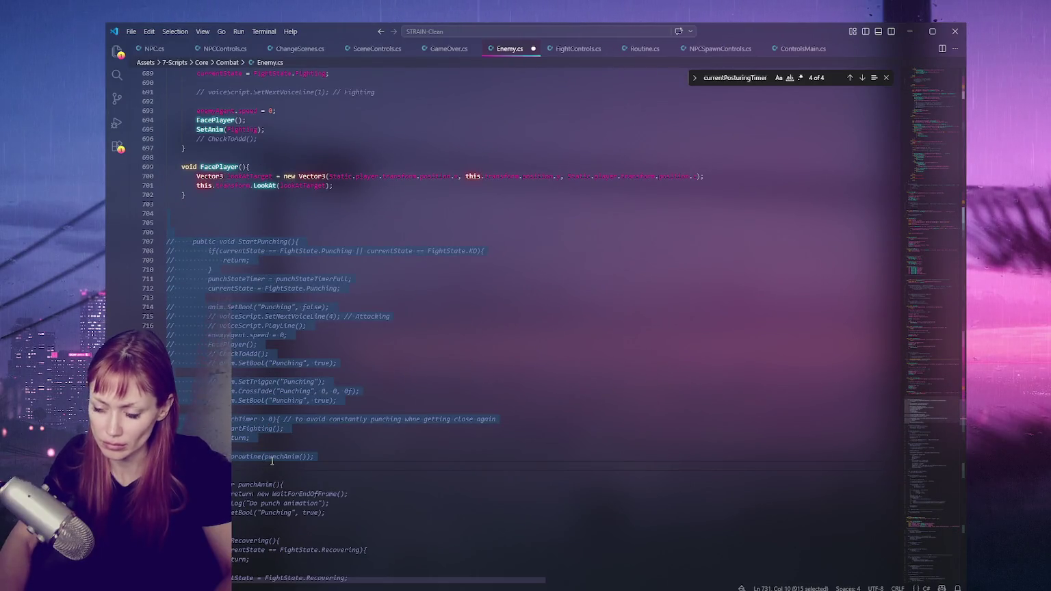
{"action": "key", "text": "ctrl+slash"}
{"action": "left_click", "coordinate": [272, 456]}
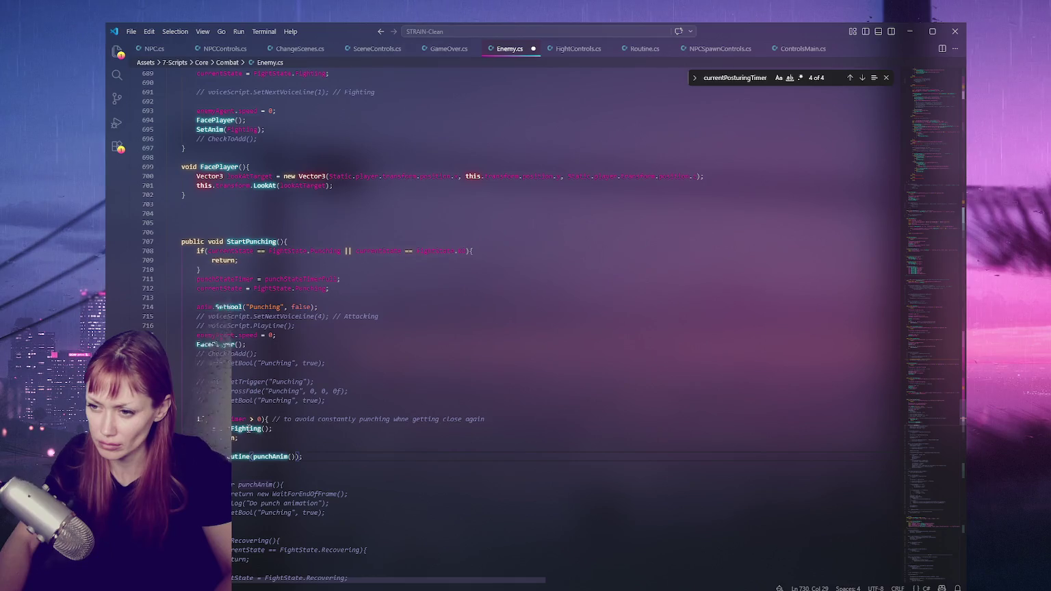
{"action": "scroll", "coordinate": [314, 309], "scroll_direction": "down", "scroll_amount": 5}
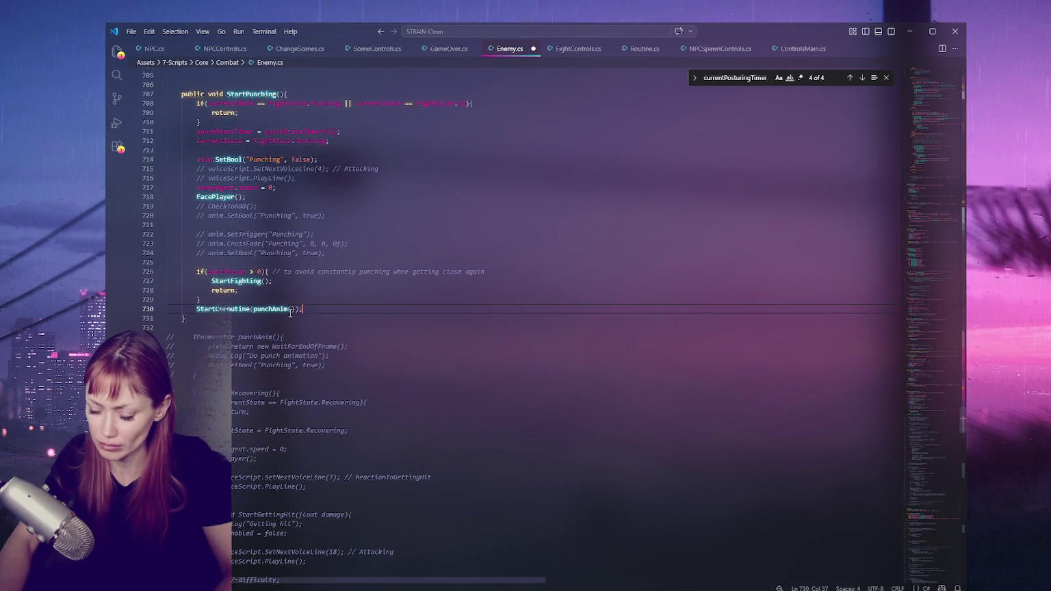
{"action": "key", "text": "ctrl+slash"}
{"action": "scroll", "coordinate": [269, 236], "scroll_direction": "up", "scroll_amount": 2}
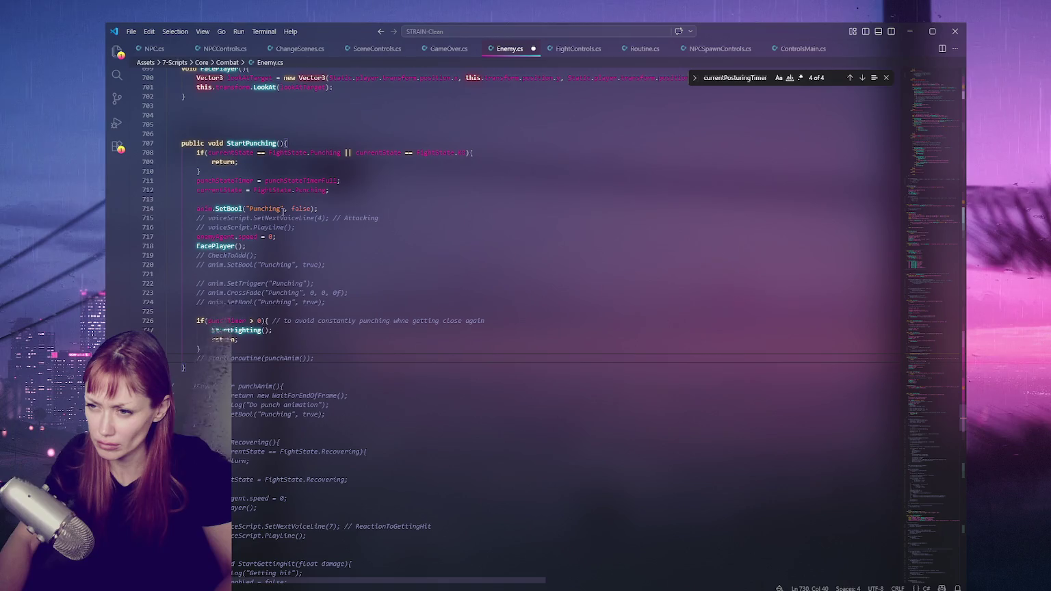
Change line 714's anim.SetBool call to SetAnim(Punching), dropping the false argument, and save Enemy.cs.
{"action": "double_click", "coordinate": [206, 208]}
{"action": "scroll", "coordinate": [347, 236], "scroll_direction": "up", "scroll_amount": 4}
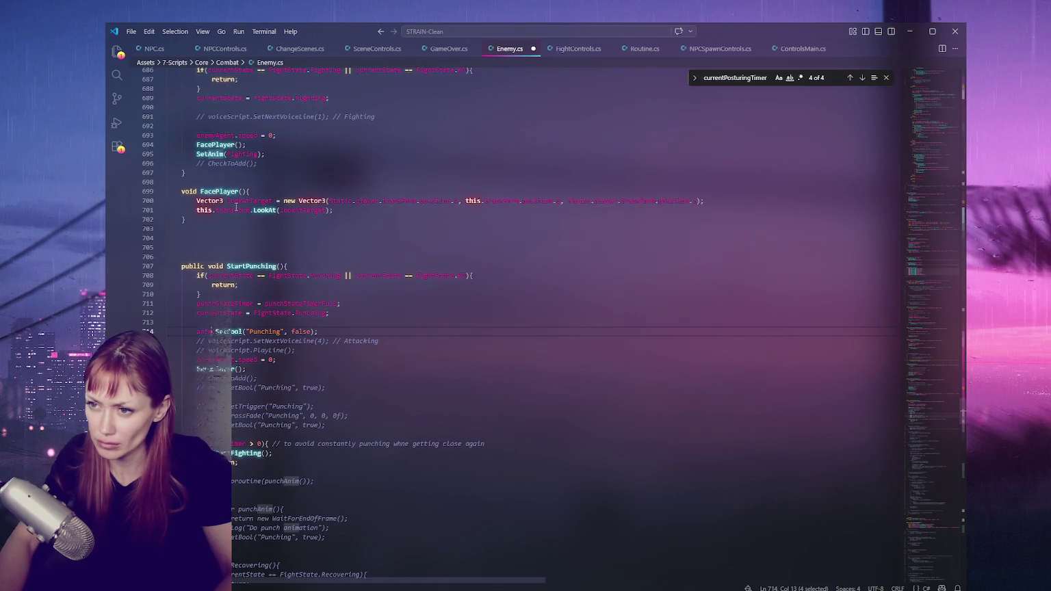
{"action": "left_click", "coordinate": [245, 331], "text": "shift"}
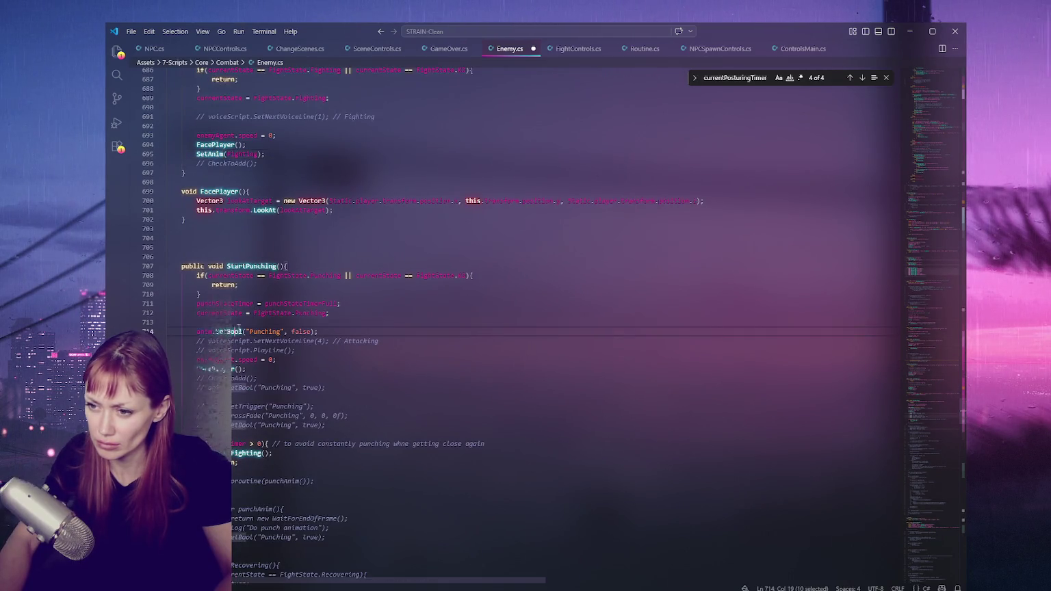
{"action": "type", "text": "SetAnim"}
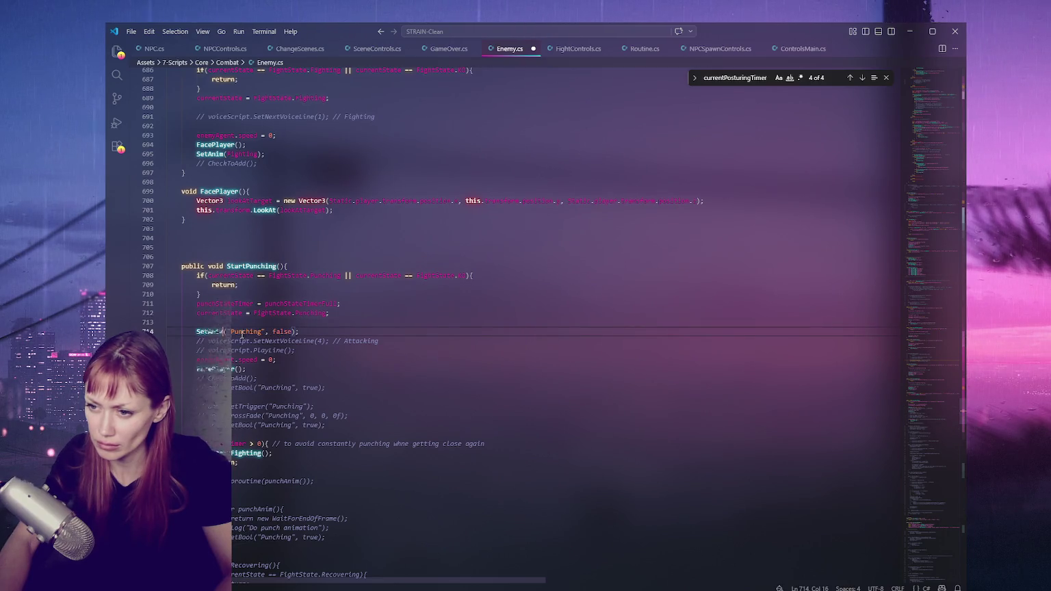
{"action": "key", "text": "BackSpace"}
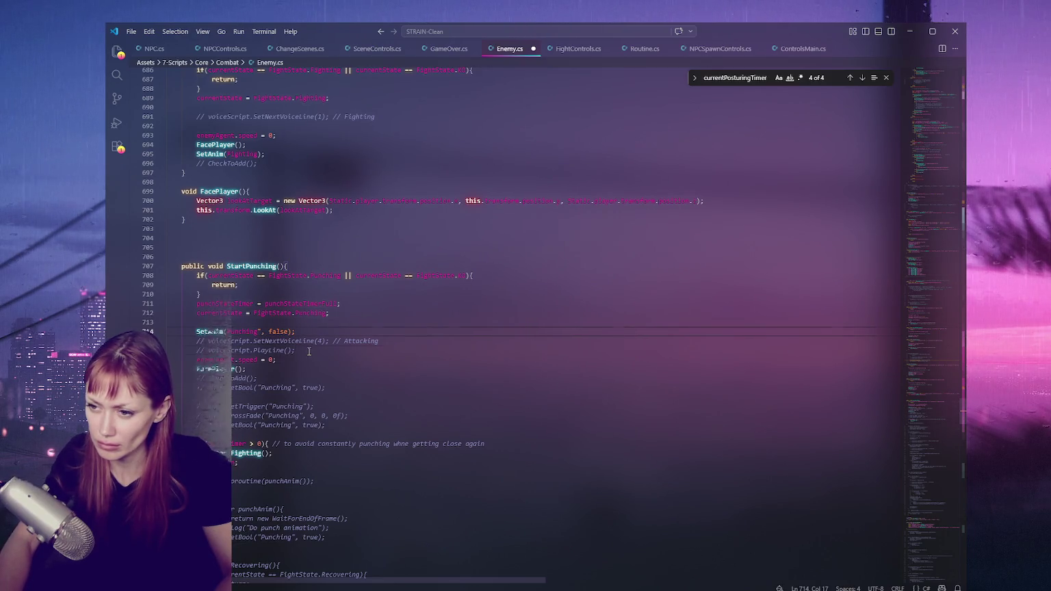
{"action": "double_click", "coordinate": [258, 332]}
{"action": "left_click_drag", "start_coordinate": [258, 331], "coordinate": [288, 331]}
{"action": "key", "text": "BackSpace"}
{"action": "left_click", "coordinate": [306, 360]}
{"action": "key", "text": "ctrl+s"}
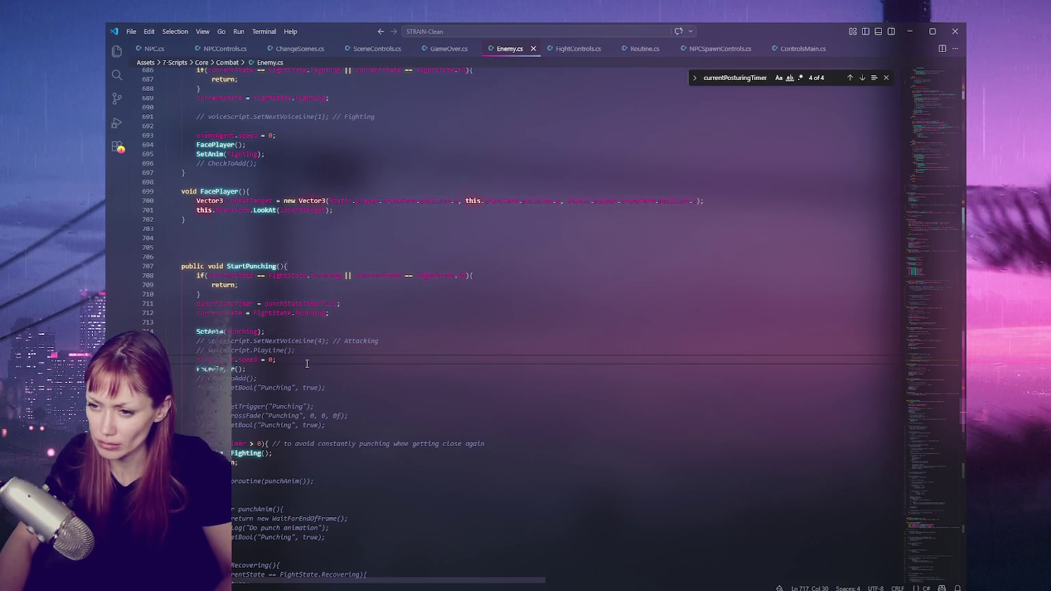
{"action": "scroll", "coordinate": [246, 290], "scroll_direction": "down", "scroll_amount": 9}
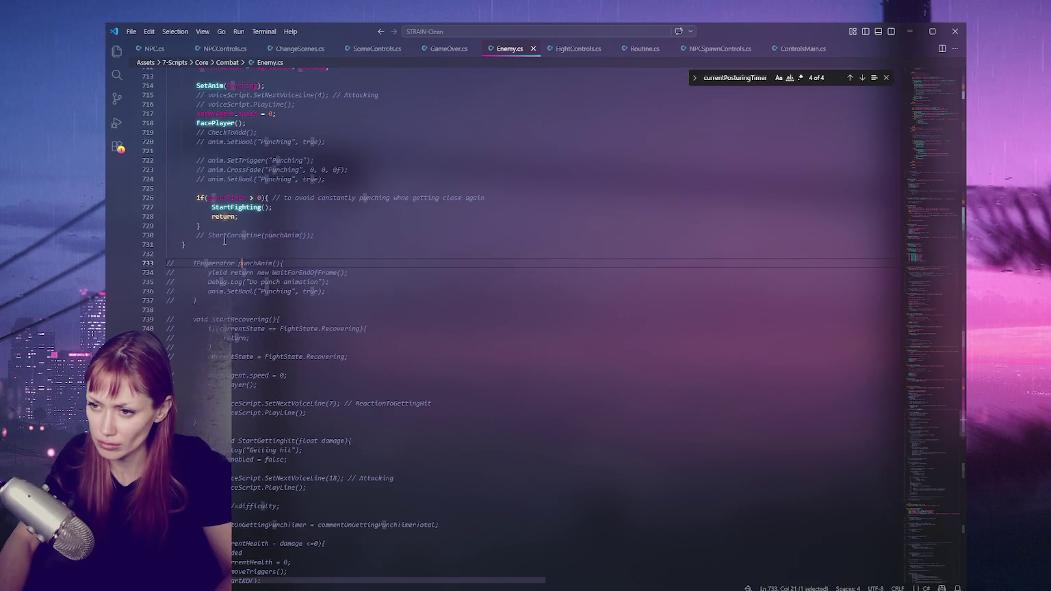
{"action": "scroll", "coordinate": [246, 291], "scroll_direction": "down", "scroll_amount": 3}
{"action": "mouse_move", "coordinate": [280, 221]}
{"action": "left_mouse_down"}
{"action": "mouse_move", "coordinate": [229, 266]}
{"action": "mouse_move", "coordinate": [312, 323]}
{"action": "left_mouse_up"}
{"action": "key", "text": "ctrl+slash"}
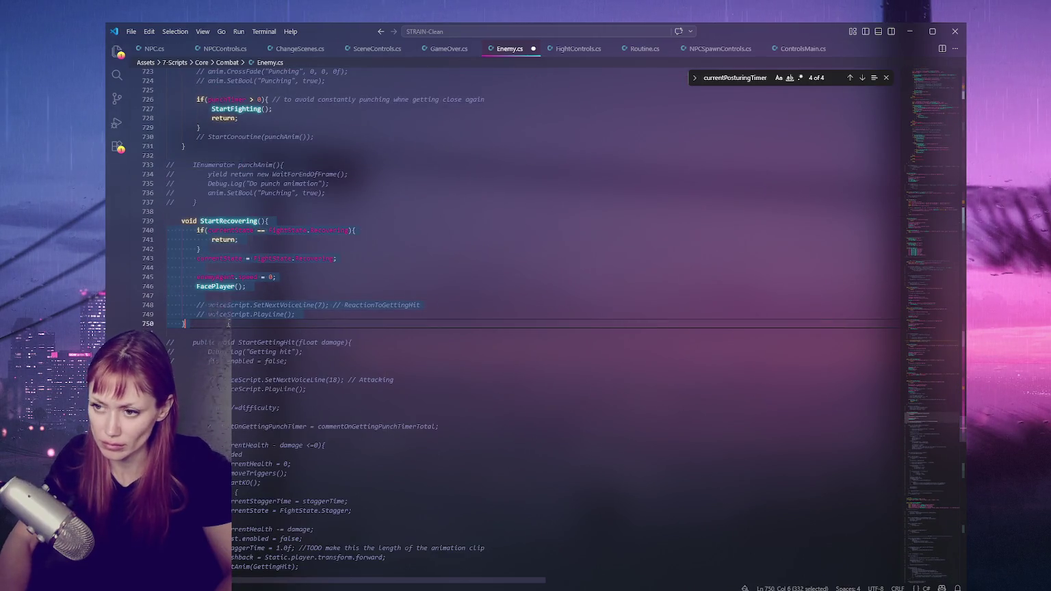
{"action": "key", "text": "Escape"}
{"action": "left_click", "coordinate": [232, 221]}
{"action": "key", "text": "ctrl+f"}
{"action": "left_click", "coordinate": [226, 304]}
{"action": "left_click_drag", "start_coordinate": [167, 221], "coordinate": [199, 323]}
{"action": "key", "text": "ctrl+slash"}
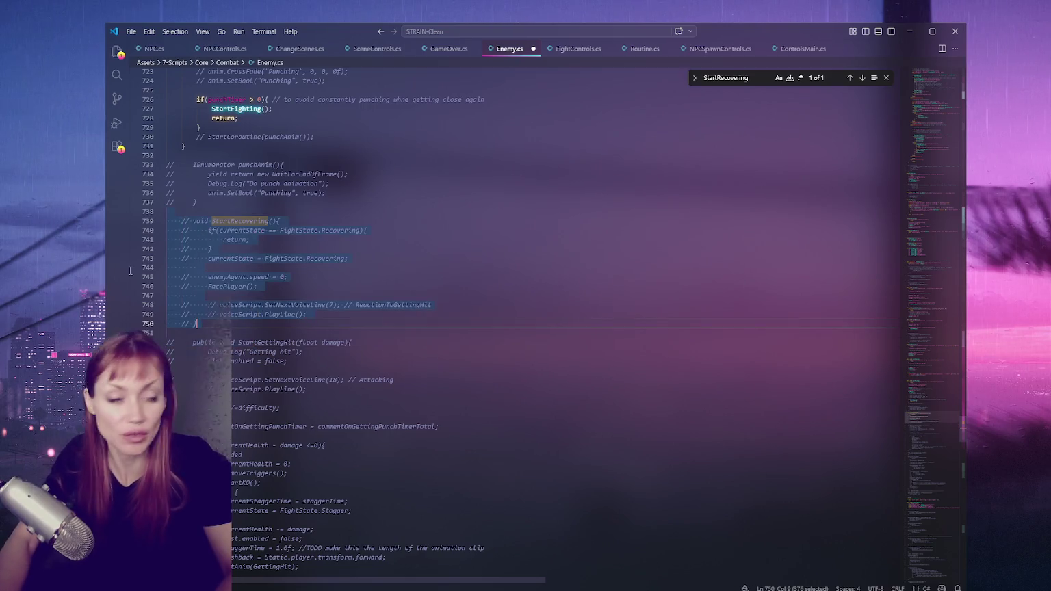
{"action": "key", "text": "alt+Tab"}
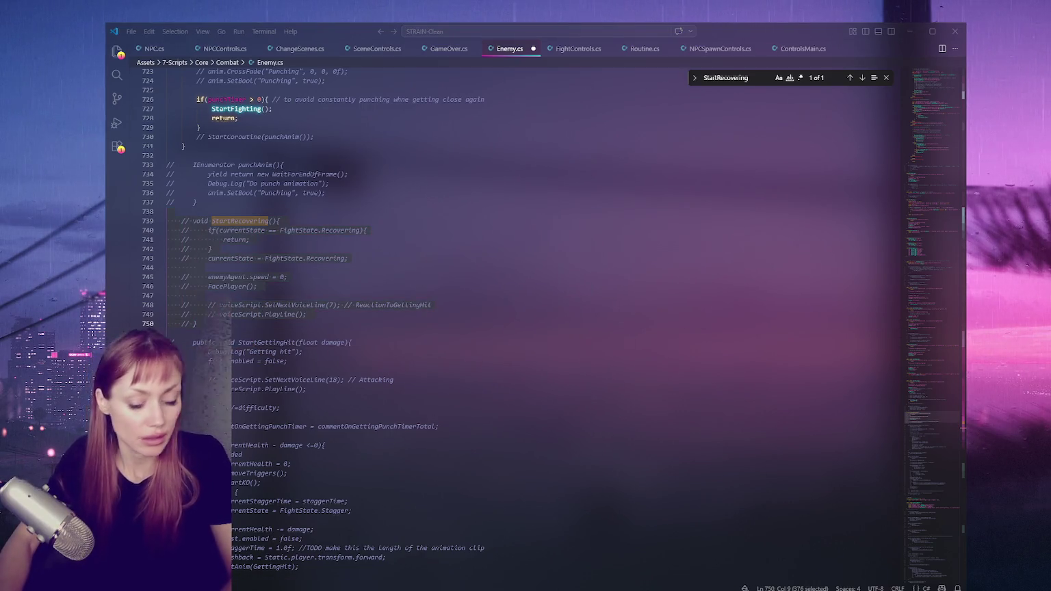
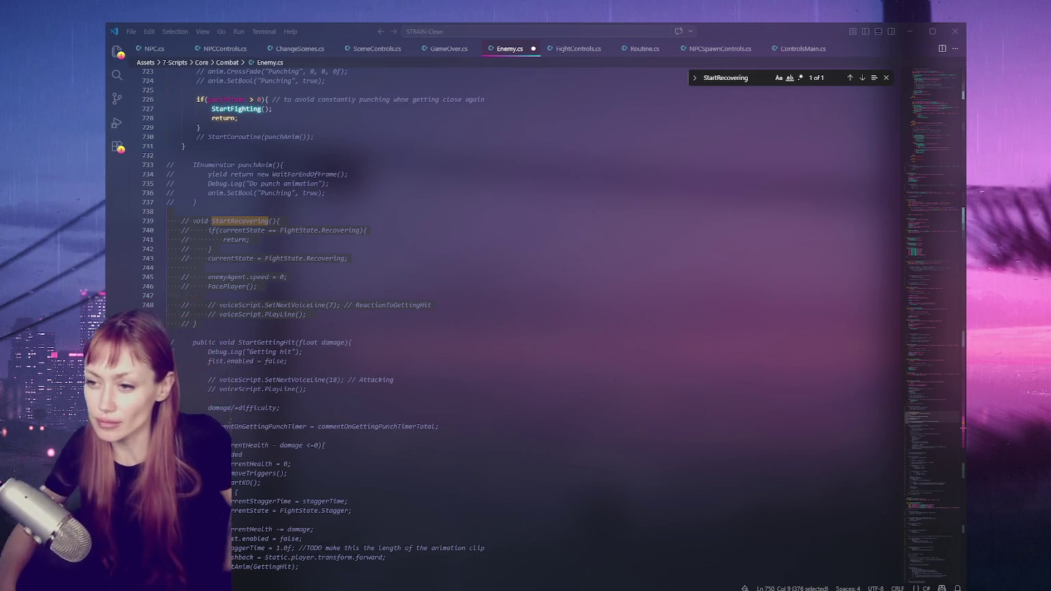
Uncomment the whole StartGettingHit method in Enemy.cs with Ctrl+/.
{"action": "left_click", "coordinate": [382, 311]}
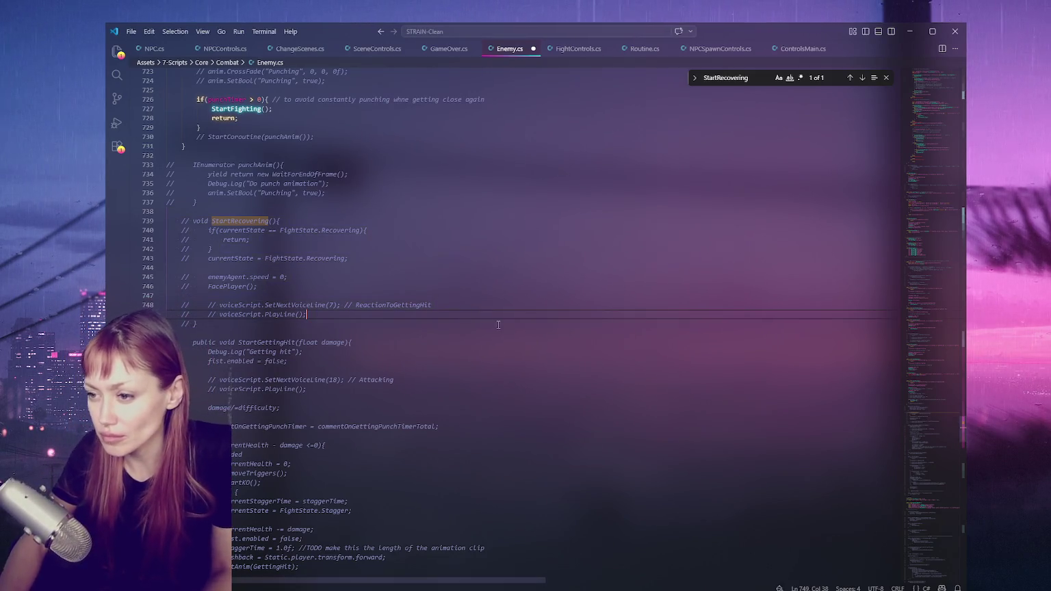
{"action": "scroll", "coordinate": [274, 205], "scroll_direction": "down", "scroll_amount": 4}
{"action": "left_click", "coordinate": [258, 219]}
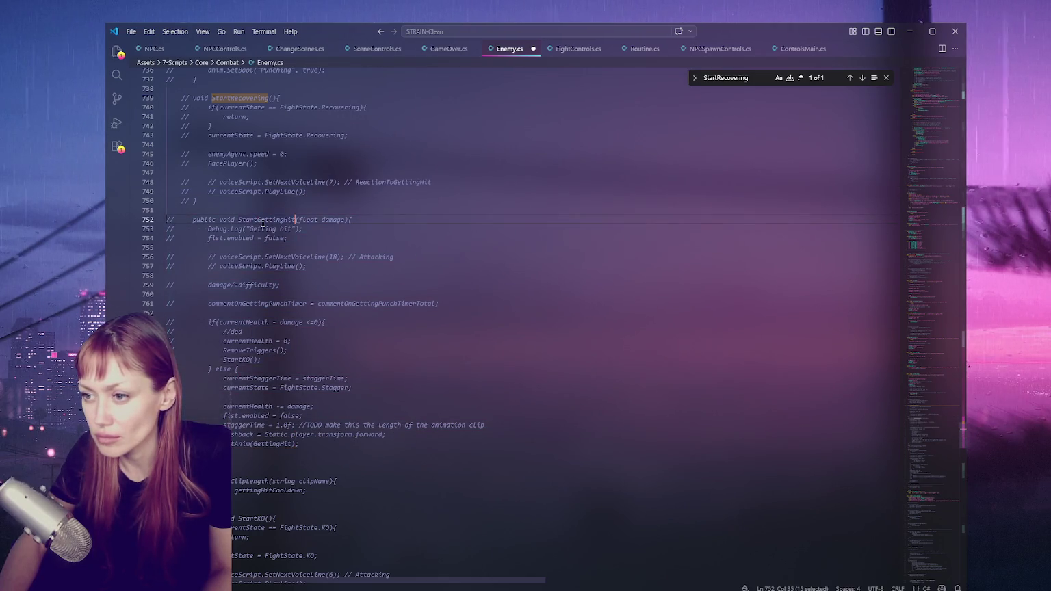
{"action": "double_click", "coordinate": [263, 220]}
{"action": "mouse_move", "coordinate": [262, 223]}
{"action": "left_mouse_down"}
{"action": "mouse_move", "coordinate": [241, 449]}
{"action": "mouse_move", "coordinate": [248, 470]}
{"action": "left_mouse_up"}
{"action": "key", "text": "ctrl+slash"}
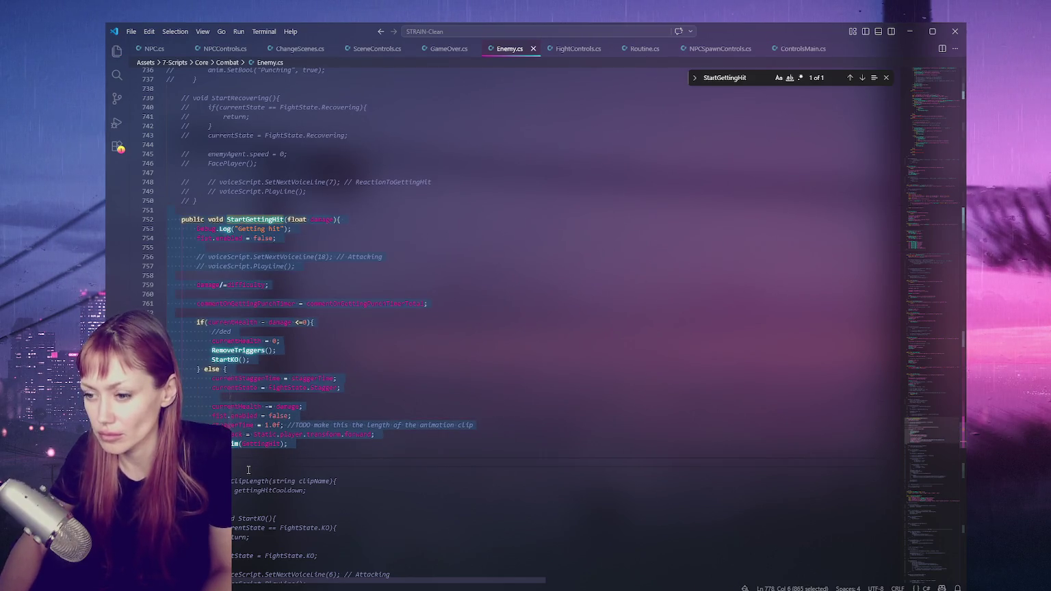
Delete the 'Getting hit' Debug.Log line inside StartGettingHit.
{"action": "scroll", "coordinate": [258, 384], "scroll_direction": "down", "scroll_amount": 5}
{"action": "scroll", "coordinate": [247, 332], "scroll_direction": "up", "scroll_amount": 5}
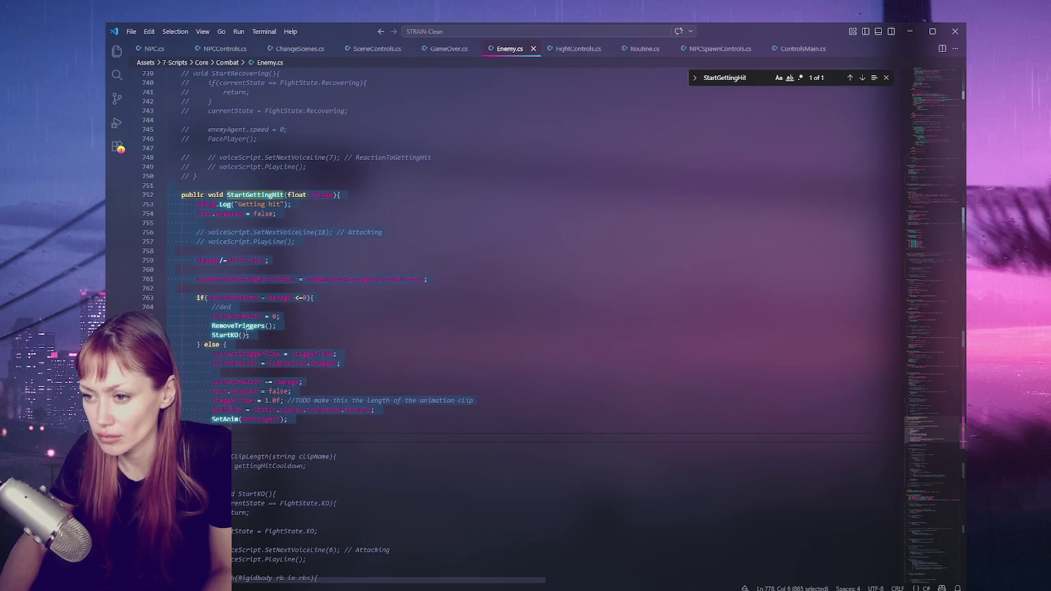
{"action": "left_click", "coordinate": [281, 332]}
{"action": "left_click_drag", "start_coordinate": [382, 195], "coordinate": [388, 200]}
{"action": "key", "text": "Delete"}
Review the AnimClipLength and commented StartKO methods, then search the file for GettingHit.
{"action": "scroll", "coordinate": [335, 278], "scroll_direction": "down", "scroll_amount": 5}
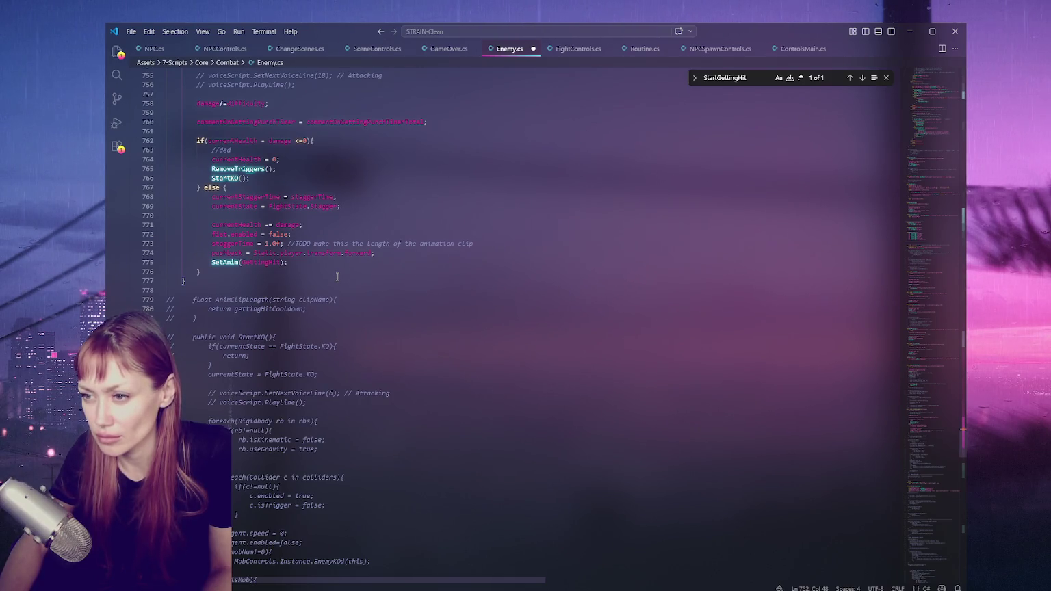
{"action": "scroll", "coordinate": [338, 276], "scroll_direction": "down", "scroll_amount": 3}
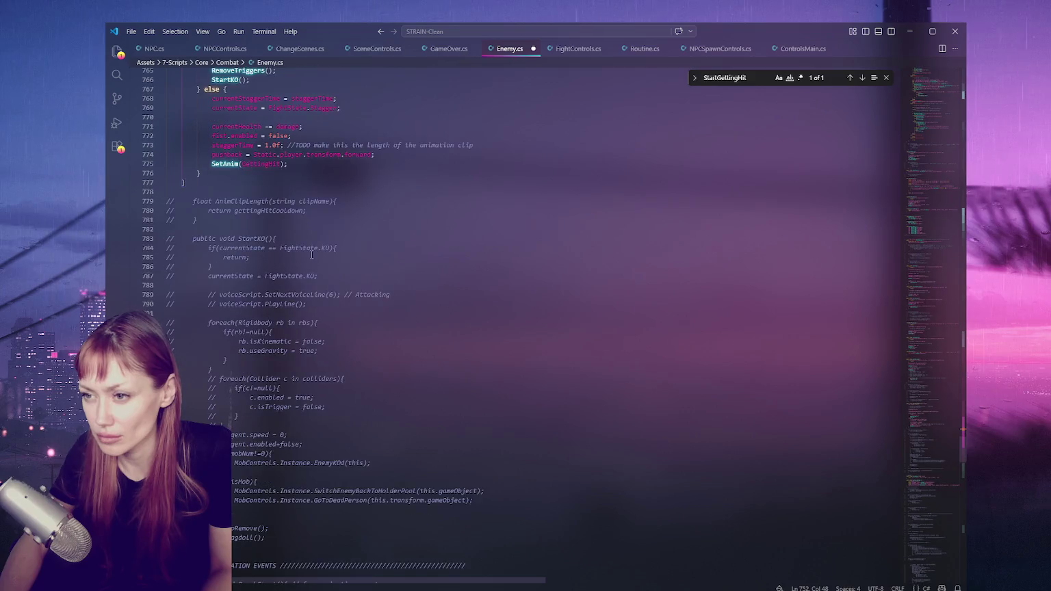
{"action": "double_click", "coordinate": [235, 203]}
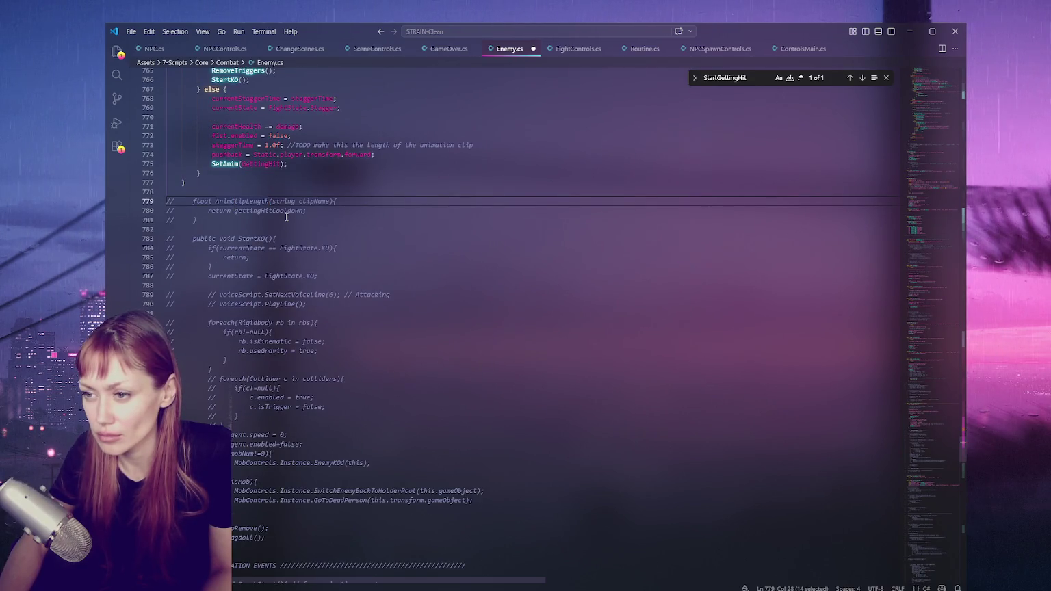
{"action": "left_click", "coordinate": [286, 217]}
{"action": "scroll", "coordinate": [277, 213], "scroll_direction": "down", "scroll_amount": 2}
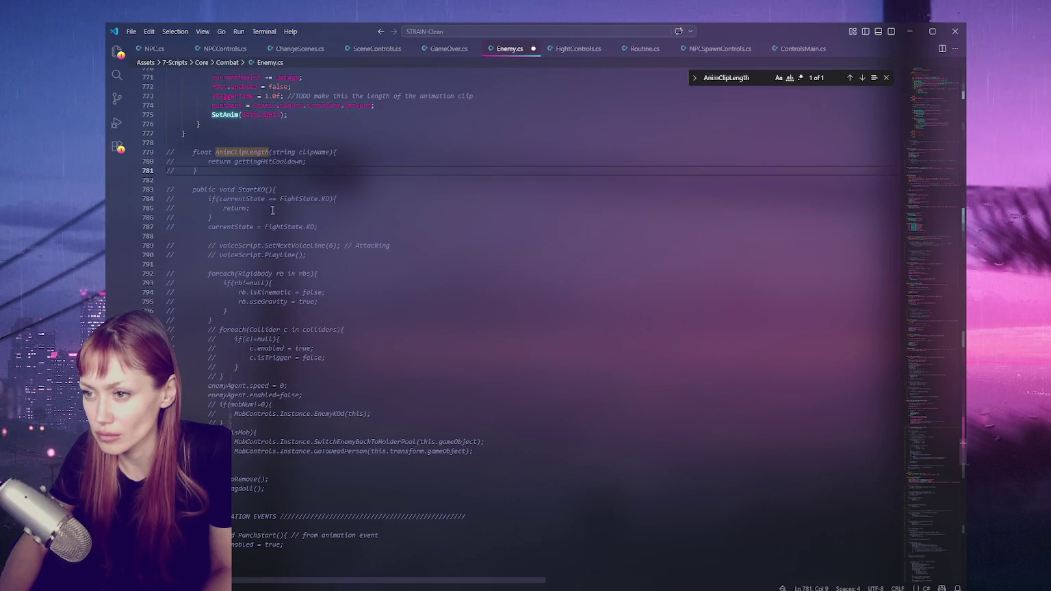
{"action": "left_click", "coordinate": [254, 190]}
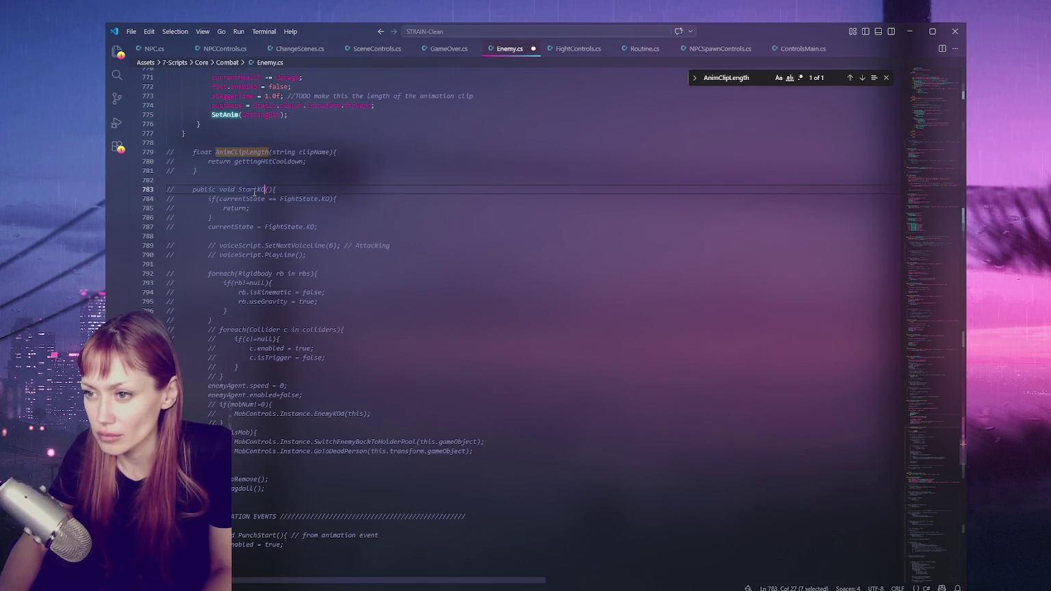
{"action": "scroll", "coordinate": [254, 193], "scroll_direction": "up", "scroll_amount": 3}
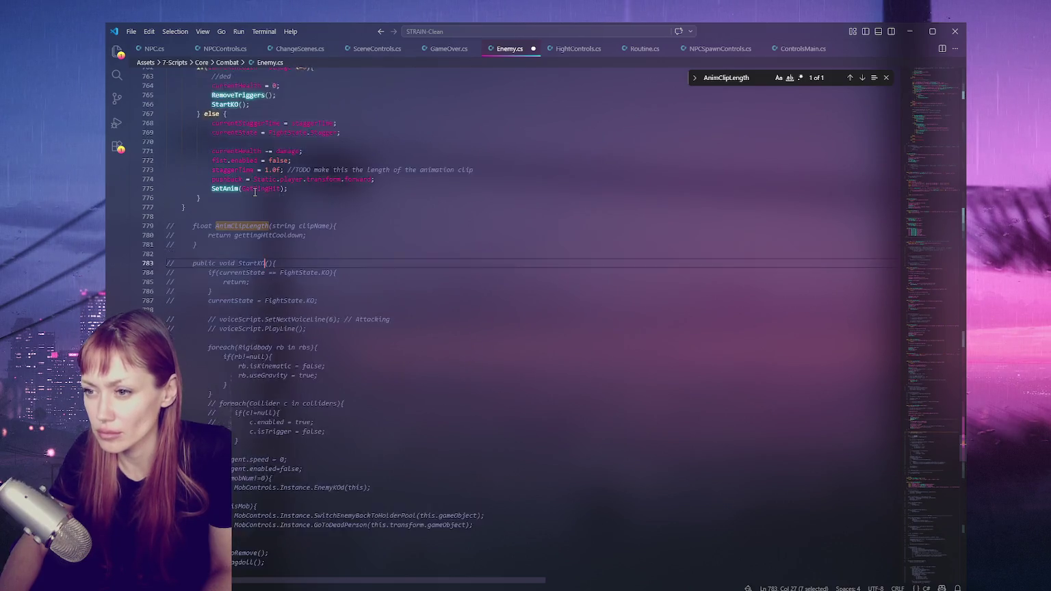
{"action": "double_click", "coordinate": [260, 213]}
{"action": "key", "text": "ctrl+f"}
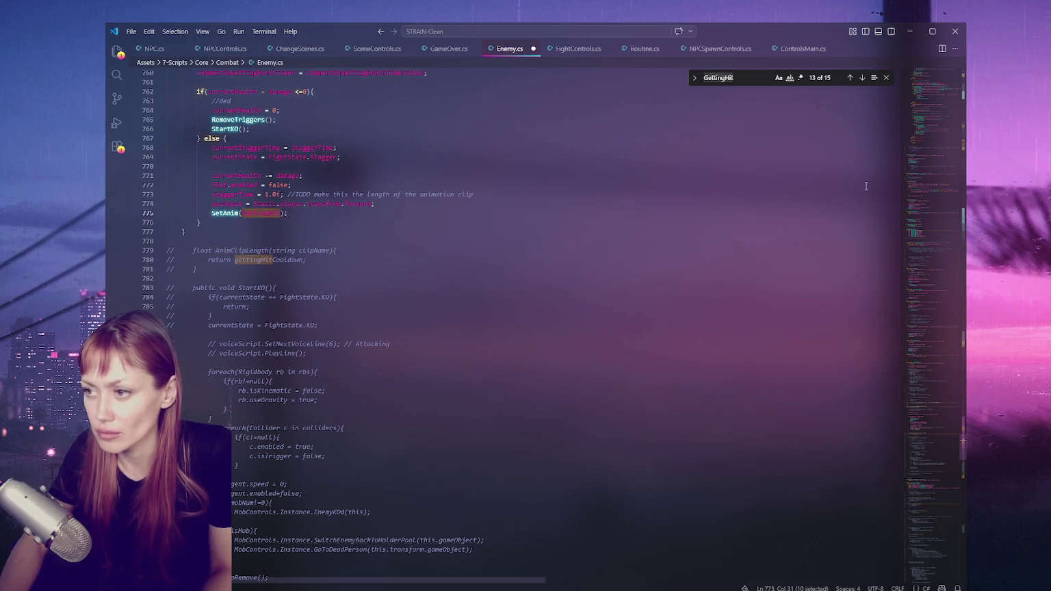
Step through the GettingHit matches in Enemy.cs using the Find widget arrows.
{"action": "left_click", "coordinate": [851, 77]}
{"action": "left_click", "coordinate": [851, 77]}
{"action": "left_click", "coordinate": [850, 78]}
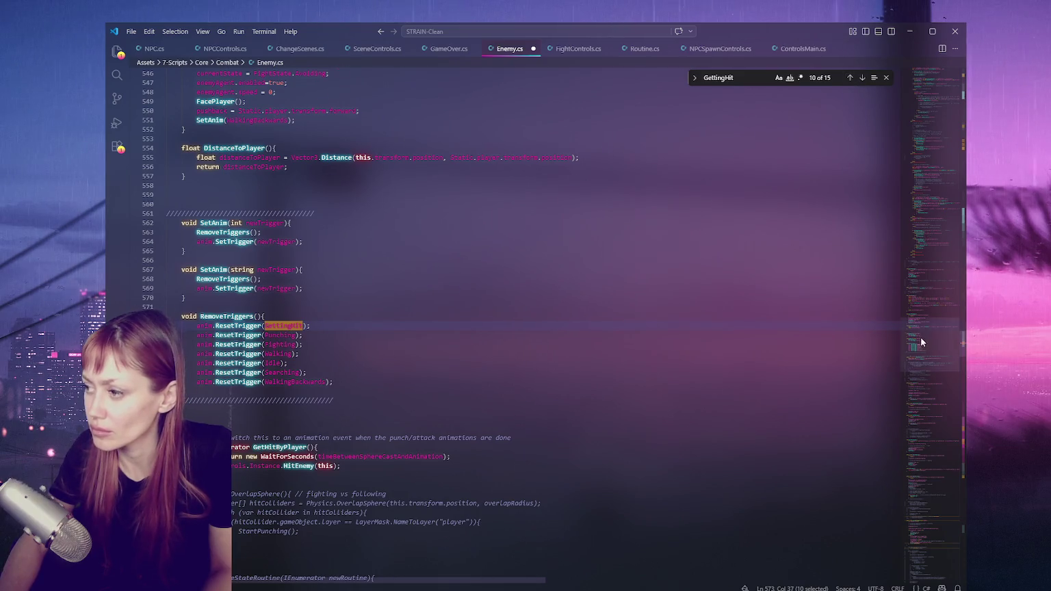
{"action": "key", "text": "ctrl+Home"}
{"action": "left_click", "coordinate": [861, 77]}
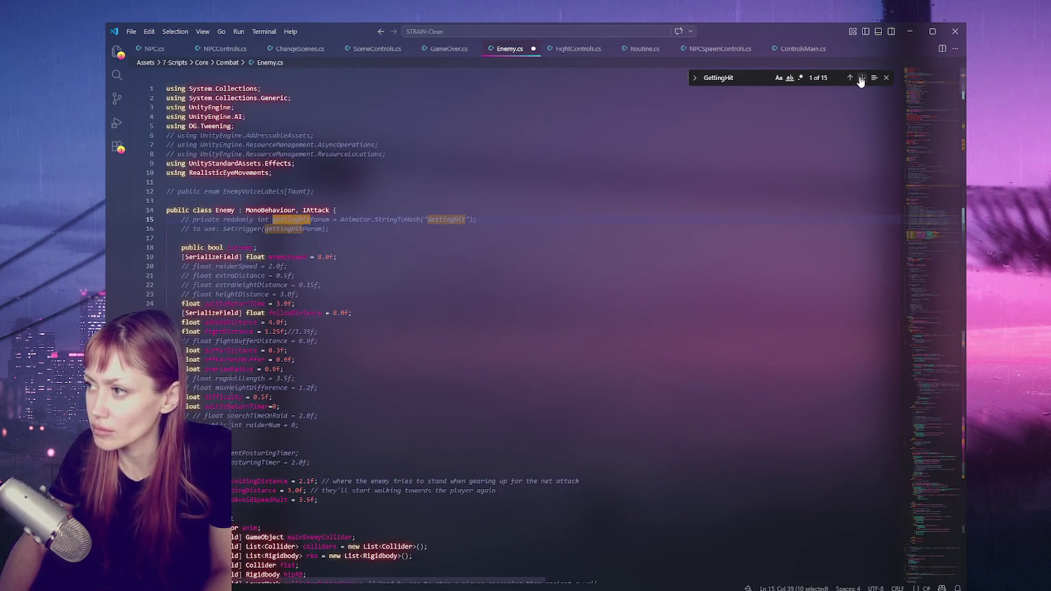
{"action": "left_click", "coordinate": [863, 78]}
{"action": "left_click", "coordinate": [863, 78]}
{"action": "left_click", "coordinate": [863, 78]}
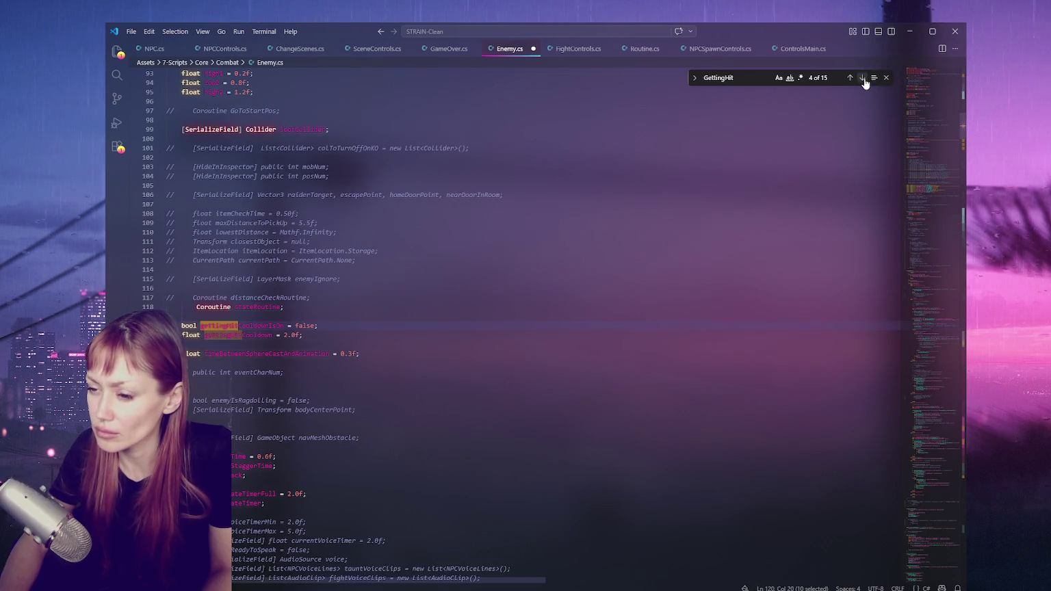
{"action": "left_click", "coordinate": [863, 78]}
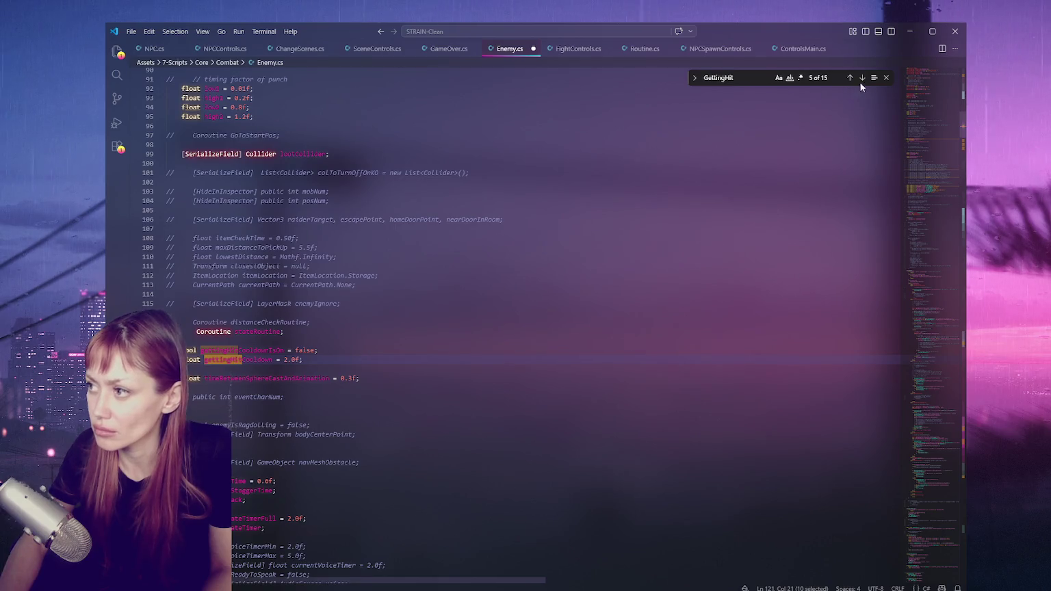
{"action": "left_click", "coordinate": [862, 78]}
Inspect the GettingHit, Searching and Idling trigger hash declarations.
{"action": "scroll", "coordinate": [419, 274], "scroll_direction": "down", "scroll_amount": 3}
{"action": "left_click", "coordinate": [416, 205]}
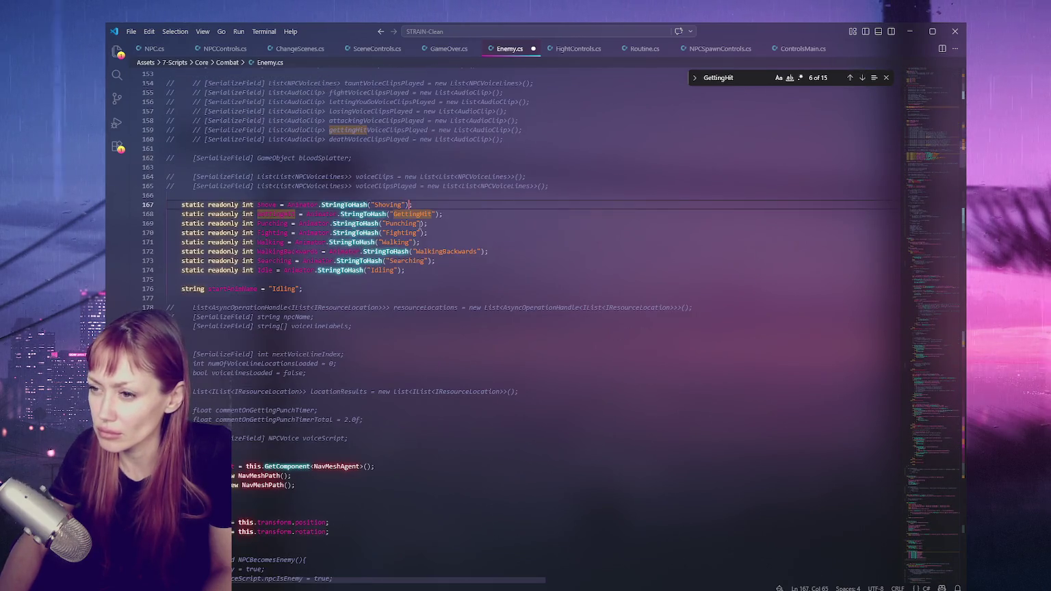
{"action": "left_click", "coordinate": [434, 262]}
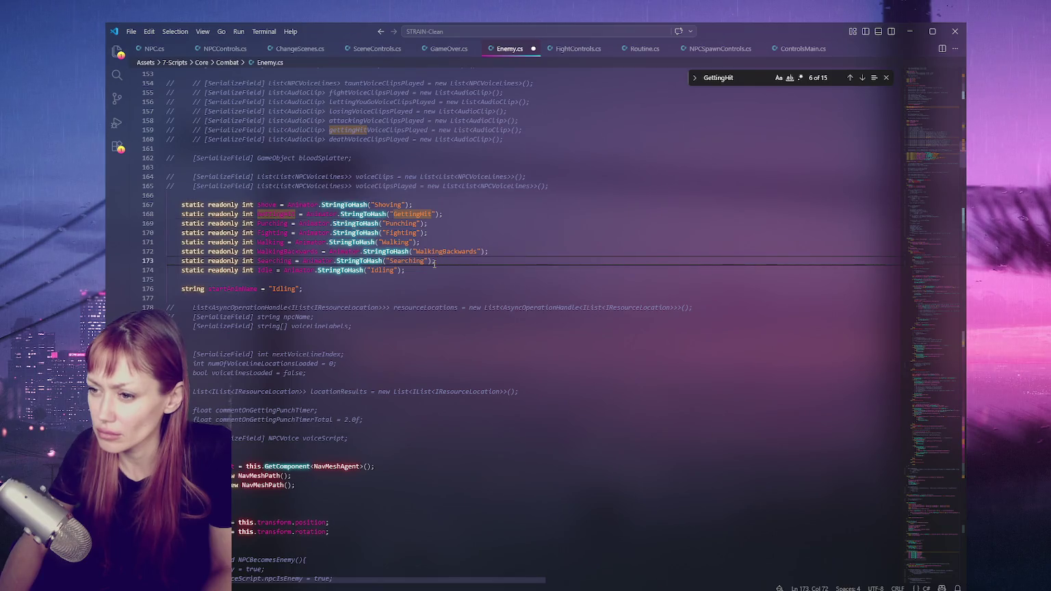
{"action": "left_click", "coordinate": [428, 271]}
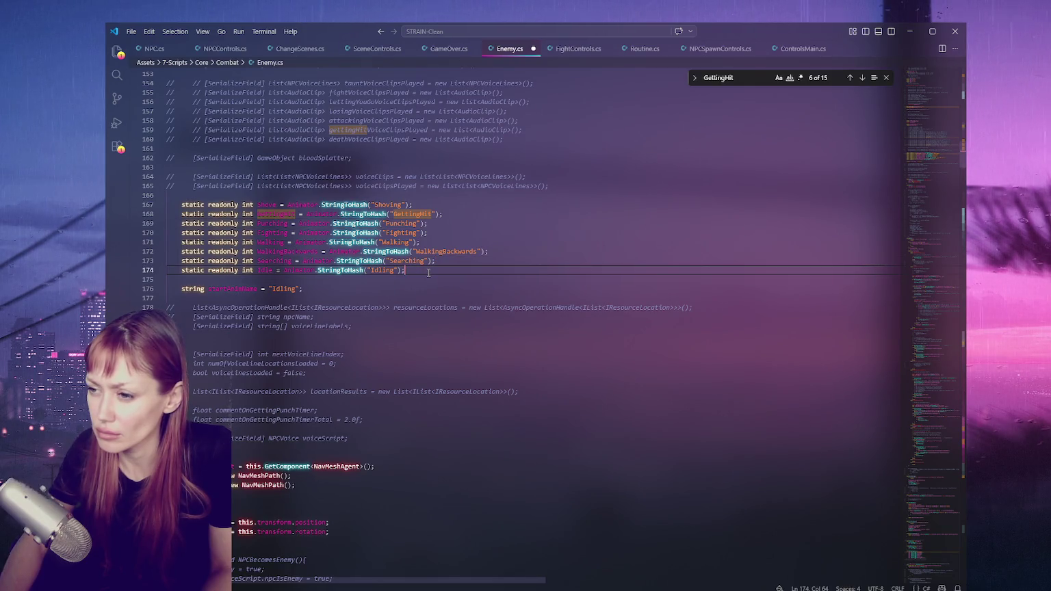
{"action": "mouse_move", "coordinate": [927, 168]}
{"action": "left_mouse_down"}
{"action": "mouse_move", "coordinate": [920, 431]}
{"action": "mouse_move", "coordinate": [924, 423]}
{"action": "left_mouse_up"}
Uncomment the StartKO and PunchStart methods.
{"action": "left_click", "coordinate": [293, 169]}
{"action": "mouse_move", "coordinate": [167, 189]}
{"action": "left_mouse_down"}
{"action": "mouse_move", "coordinate": [205, 209]}
{"action": "mouse_move", "coordinate": [260, 274]}
{"action": "mouse_move", "coordinate": [291, 502]}
{"action": "left_mouse_up"}
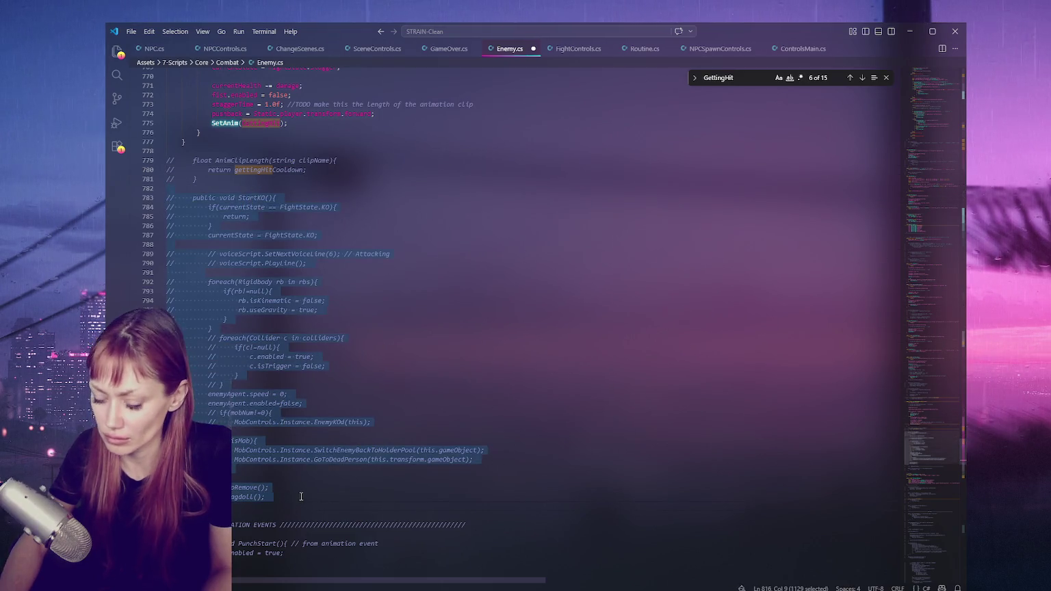
{"action": "key", "text": "ctrl+slash"}
{"action": "scroll", "coordinate": [358, 349], "scroll_direction": "down", "scroll_amount": 3}
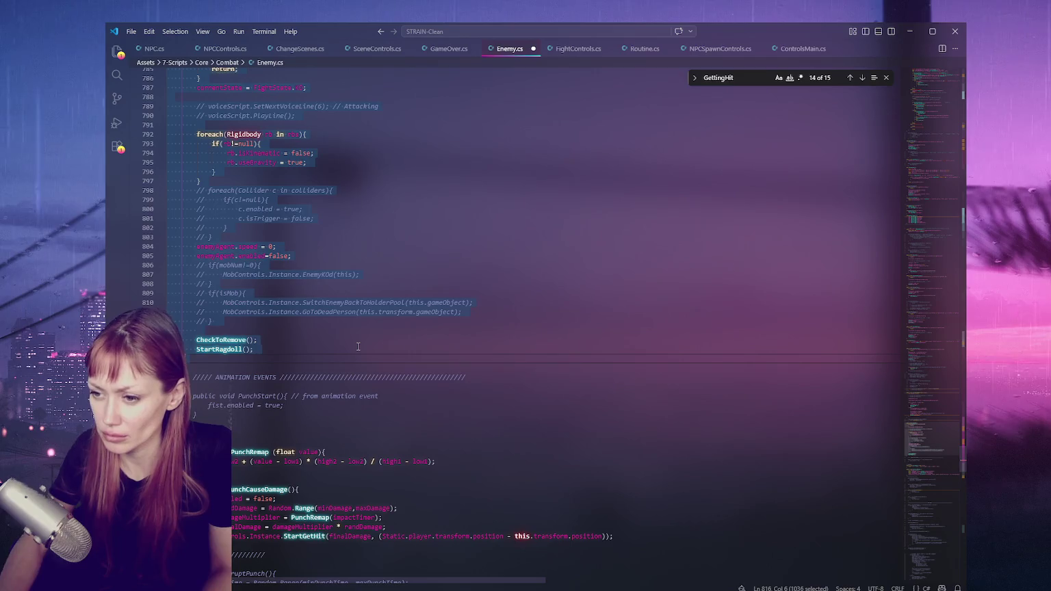
{"action": "scroll", "coordinate": [368, 353], "scroll_direction": "down", "scroll_amount": 5}
{"action": "left_click_drag", "start_coordinate": [167, 248], "coordinate": [245, 269]}
{"action": "key", "text": "ctrl+slash"}
{"action": "left_click", "coordinate": [320, 248]}
Add a blank line after PunchCauseDamage and review its damage and StartGetHit code.
{"action": "scroll", "coordinate": [323, 253], "scroll_direction": "down", "scroll_amount": 2}
{"action": "left_click", "coordinate": [208, 344]}
{"action": "key", "text": "Return"}
{"action": "left_click", "coordinate": [267, 331]}
{"action": "left_click", "coordinate": [334, 292]}
{"action": "left_click", "coordinate": [421, 329]}
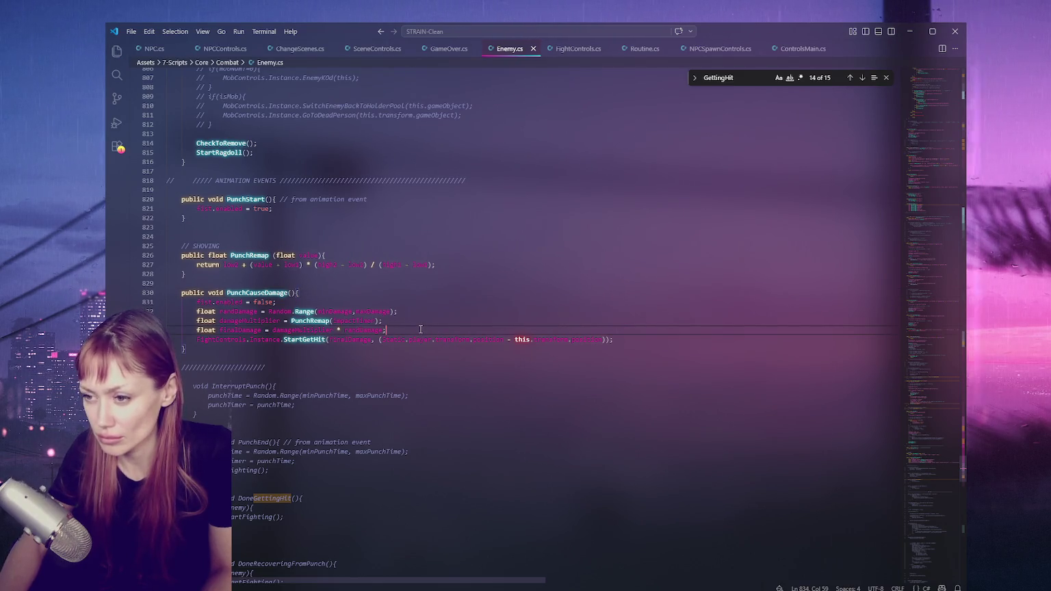
Remove the stray blank line, move the divider above DoneRecoveringFromPunch, then search for InterruptPunch.
{"action": "left_click", "coordinate": [209, 237]}
{"action": "key", "text": "BackSpace"}
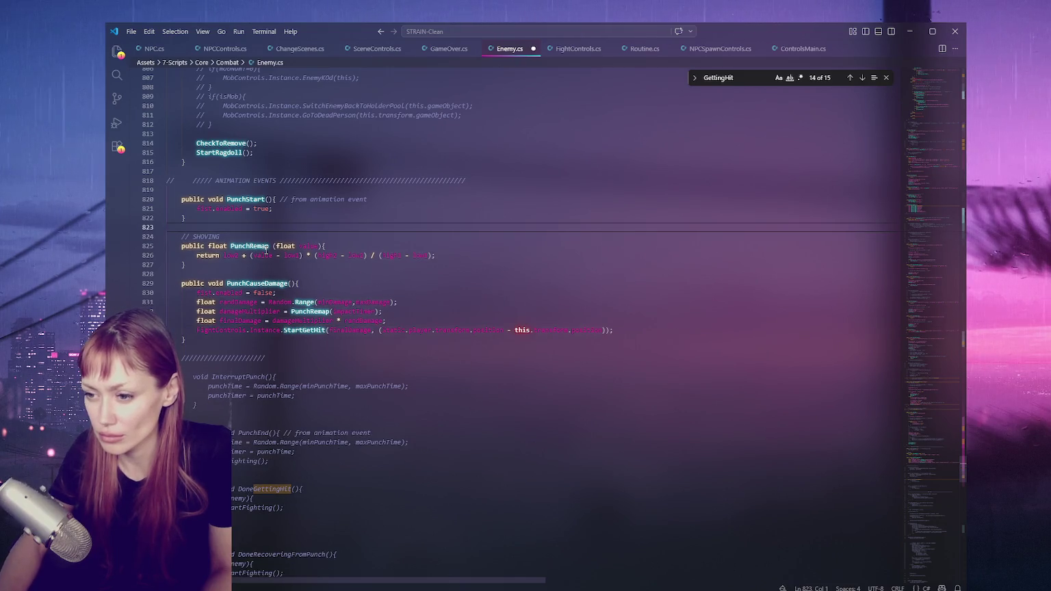
{"action": "triple_click", "coordinate": [262, 360]}
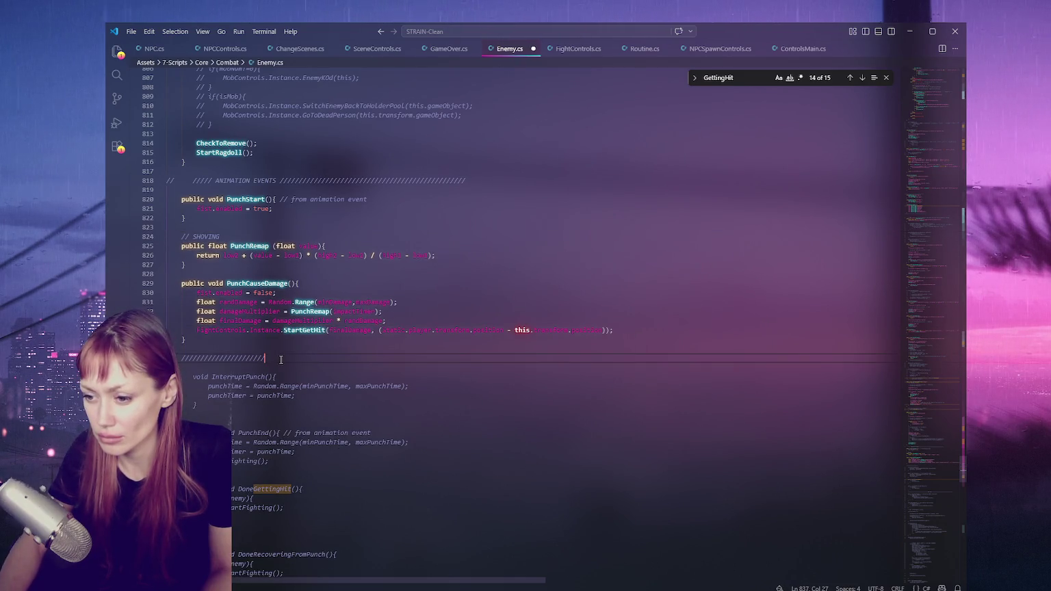
{"action": "key", "text": "BackSpace"}
{"action": "left_click", "coordinate": [276, 526]}
{"action": "key", "text": "ctrl+v"}
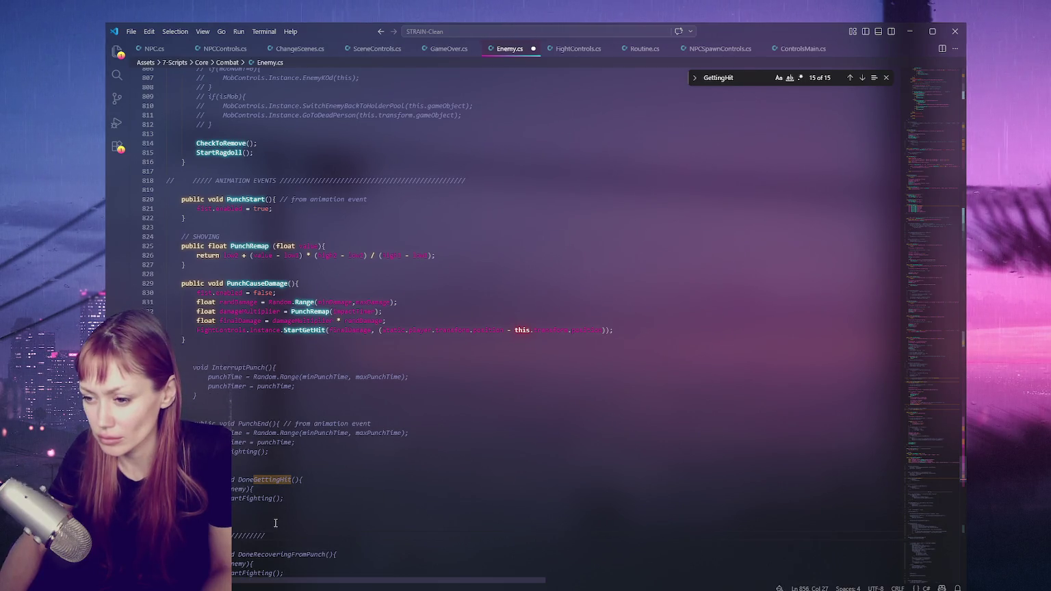
{"action": "double_click", "coordinate": [255, 367]}
{"action": "key", "text": "ctrl+f"}
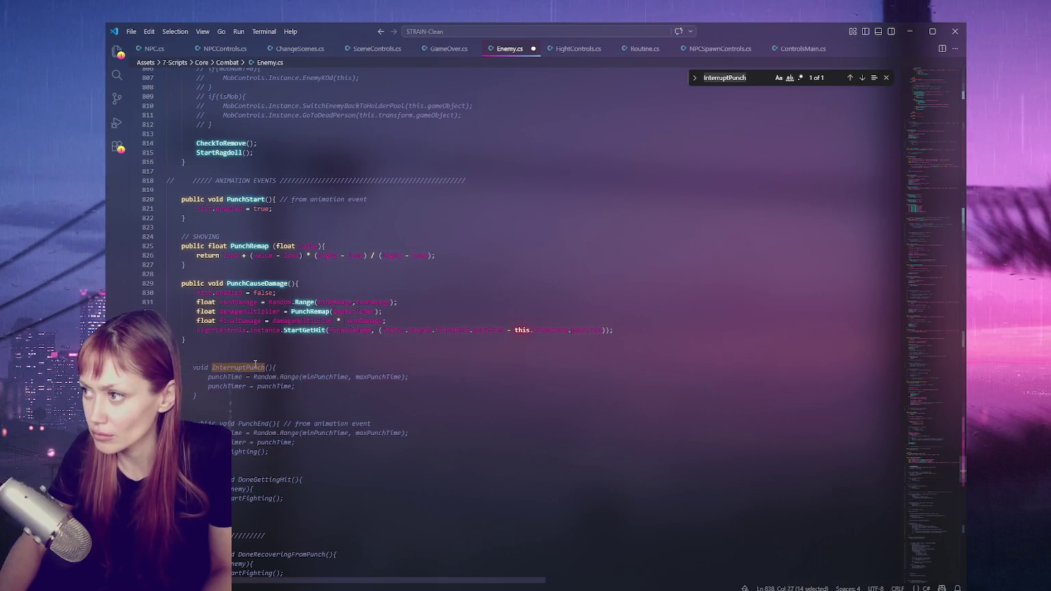
Look up PunchEnd and DoneGettingHit, and revert the last edit at DoneRecoveringFromPunch.
{"action": "scroll", "coordinate": [255, 365], "scroll_direction": "down", "scroll_amount": 3}
{"action": "double_click", "coordinate": [255, 326]}
{"action": "key", "text": "ctrl+f"}
{"action": "left_click", "coordinate": [264, 382]}
{"action": "key", "text": "ctrl+f"}
{"action": "left_click", "coordinate": [383, 362]}
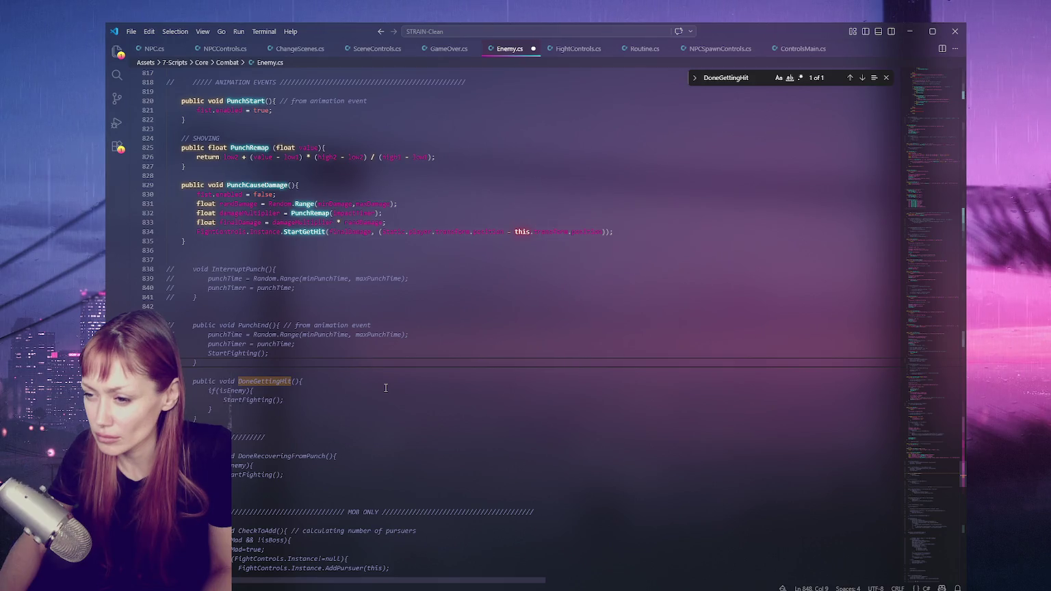
{"action": "scroll", "coordinate": [385, 388], "scroll_direction": "down", "scroll_amount": 4}
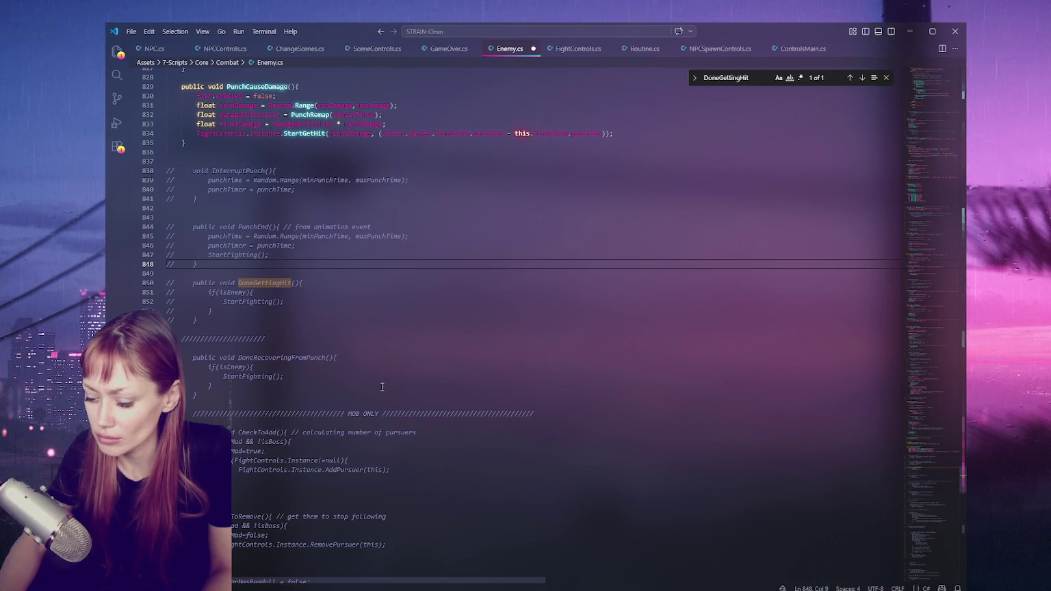
{"action": "double_click", "coordinate": [306, 356]}
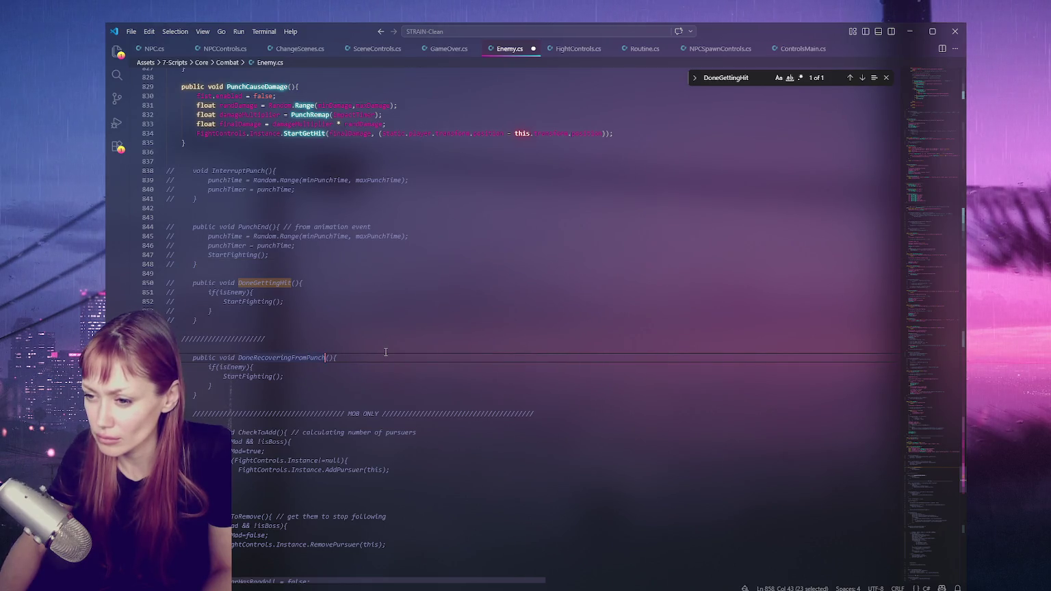
{"action": "key", "text": "ctrl+z"}
Uncomment the StartRagdoll method.
{"action": "scroll", "coordinate": [386, 352], "scroll_direction": "down", "scroll_amount": 4}
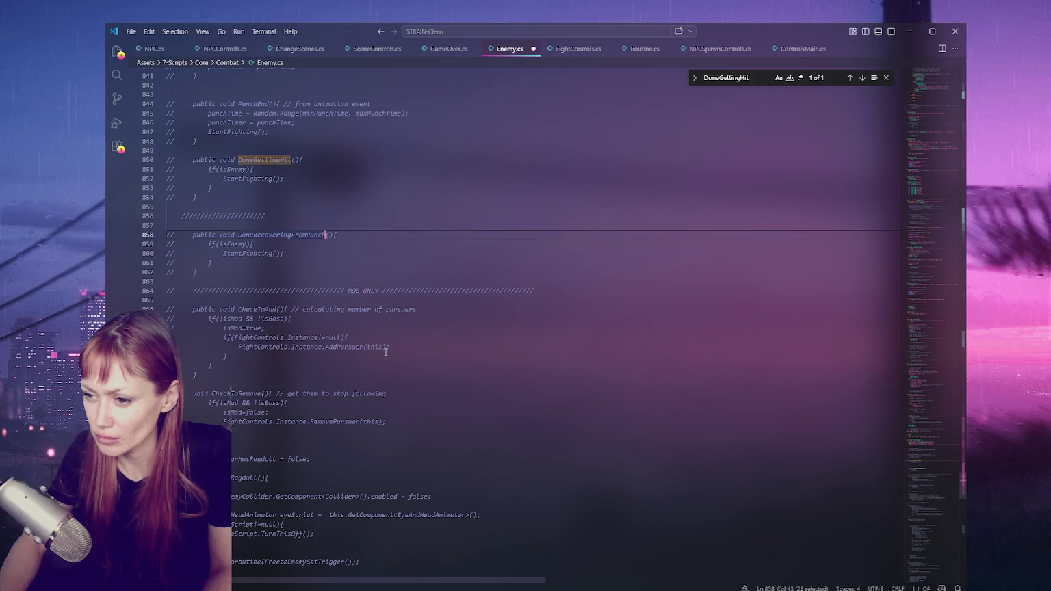
{"action": "scroll", "coordinate": [386, 352], "scroll_direction": "down", "scroll_amount": 10}
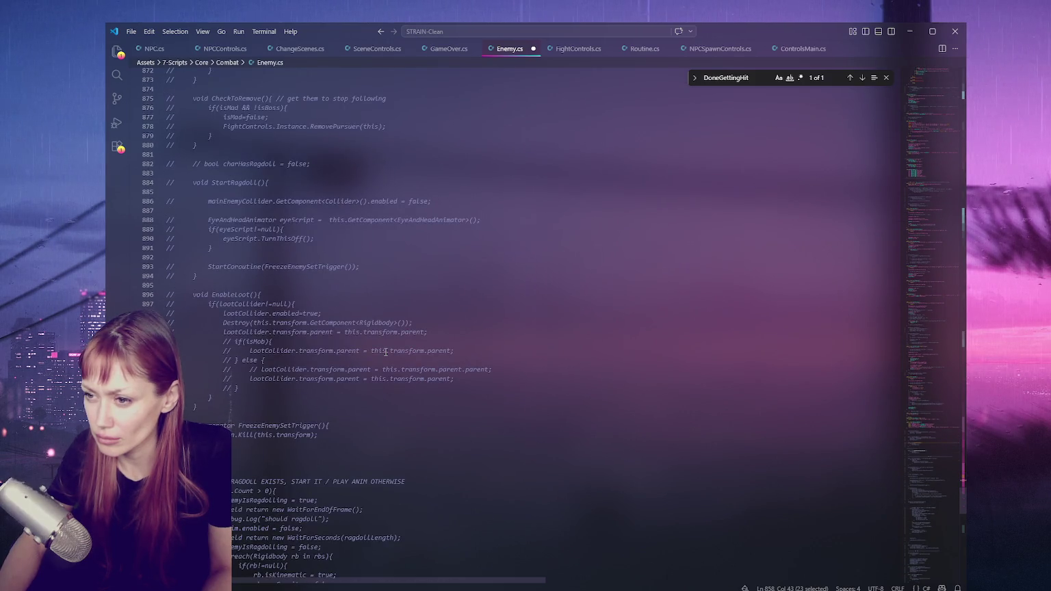
{"action": "scroll", "coordinate": [385, 351], "scroll_direction": "up", "scroll_amount": 3}
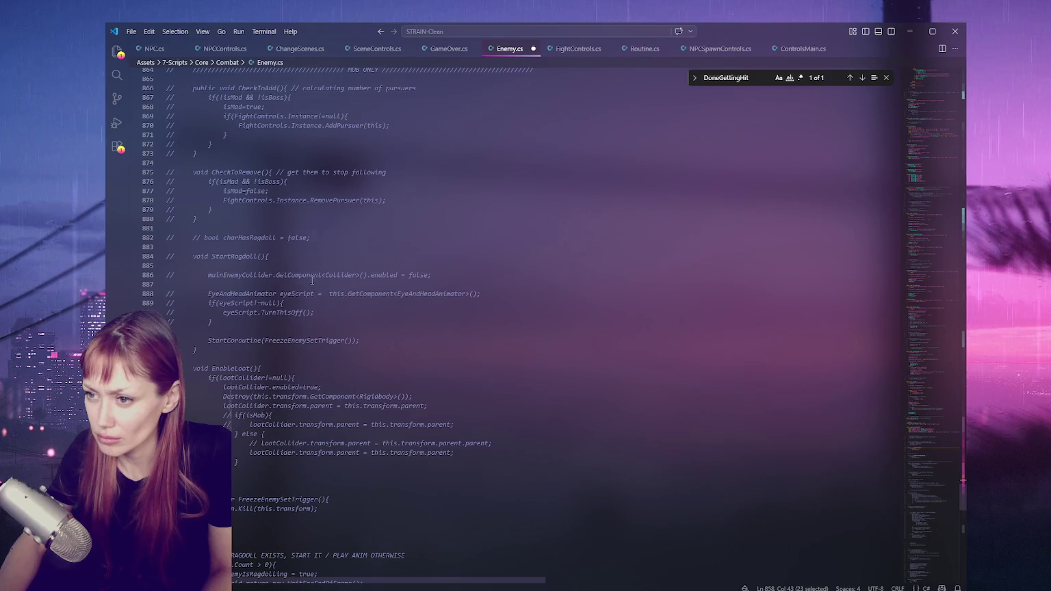
{"action": "left_click_drag", "start_coordinate": [270, 246], "coordinate": [198, 349]}
{"action": "key", "text": "ctrl+slash"}
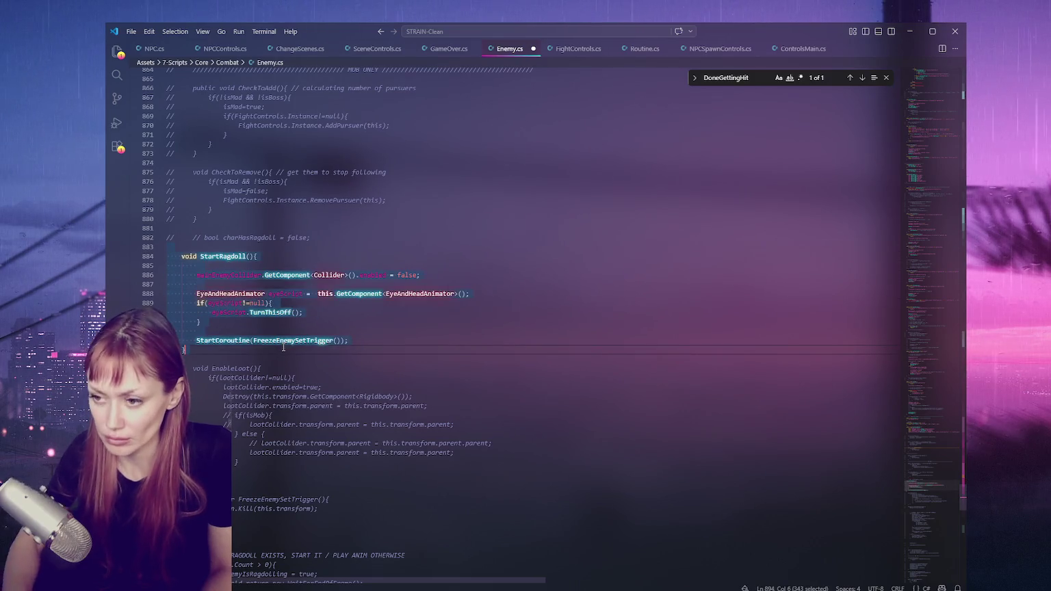
Paste the charHasRagdoll field declaration among the fields near the top of Enemy.cs.
{"action": "left_click", "coordinate": [167, 228]}
{"action": "left_click", "coordinate": [937, 422]}
{"action": "left_click", "coordinate": [934, 212]}
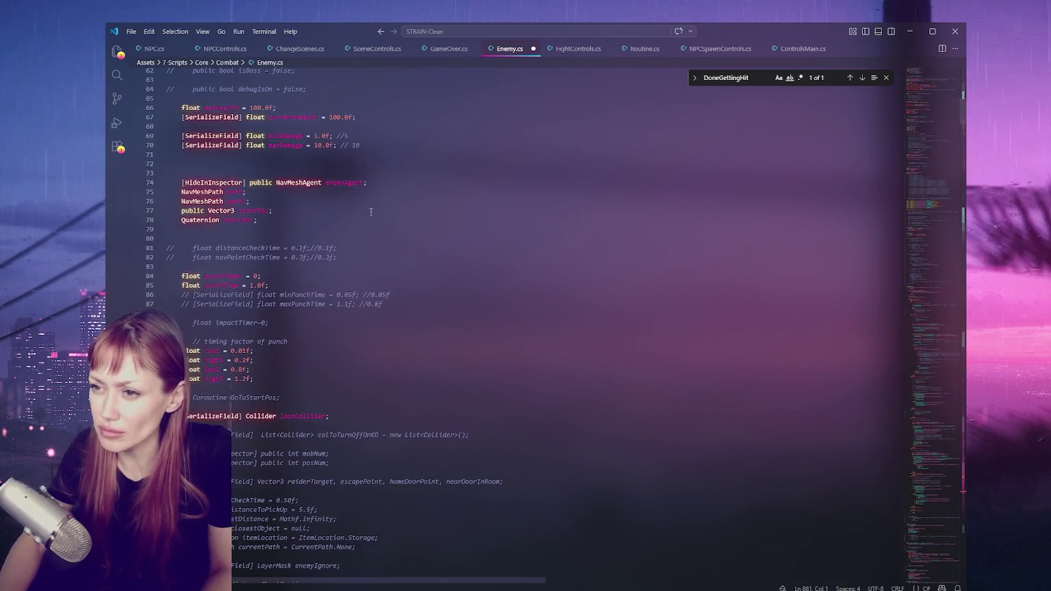
{"action": "scroll", "coordinate": [368, 214], "scroll_direction": "up", "scroll_amount": 15}
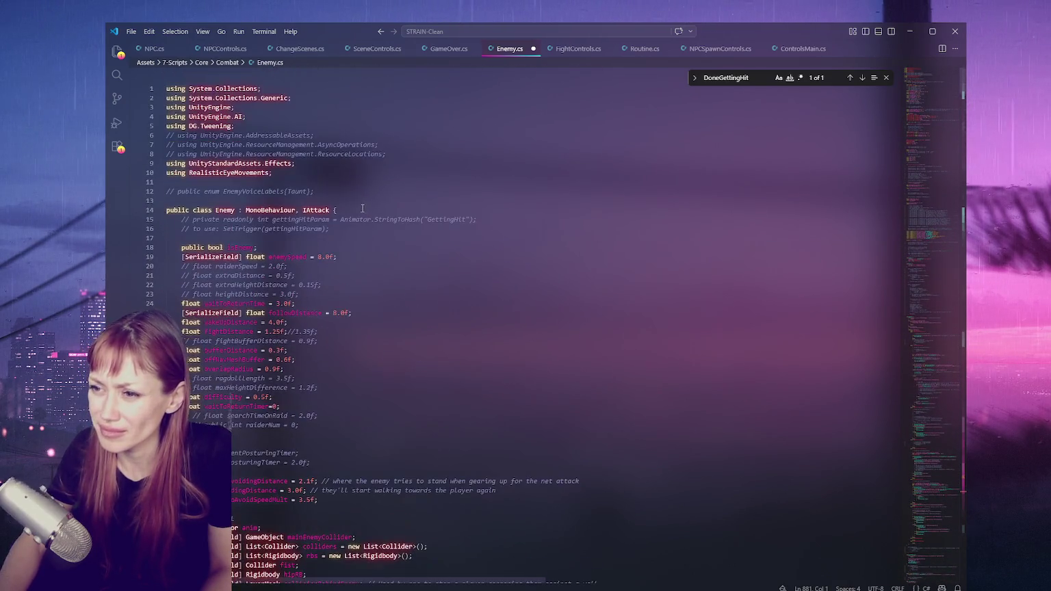
{"action": "left_click", "coordinate": [365, 258]}
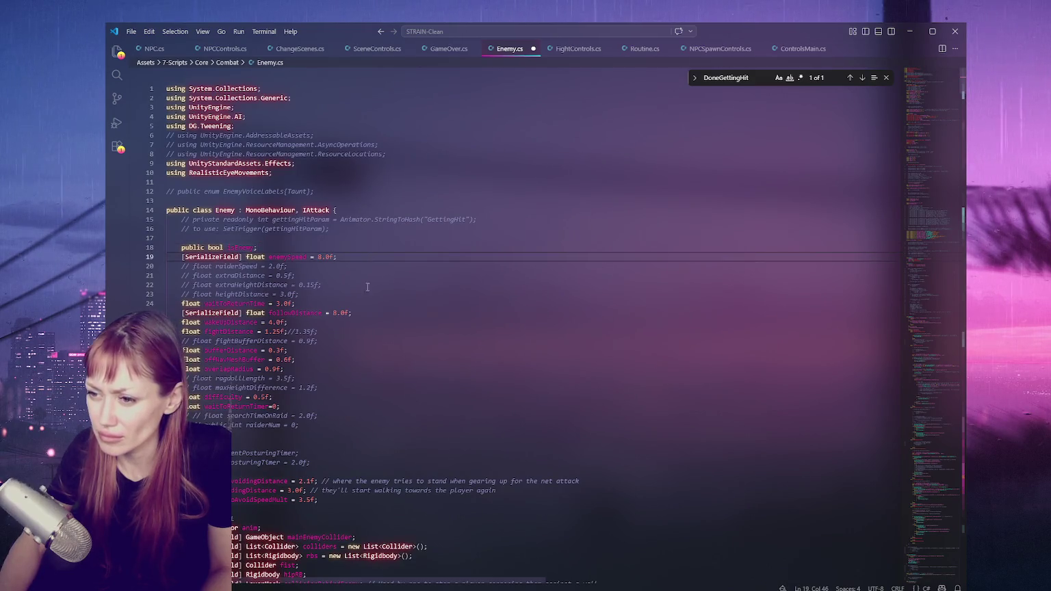
{"action": "left_click", "coordinate": [359, 432]}
{"action": "key", "text": "ctrl+v"}
{"action": "key", "text": "BackSpace"}
{"action": "key", "text": "BackSpace"}
{"action": "key", "text": "BackSpace"}
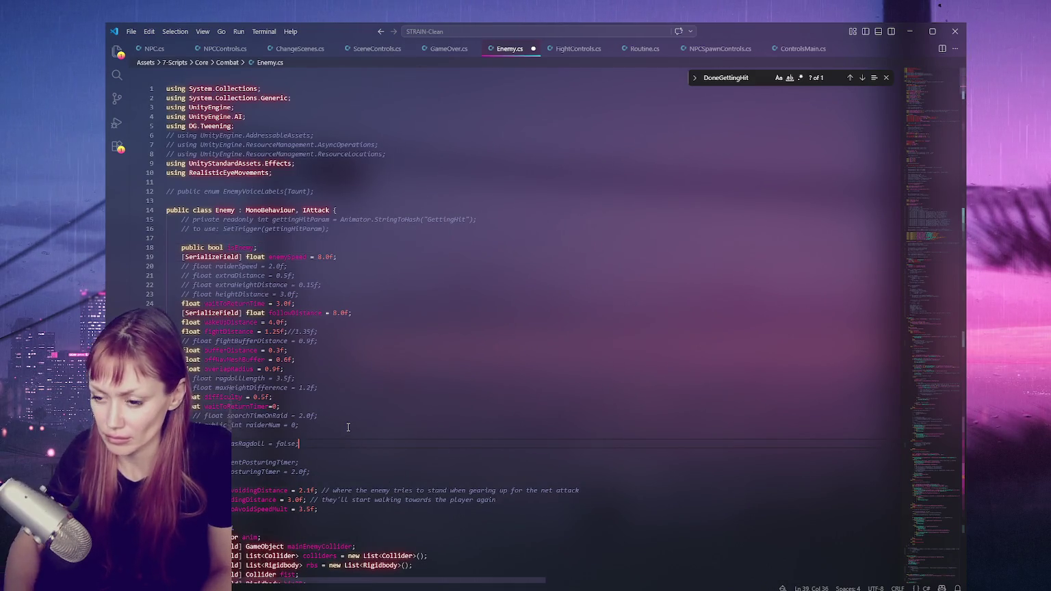
{"action": "key", "text": "BackSpace"}
{"action": "key", "text": "BackSpace"}
{"action": "key", "text": "BackSpace"}
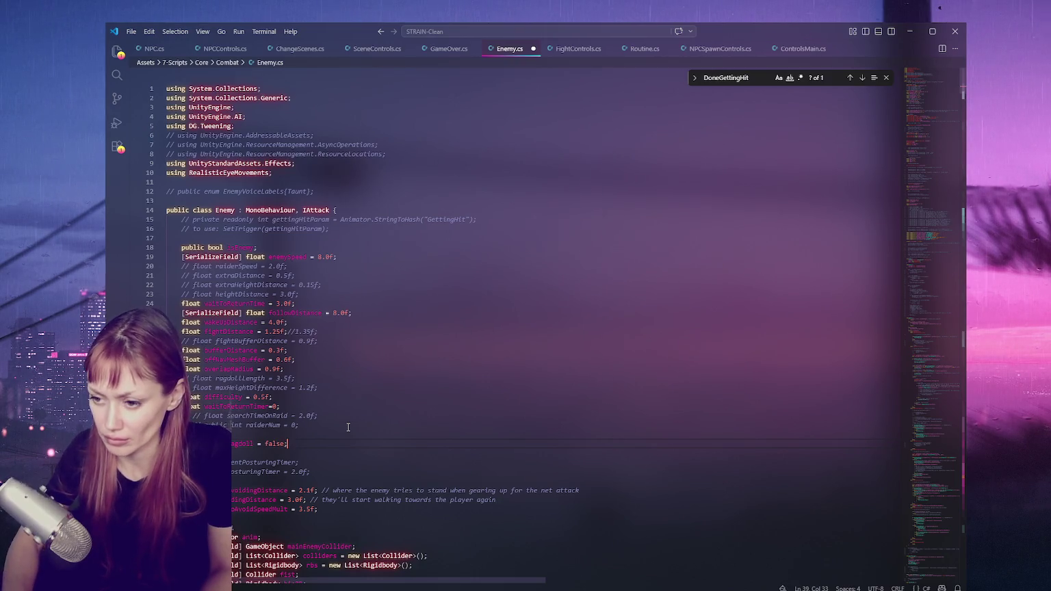
Find the other charHasRagdoll use and uncomment the ragdoll-or-KO block there.
{"action": "double_click", "coordinate": [243, 444]}
{"action": "key", "text": "ctrl+f"}
{"action": "left_click", "coordinate": [862, 78]}
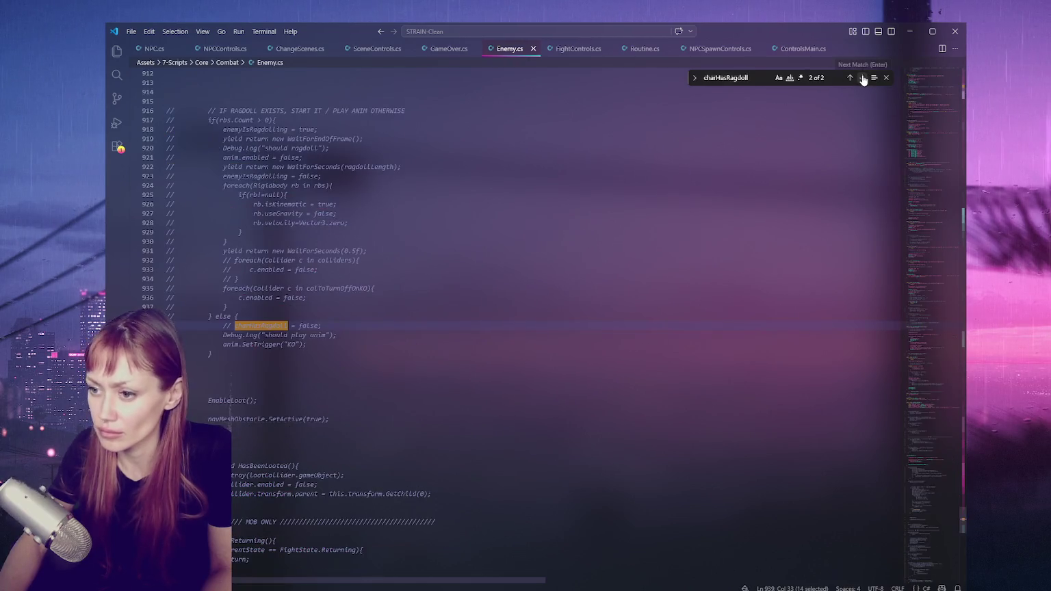
{"action": "scroll", "coordinate": [346, 202], "scroll_direction": "up", "scroll_amount": 3}
{"action": "mouse_move", "coordinate": [422, 204]}
{"action": "left_mouse_down"}
{"action": "mouse_move", "coordinate": [434, 305]}
{"action": "mouse_move", "coordinate": [425, 457]}
{"action": "left_mouse_up"}
{"action": "key", "text": "ctrl+slash"}
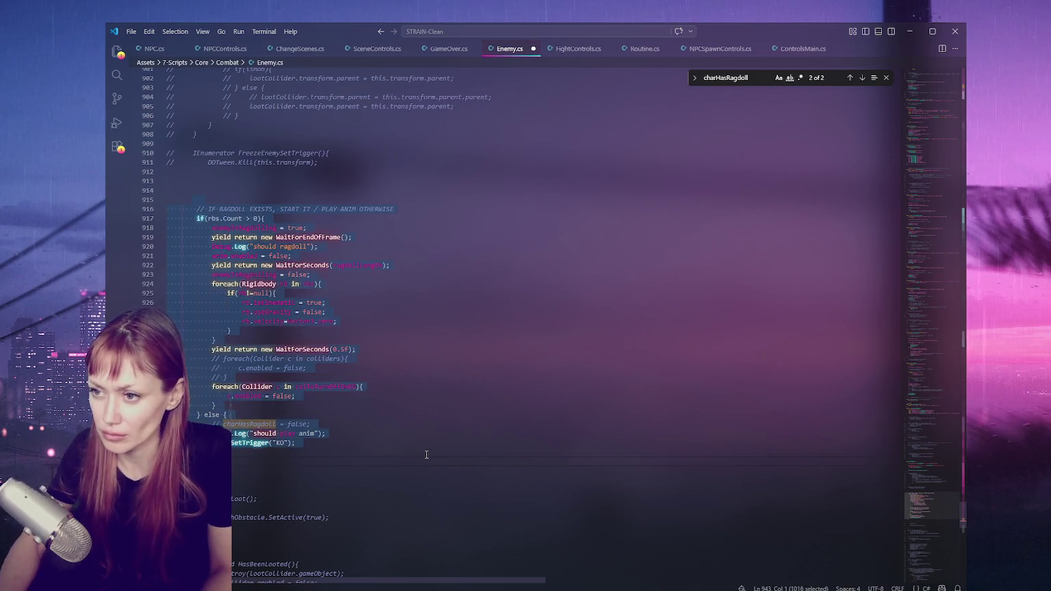
{"action": "left_click", "coordinate": [427, 455]}
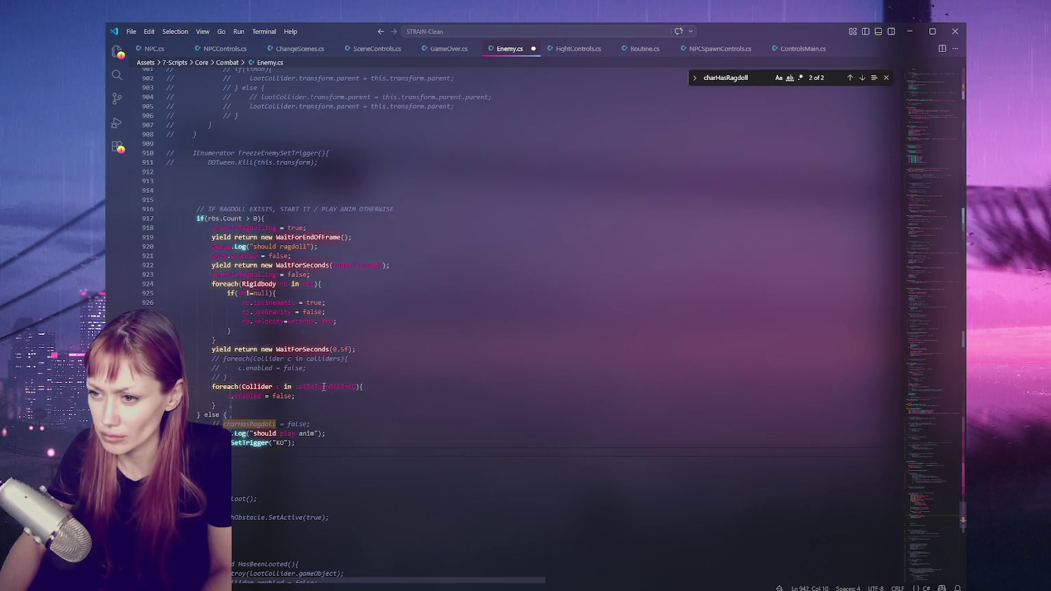
Uncomment the EnableLoot and FreezeEnemySetTrigger code after checking StartRagdoll's uses.
{"action": "scroll", "coordinate": [231, 176], "scroll_direction": "up", "scroll_amount": 6}
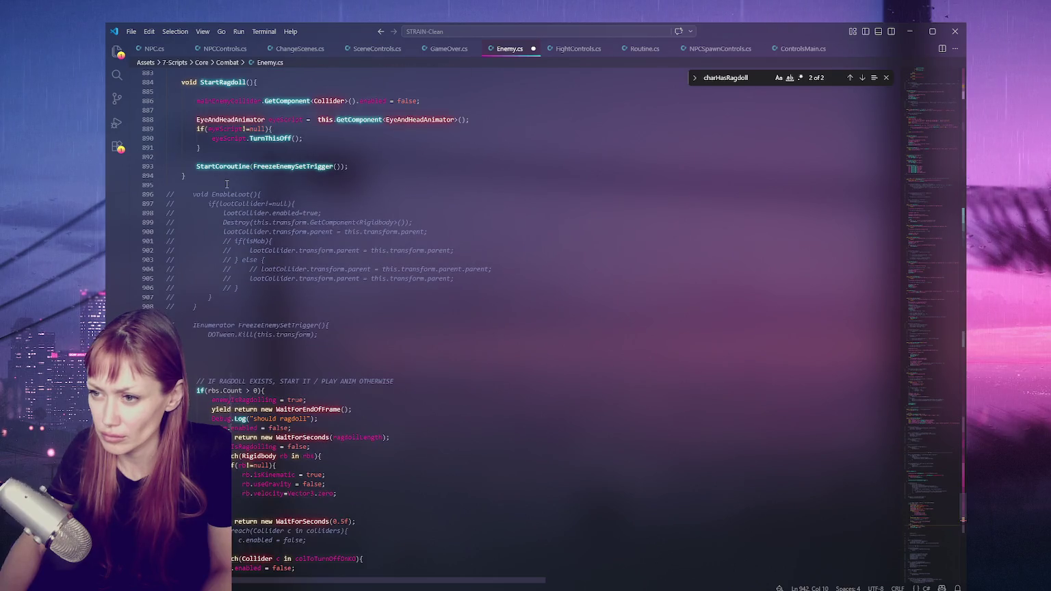
{"action": "scroll", "coordinate": [227, 184], "scroll_direction": "down", "scroll_amount": 1}
{"action": "left_click_drag", "start_coordinate": [222, 160], "coordinate": [319, 310]}
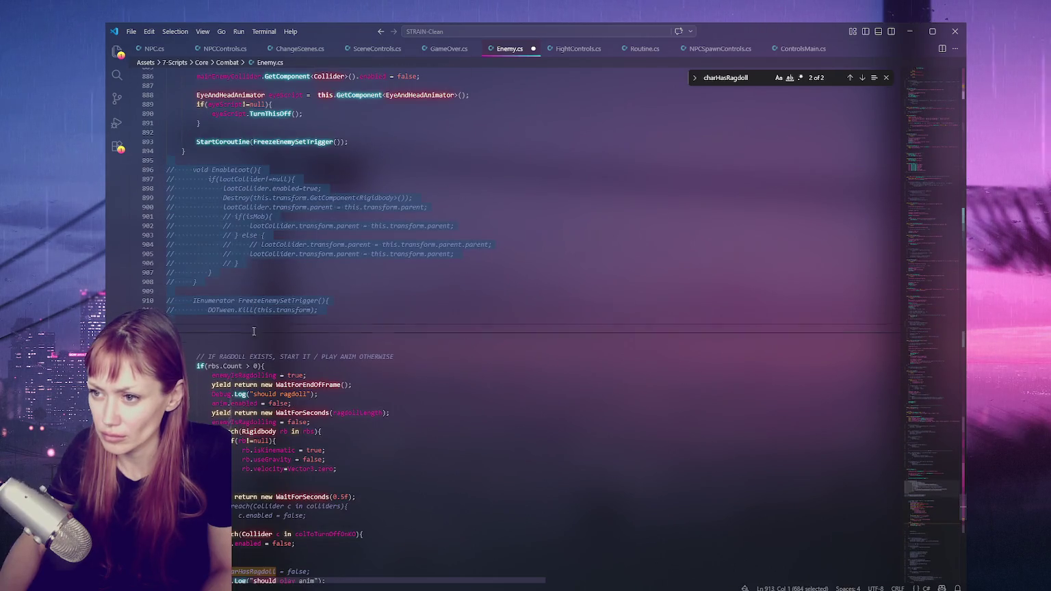
{"action": "left_click", "coordinate": [319, 310]}
{"action": "double_click", "coordinate": [220, 180]}
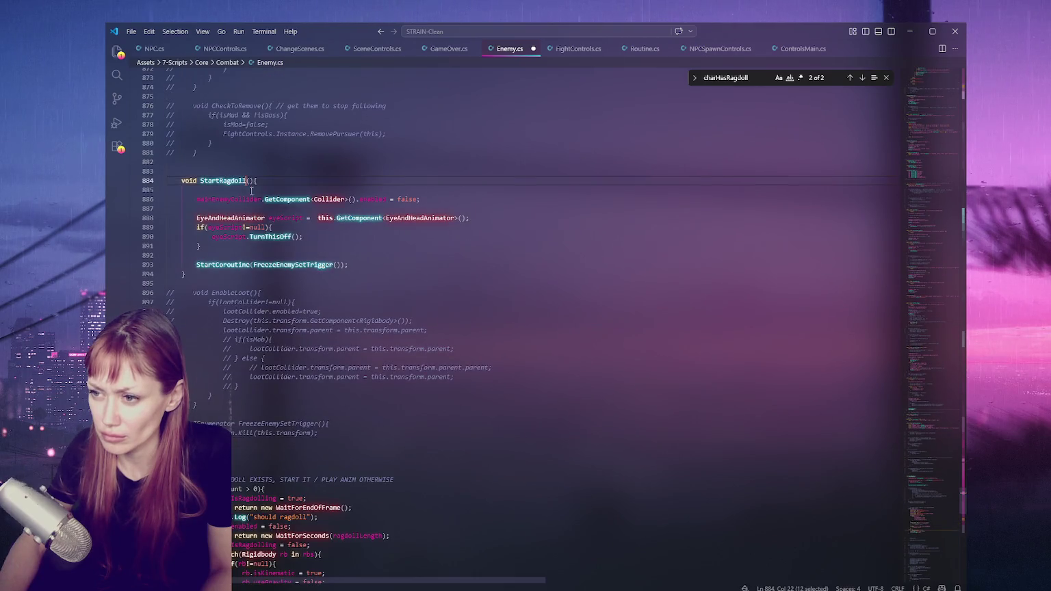
{"action": "key", "text": "ctrl+f"}
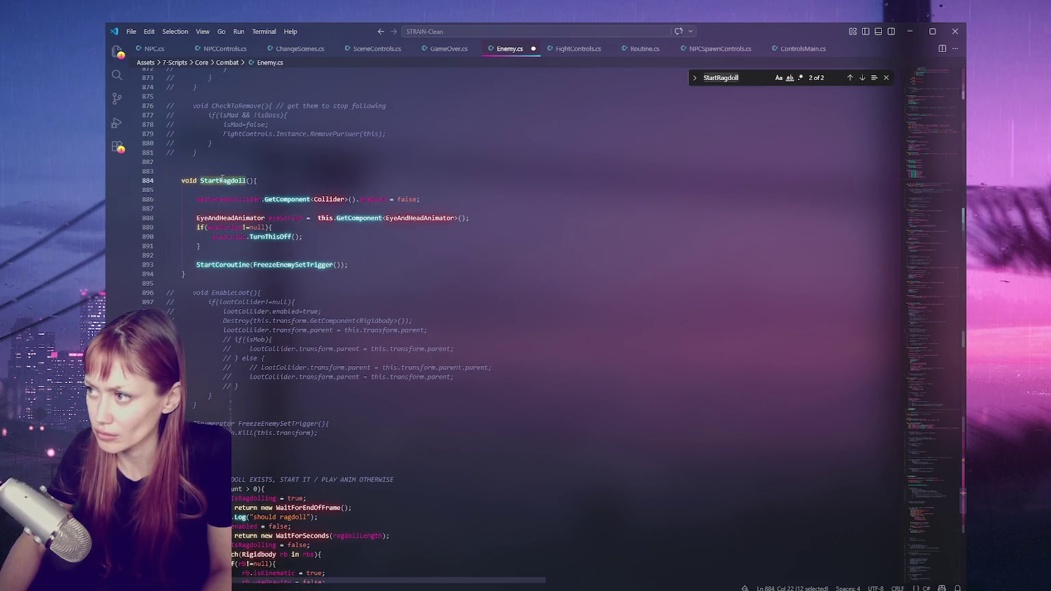
{"action": "scroll", "coordinate": [222, 179], "scroll_direction": "down", "scroll_amount": 3}
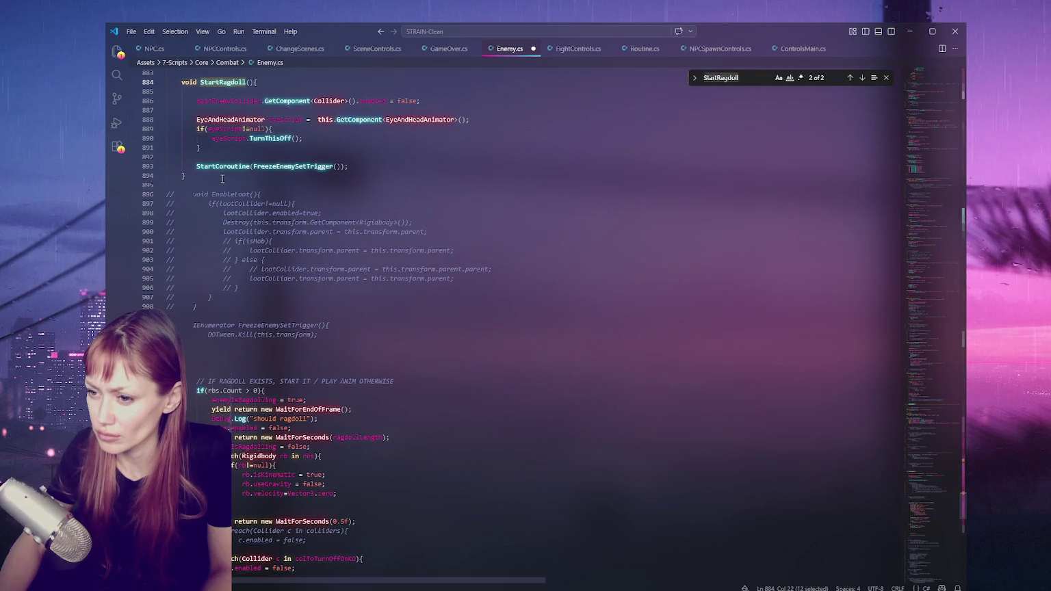
{"action": "left_click", "coordinate": [223, 194]}
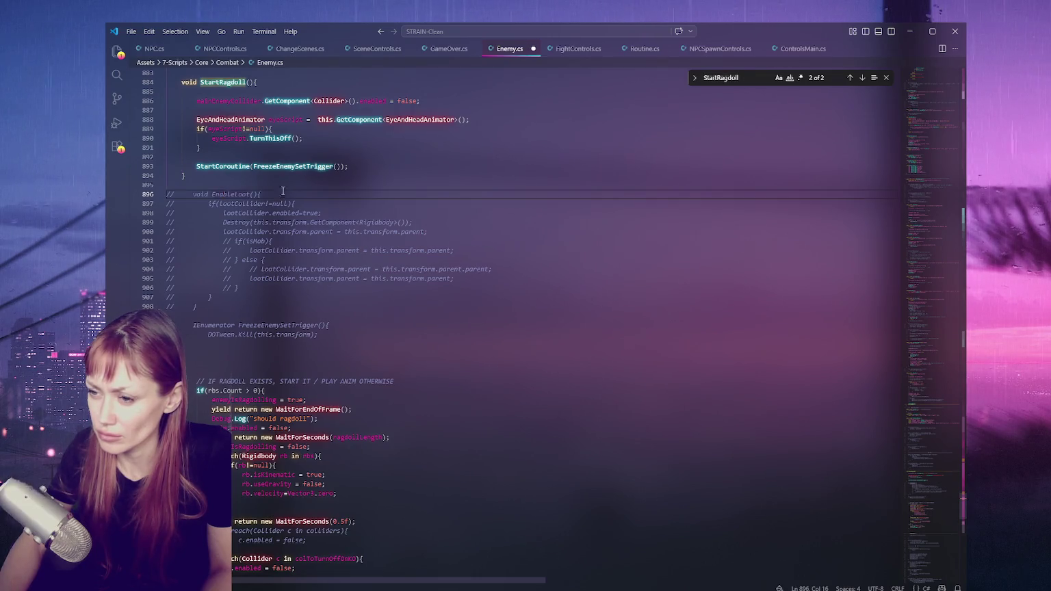
{"action": "left_click_drag", "start_coordinate": [283, 194], "coordinate": [287, 316]}
{"action": "key", "text": "ctrl+slash"}
{"action": "scroll", "coordinate": [322, 273], "scroll_direction": "up", "scroll_amount": 3}
{"action": "left_click", "coordinate": [322, 273]}
Remove the extra blank lines in and after StartRagdoll.
{"action": "key", "text": "Up"}
{"action": "key", "text": "Up"}
{"action": "key", "text": "BackSpace"}
{"action": "key", "text": "Up"}
{"action": "key", "text": "Up"}
{"action": "key", "text": "Up"}
{"action": "key", "text": "BackSpace"}
{"action": "left_click", "coordinate": [242, 198]}
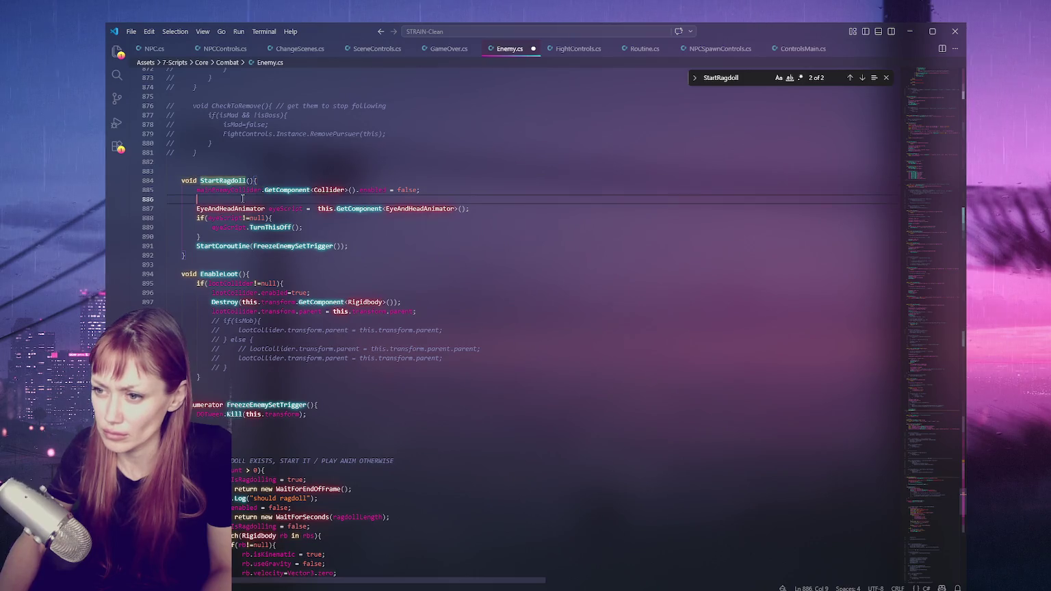
{"action": "key", "text": "BackSpace"}
Search for EnableLoot and FreezeEnemySetTrigger and jump to where FreezeEnemySetTrigger is called.
{"action": "double_click", "coordinate": [219, 265]}
{"action": "key", "text": "ctrl+f"}
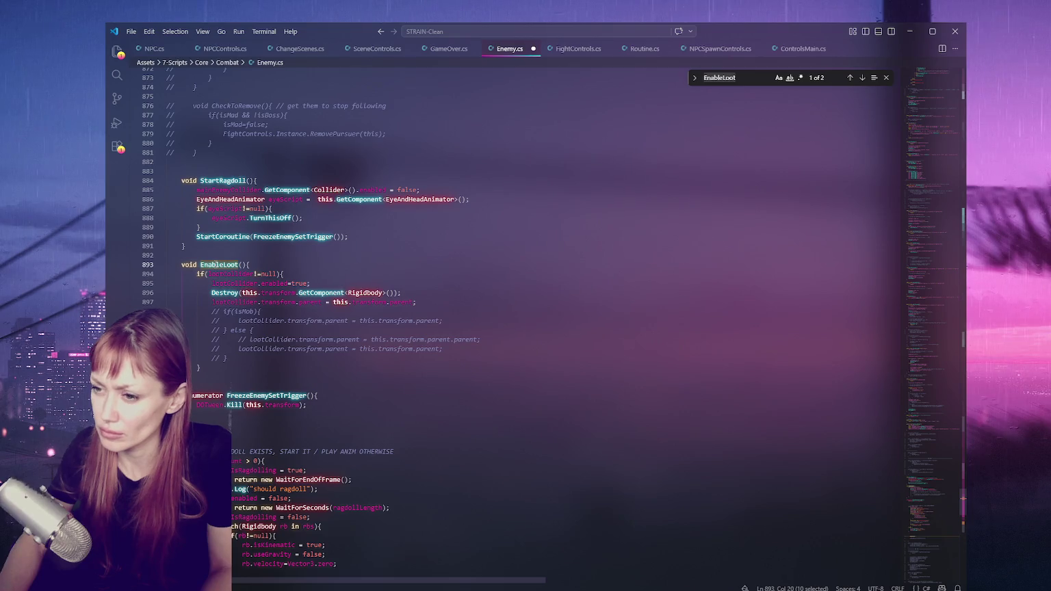
{"action": "double_click", "coordinate": [267, 395]}
{"action": "scroll", "coordinate": [267, 396], "scroll_direction": "down", "scroll_amount": 4}
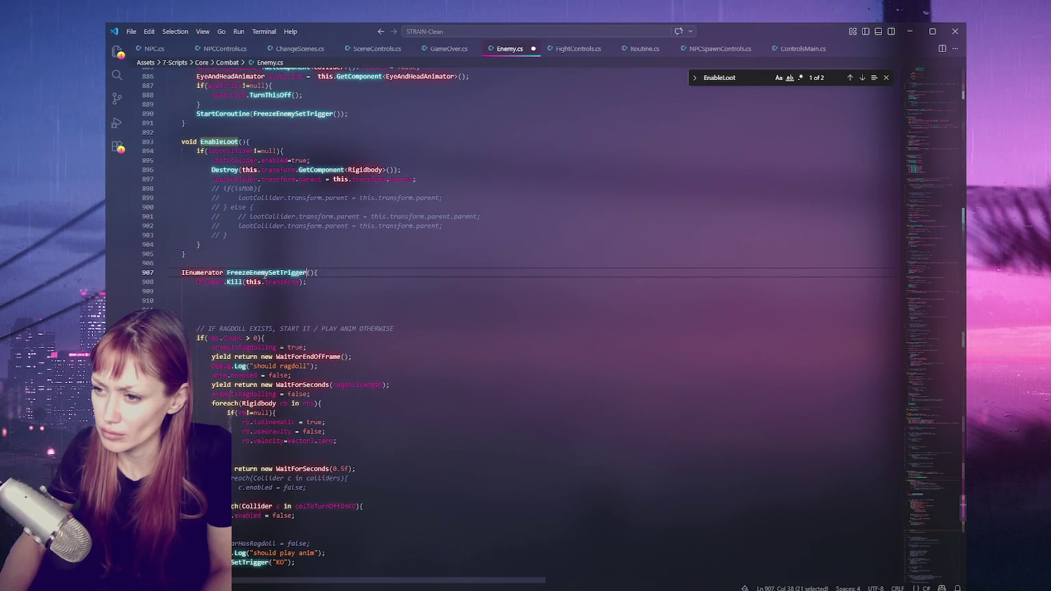
{"action": "key", "text": "ctrl+f"}
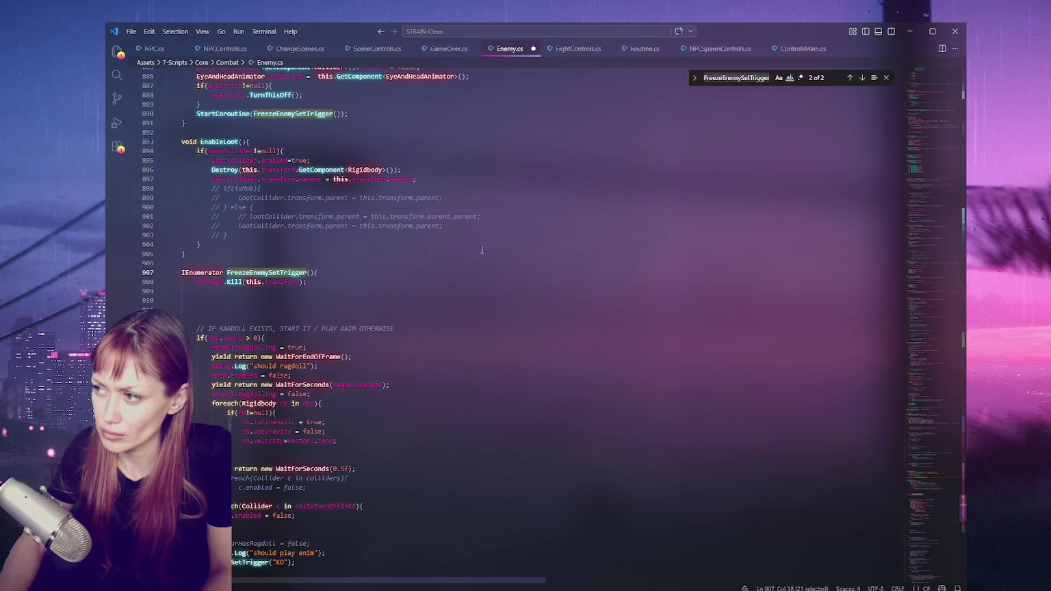
{"action": "left_click", "coordinate": [850, 77]}
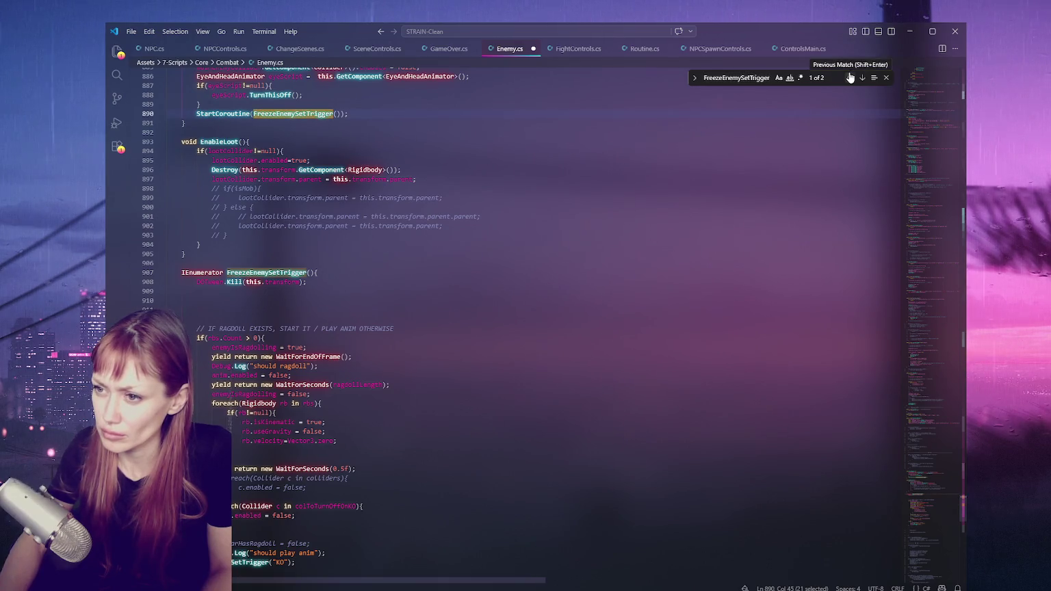
{"action": "scroll", "coordinate": [479, 241], "scroll_direction": "up", "scroll_amount": 3}
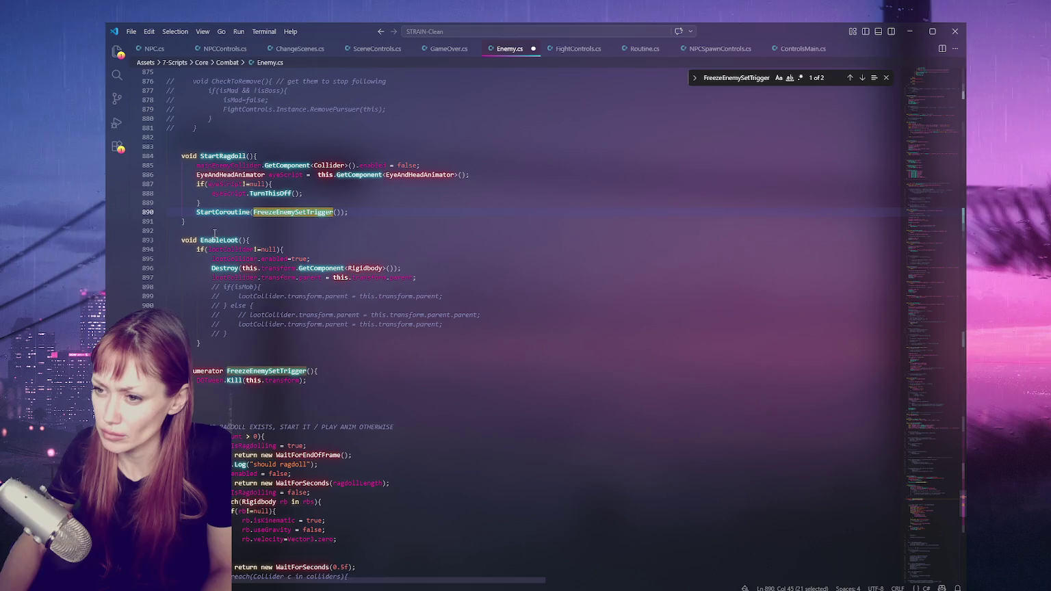
{"action": "scroll", "coordinate": [219, 228], "scroll_direction": "down", "scroll_amount": 4}
Try moving EnableLoot further down, undo it, and select the commented EnableLoot and navMeshObstacle calls.
{"action": "left_click_drag", "start_coordinate": [203, 229], "coordinate": [203, 98]}
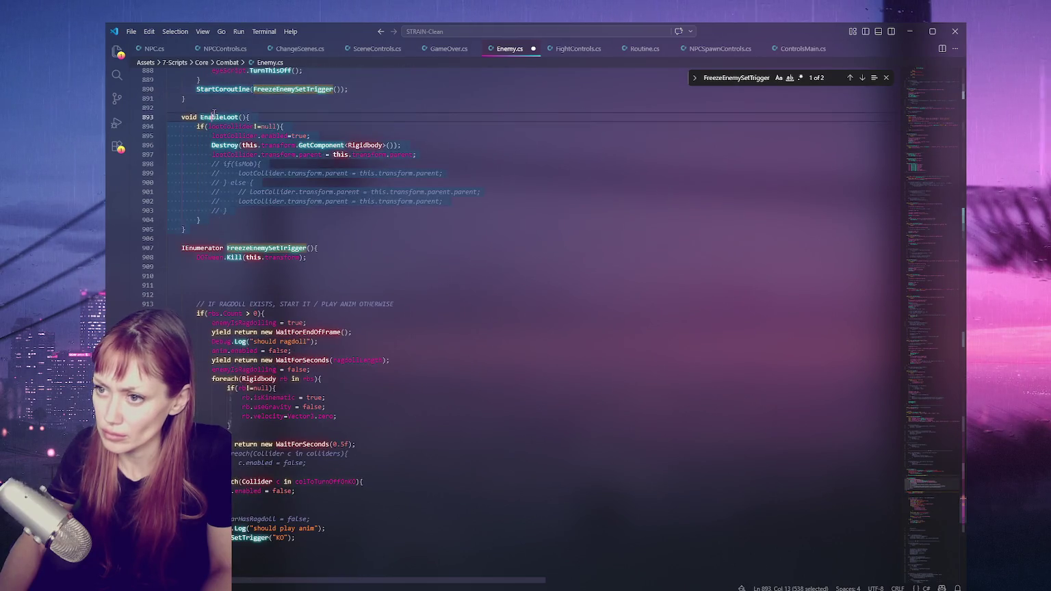
{"action": "key", "text": "BackSpace"}
{"action": "left_click", "coordinate": [218, 422]}
{"action": "key", "text": "ctrl+v"}
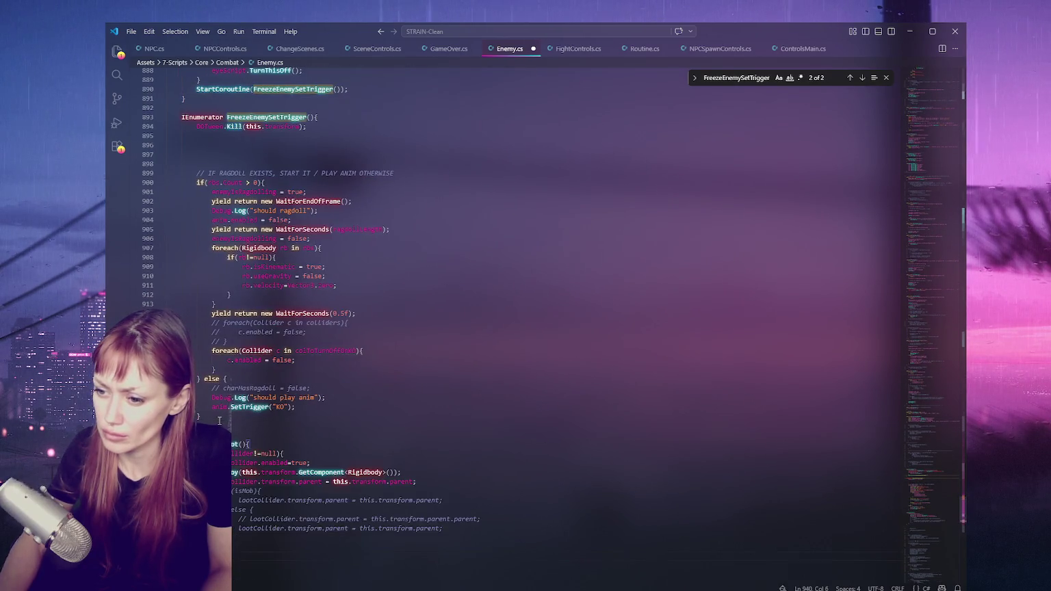
{"action": "scroll", "coordinate": [233, 280], "scroll_direction": "up", "scroll_amount": 1}
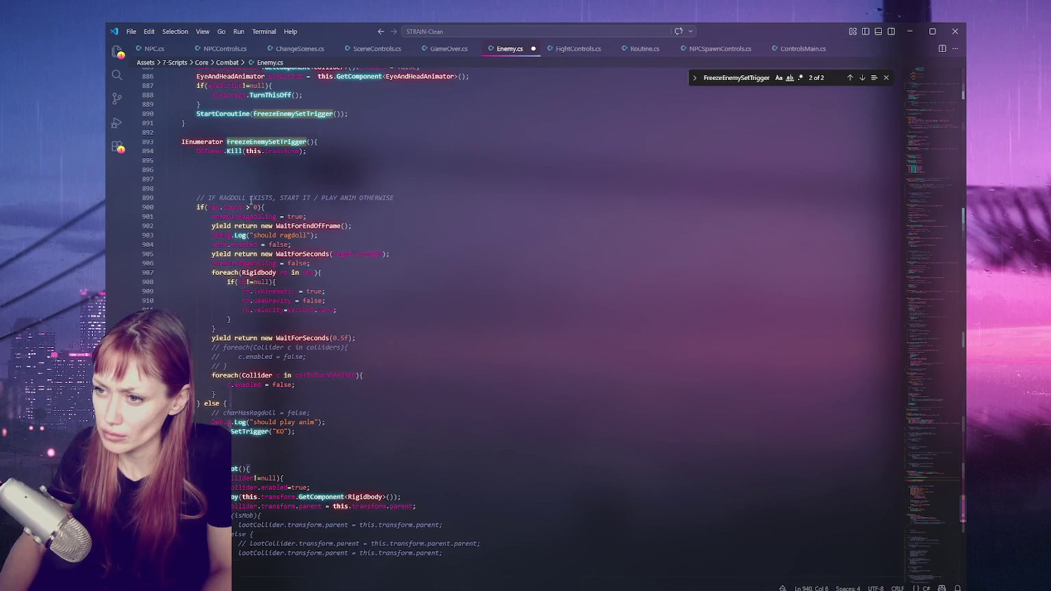
{"action": "scroll", "coordinate": [250, 200], "scroll_direction": "down", "scroll_amount": 4}
{"action": "key", "text": "ctrl+z"}
{"action": "key", "text": "ctrl+z"}
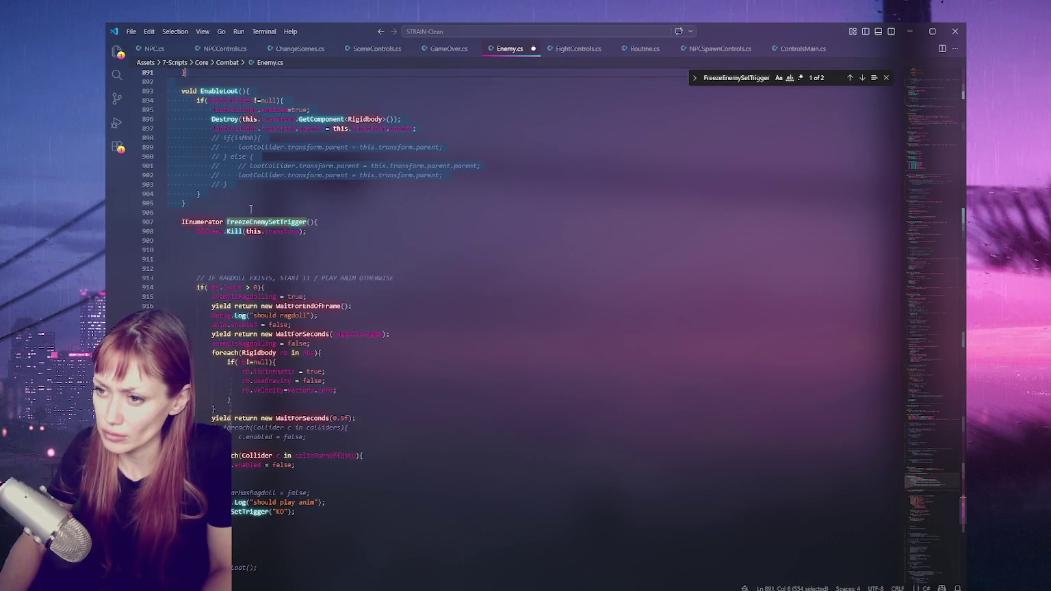
{"action": "scroll", "coordinate": [251, 209], "scroll_direction": "down", "scroll_amount": 8}
{"action": "left_click_drag", "start_coordinate": [167, 263], "coordinate": [212, 317]}
{"action": "key", "text": "ctrl+slash"}
{"action": "left_click", "coordinate": [202, 308]}
{"action": "key", "text": "BackSpace"}
{"action": "key", "text": "BackSpace"}
{"action": "key", "text": "BackSpace"}
{"action": "left_click", "coordinate": [195, 282]}
{"action": "key", "text": "BackSpace"}
{"action": "left_click", "coordinate": [190, 254]}
{"action": "key", "text": "Delete"}
{"action": "key", "text": "Delete"}
{"action": "left_click", "coordinate": [215, 263]}
{"action": "left_click", "coordinate": [246, 279]}
{"action": "scroll", "coordinate": [287, 283], "scroll_direction": "down", "scroll_amount": 2}
{"action": "left_click_drag", "start_coordinate": [263, 236], "coordinate": [189, 279]}
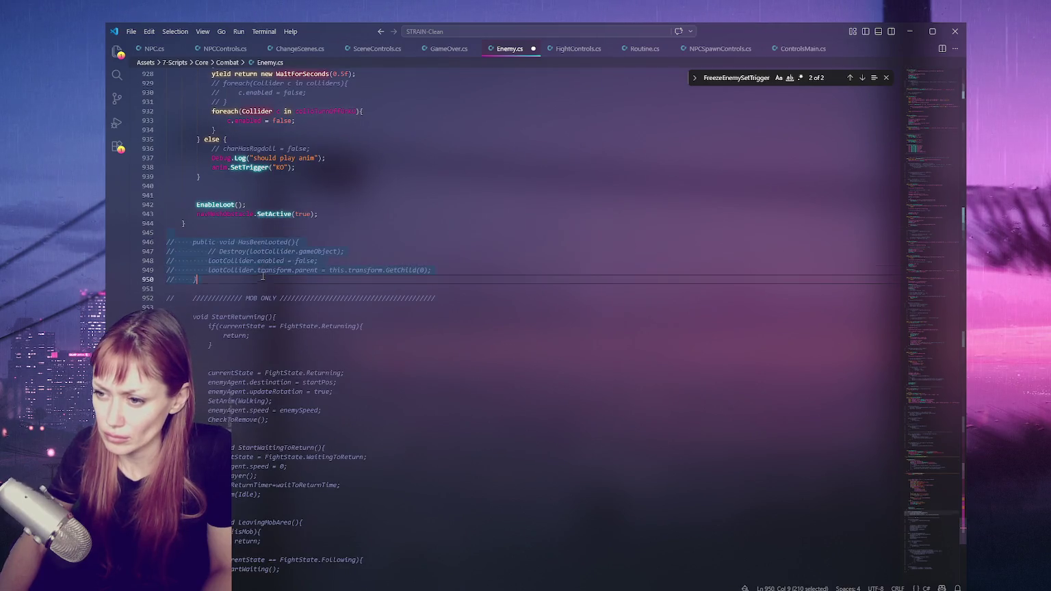
{"action": "key", "text": "ctrl+slash"}
{"action": "scroll", "coordinate": [256, 282], "scroll_direction": "up", "scroll_amount": 5}
{"action": "scroll", "coordinate": [255, 282], "scroll_direction": "up", "scroll_amount": 15}
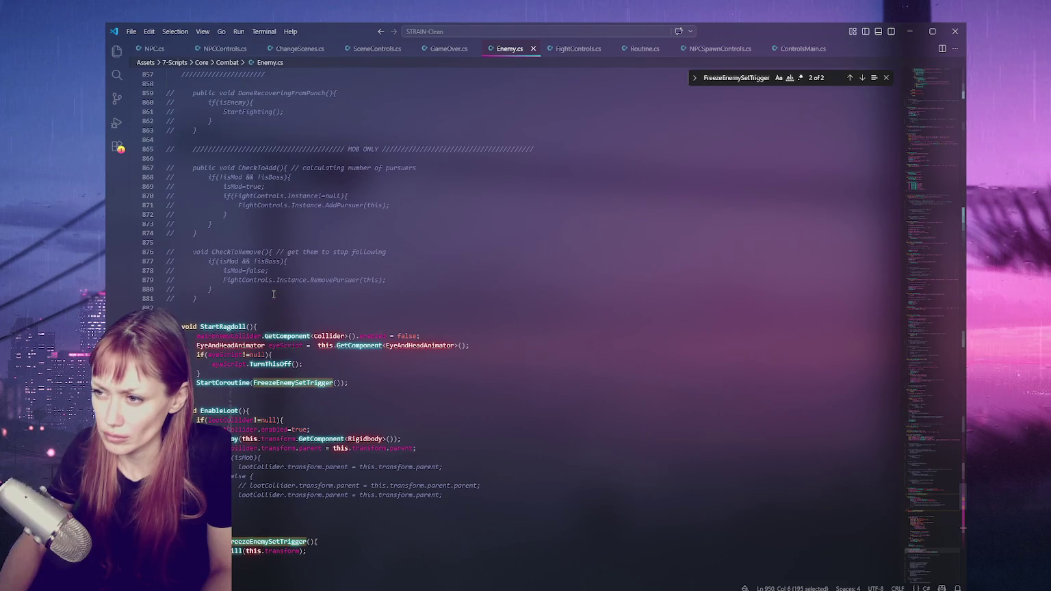
{"action": "scroll", "coordinate": [273, 295], "scroll_direction": "down", "scroll_amount": 20}
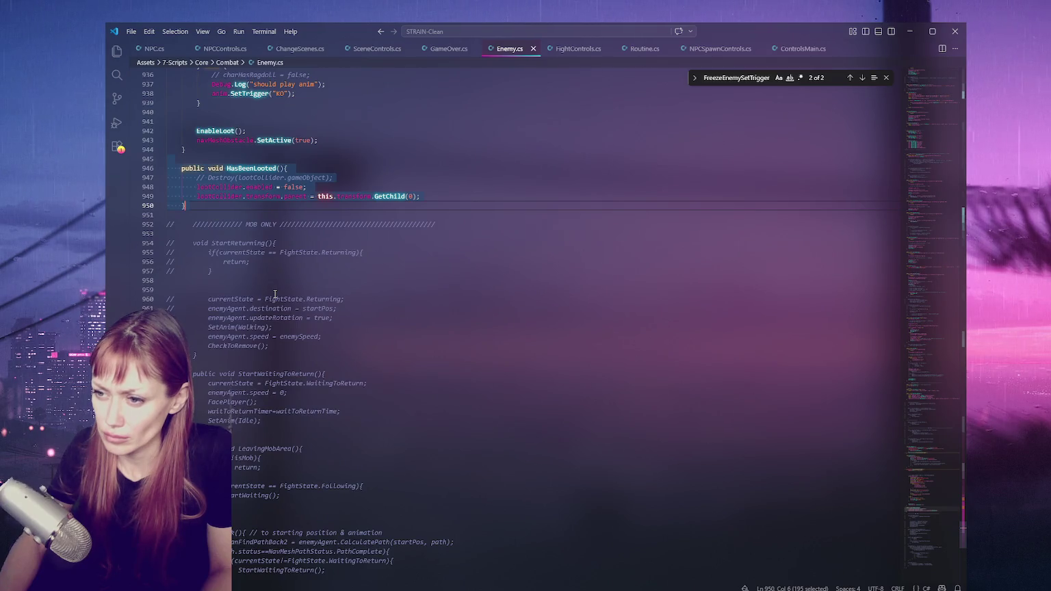
{"action": "scroll", "coordinate": [275, 295], "scroll_direction": "down", "scroll_amount": 6}
{"action": "scroll", "coordinate": [275, 294], "scroll_direction": "down", "scroll_amount": 5}
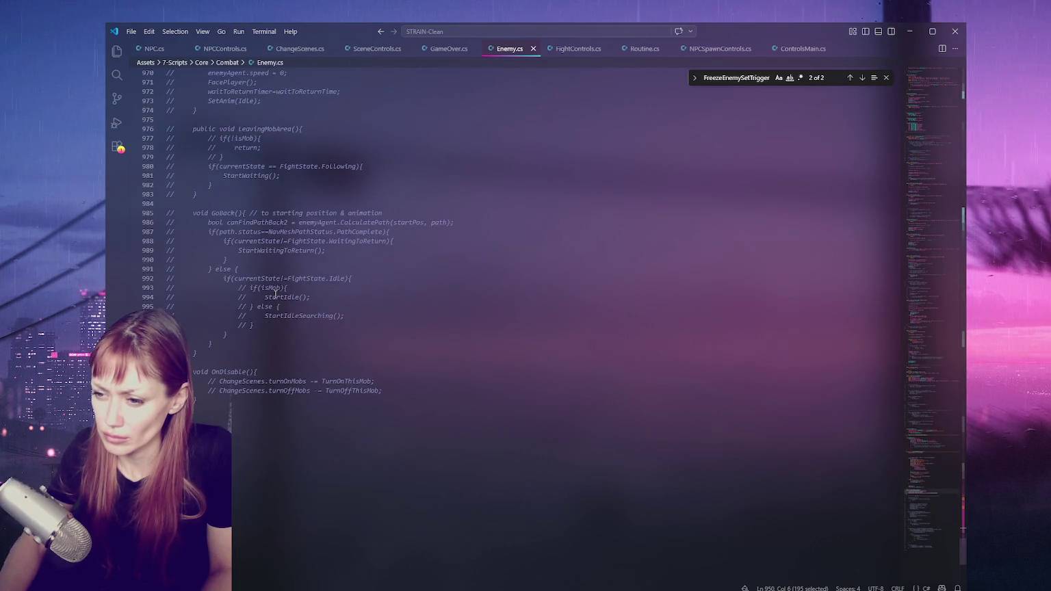
{"action": "left_click", "coordinate": [257, 371]}
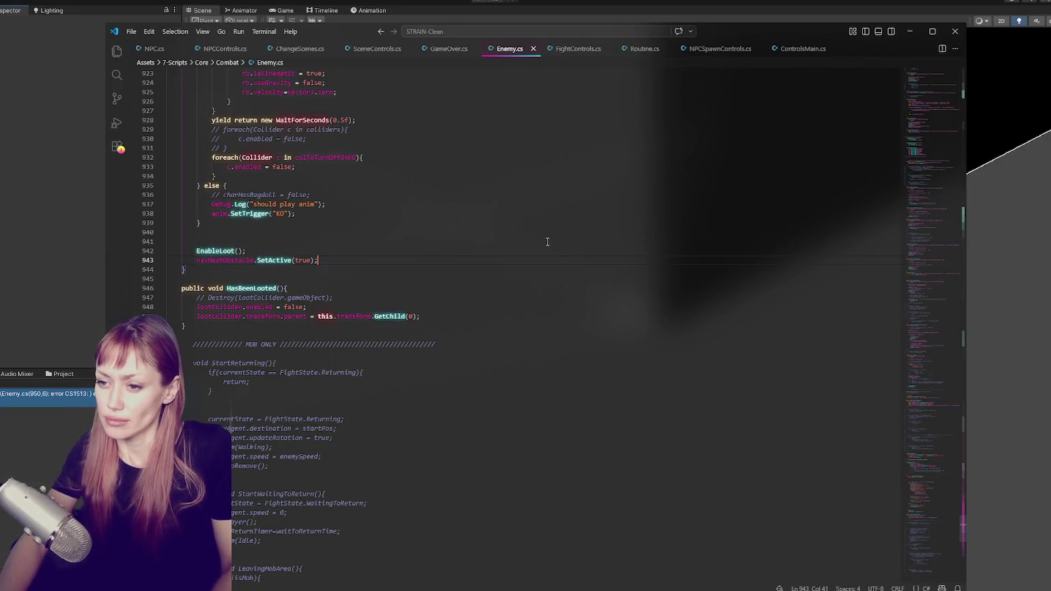
Scroll up through Enemy.cs, then check Unity's Console for the CS1513 error at line 950.
{"action": "left_click", "coordinate": [530, 233]}
{"action": "scroll", "coordinate": [518, 212], "scroll_direction": "up", "scroll_amount": 10}
{"action": "scroll", "coordinate": [523, 205], "scroll_direction": "up", "scroll_amount": 20}
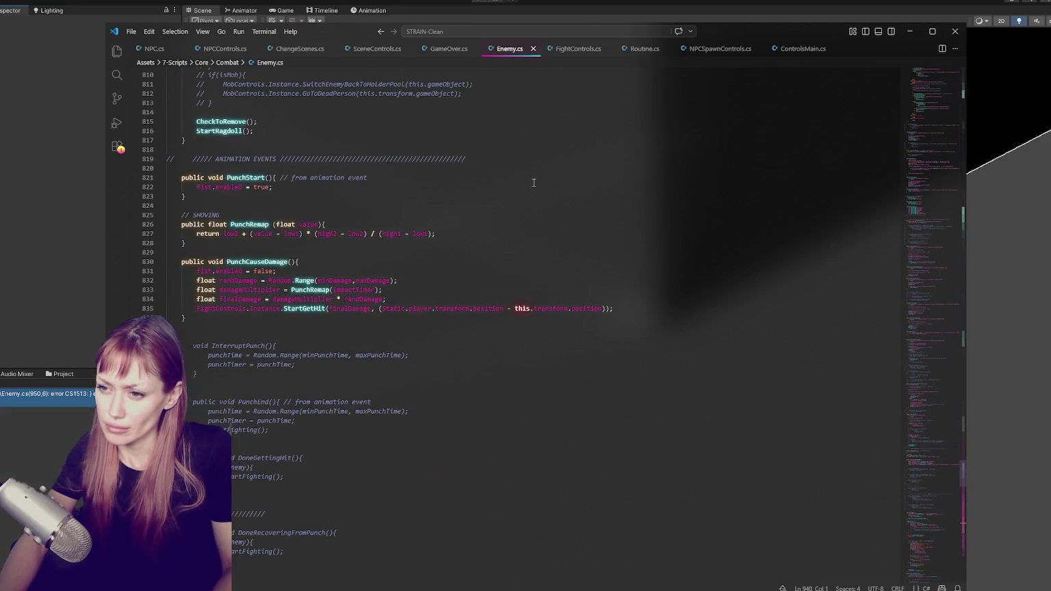
{"action": "scroll", "coordinate": [534, 183], "scroll_direction": "up", "scroll_amount": 10}
{"action": "left_click", "coordinate": [71, 195]}
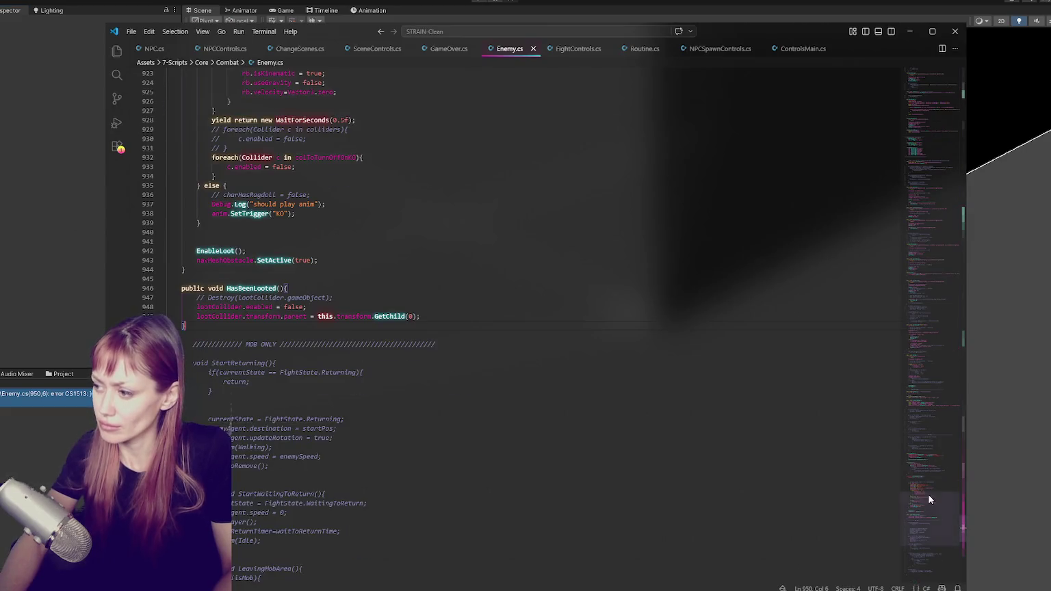
{"action": "left_click_drag", "start_coordinate": [928, 494], "coordinate": [966, 67]}
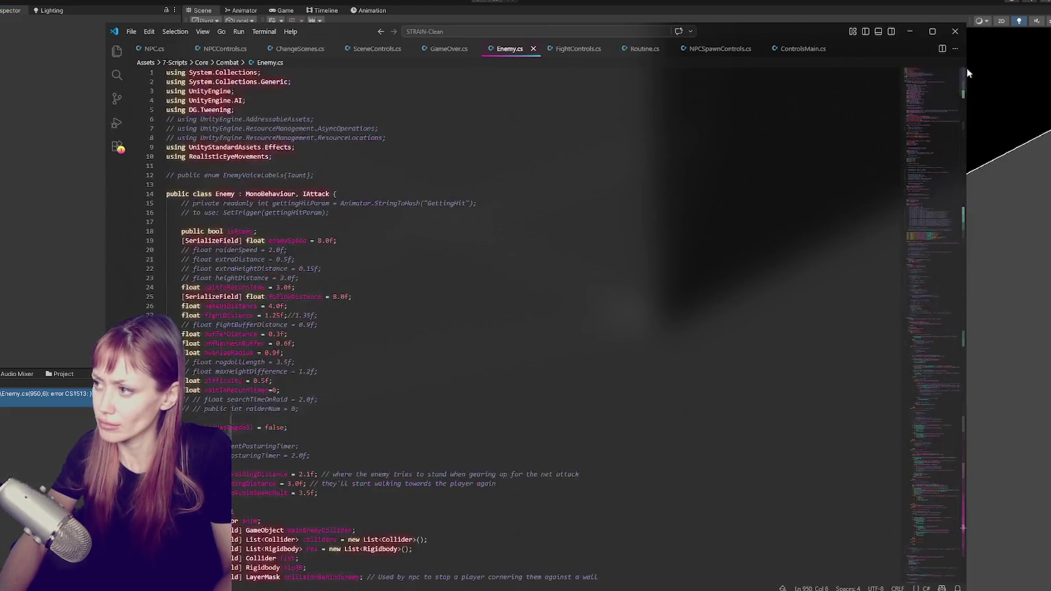
Delete the three blank lines after DOTween.Kill in the FreezeEnemySetTrigger coroutine.
{"action": "scroll", "coordinate": [440, 213], "scroll_direction": "down", "scroll_amount": 4}
{"action": "scroll", "coordinate": [440, 212], "scroll_direction": "up", "scroll_amount": 4}
{"action": "scroll", "coordinate": [434, 218], "scroll_direction": "down", "scroll_amount": 14}
{"action": "scroll", "coordinate": [431, 219], "scroll_direction": "down", "scroll_amount": 5}
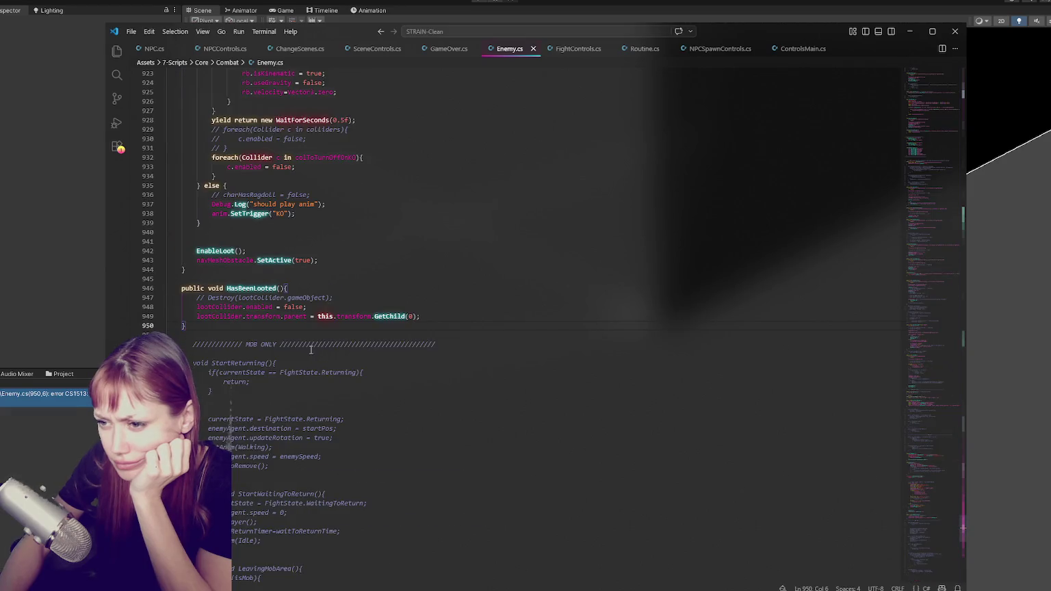
{"action": "scroll", "coordinate": [311, 350], "scroll_direction": "up", "scroll_amount": 10}
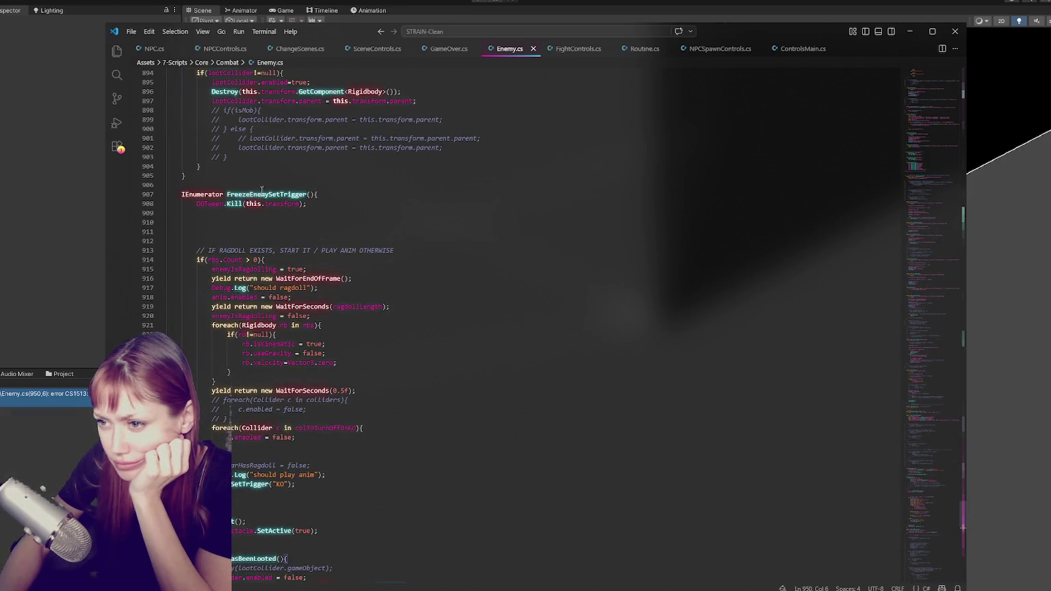
{"action": "key", "text": "BackSpace"}
{"action": "key", "text": "BackSpace"}
{"action": "key", "text": "BackSpace"}
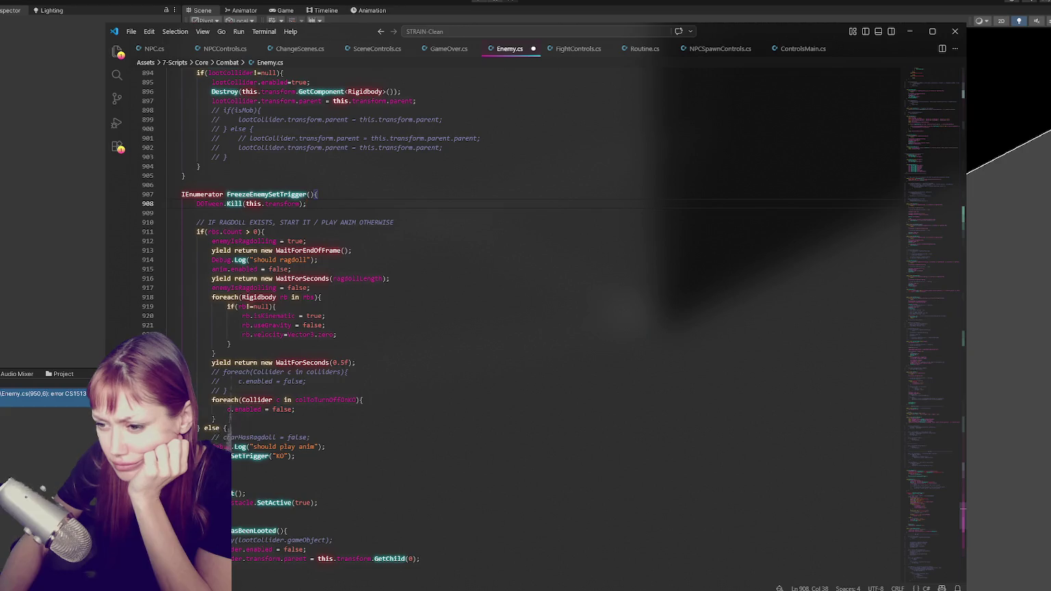
Check the closing brace on line 936 and the end of OnDisable, then let Unity recompile.
{"action": "scroll", "coordinate": [229, 415], "scroll_direction": "down", "scroll_amount": 2}
{"action": "left_click", "coordinate": [221, 417]}
{"action": "scroll", "coordinate": [215, 414], "scroll_direction": "down", "scroll_amount": 4}
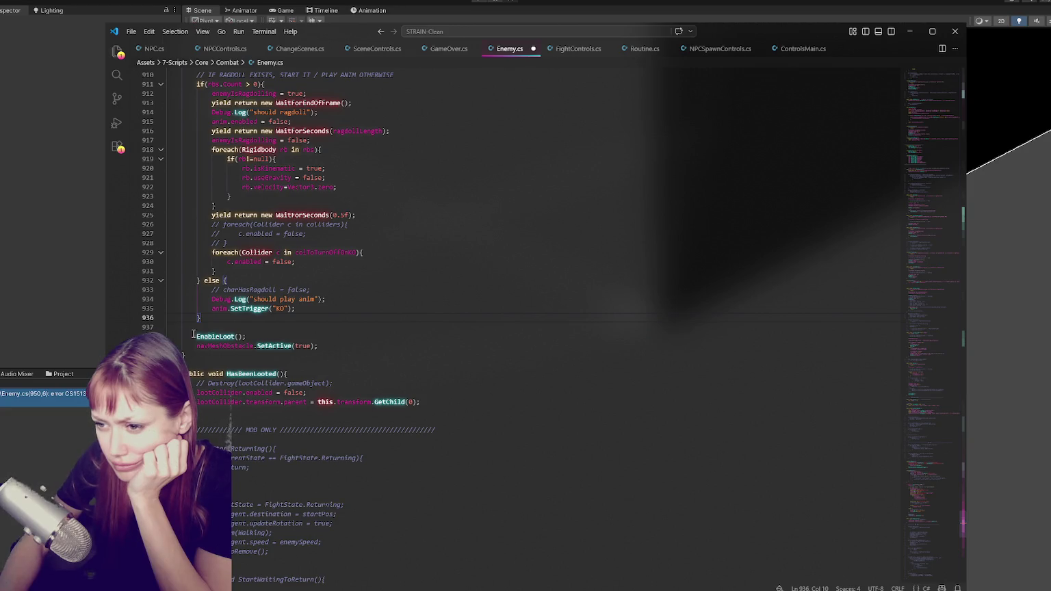
{"action": "scroll", "coordinate": [374, 402], "scroll_direction": "down", "scroll_amount": 3}
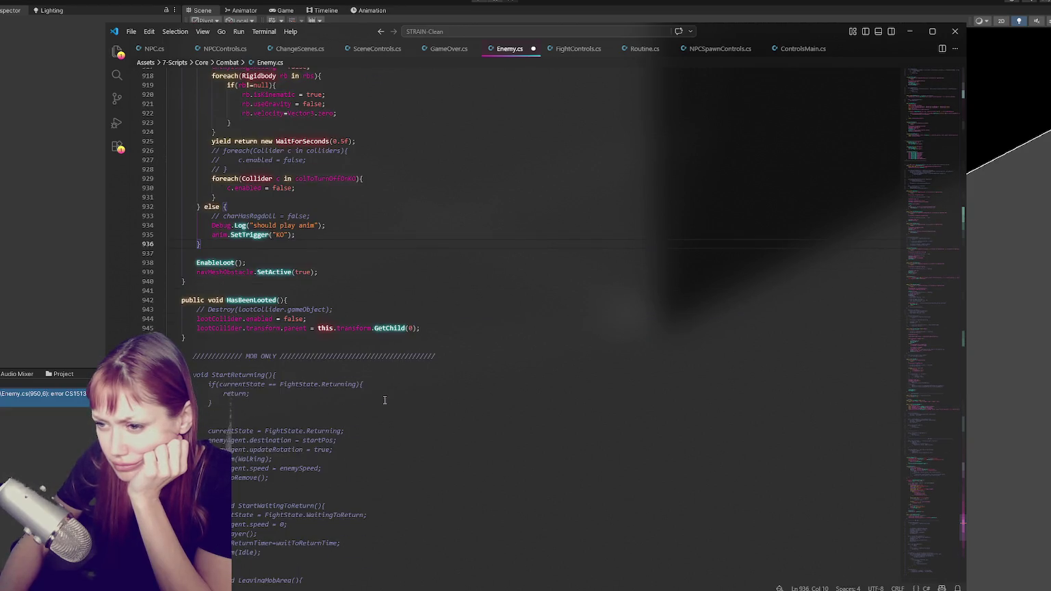
{"action": "scroll", "coordinate": [384, 400], "scroll_direction": "down", "scroll_amount": 5}
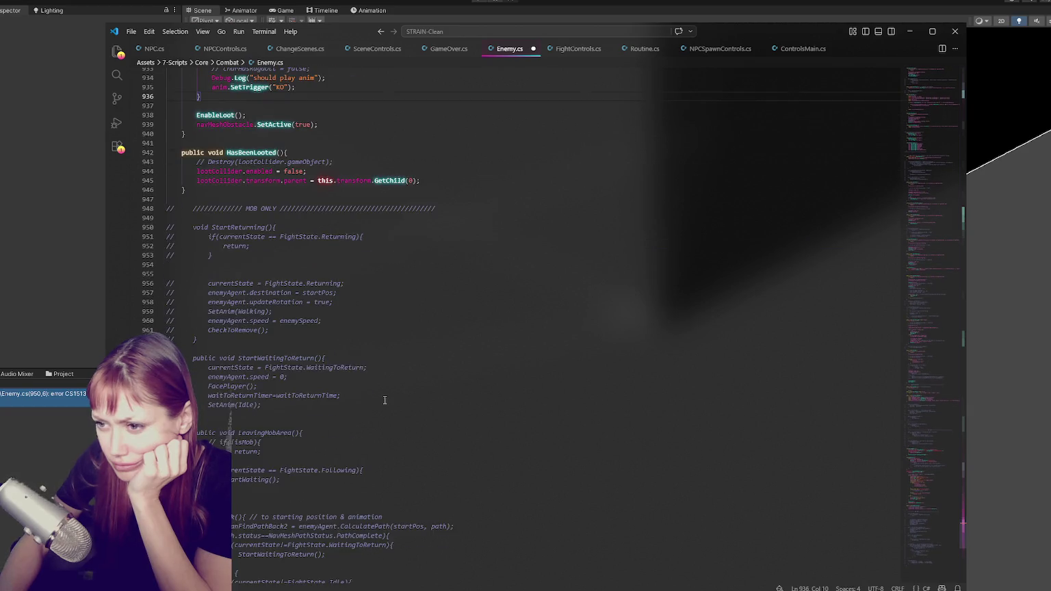
{"action": "scroll", "coordinate": [383, 398], "scroll_direction": "down", "scroll_amount": 5}
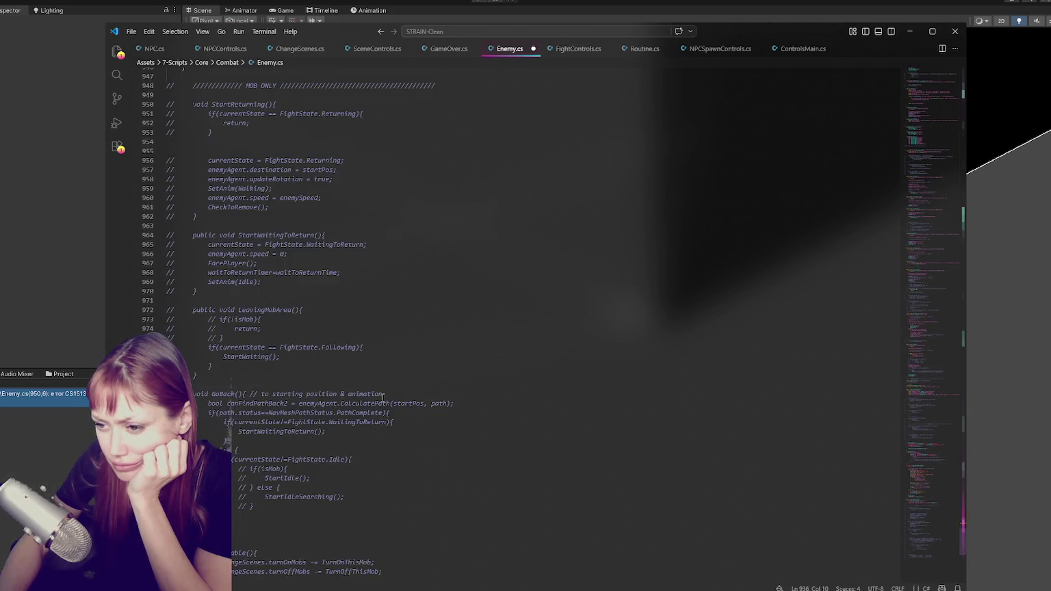
{"action": "scroll", "coordinate": [383, 398], "scroll_direction": "down", "scroll_amount": 5}
{"action": "left_click", "coordinate": [172, 452]}
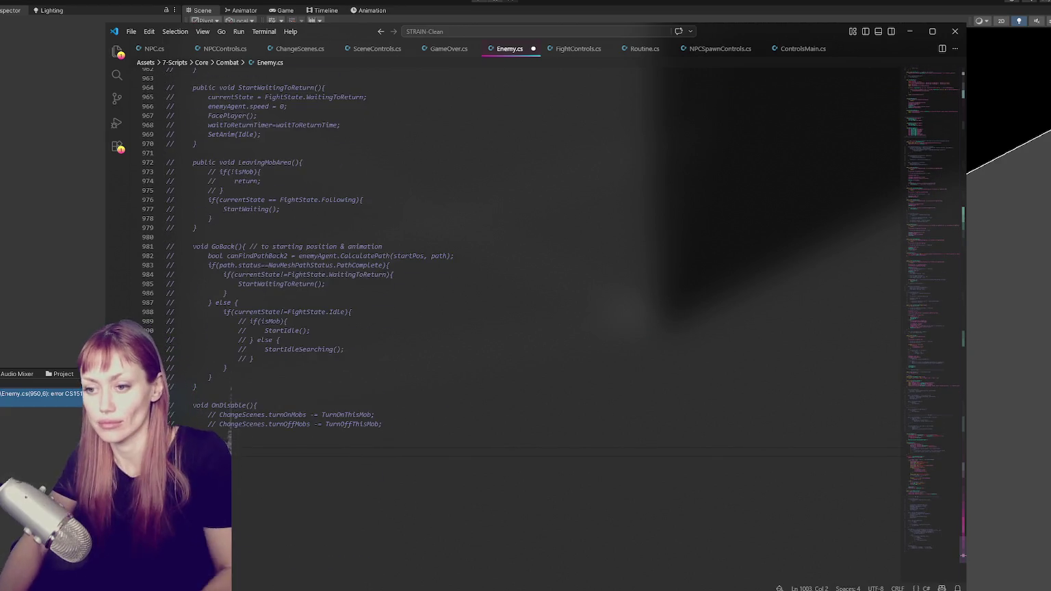
{"action": "key", "text": "alt+Tab"}
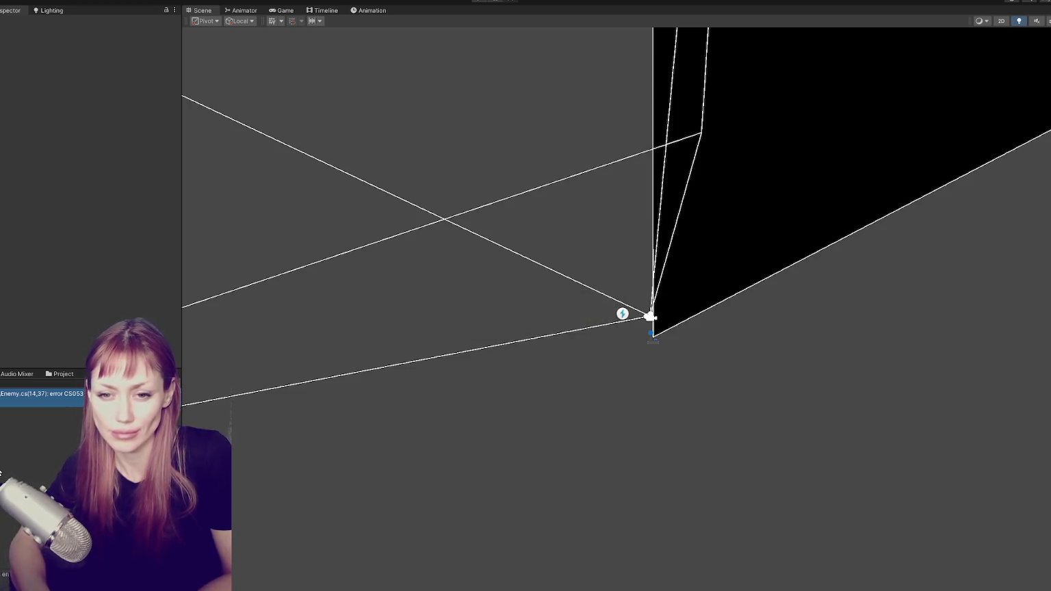
Open the CS0535 error at Enemy.cs line 14 and pick out the IAttack interface name.
{"action": "double_click", "coordinate": [22, 394]}
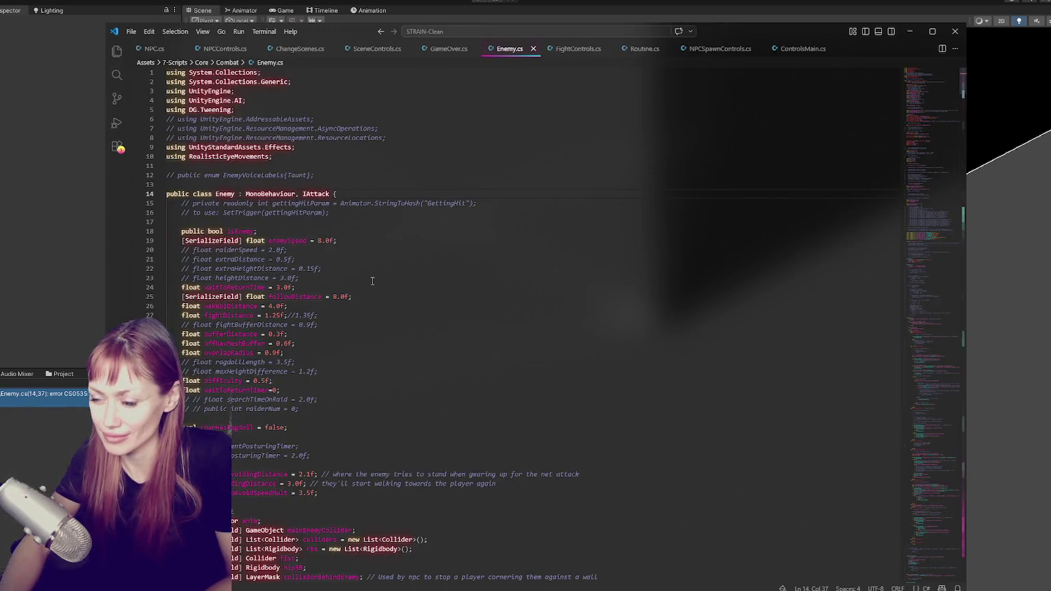
{"action": "double_click", "coordinate": [316, 194]}
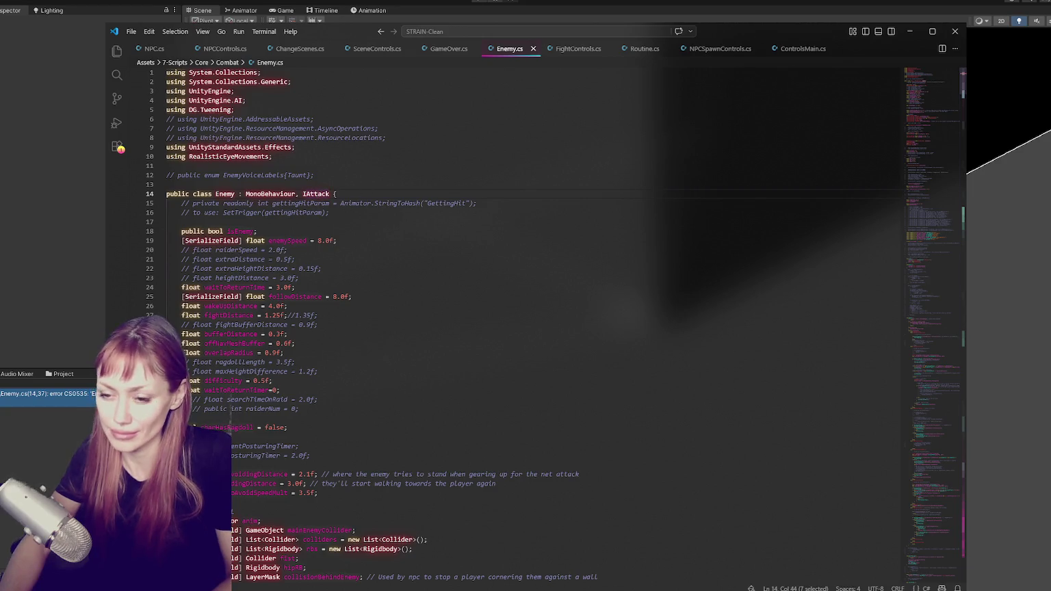
{"action": "left_click", "coordinate": [13, 381]}
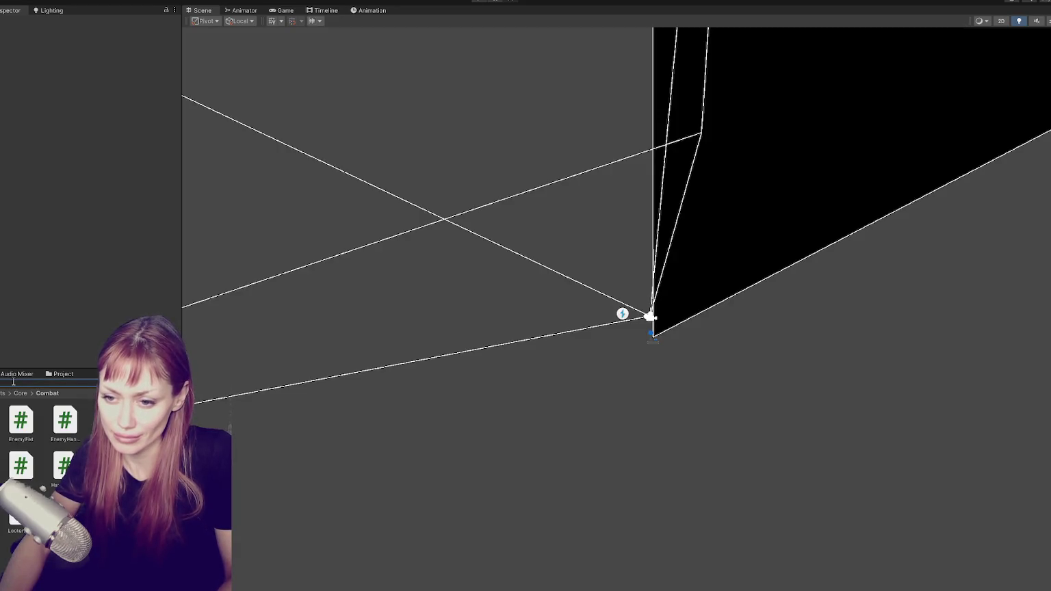
Search the Project assets for IAttack, open IAttack.cs, then return to Enemy.cs.
{"action": "key", "text": "ctrl+v"}
{"action": "key", "text": "Down"}
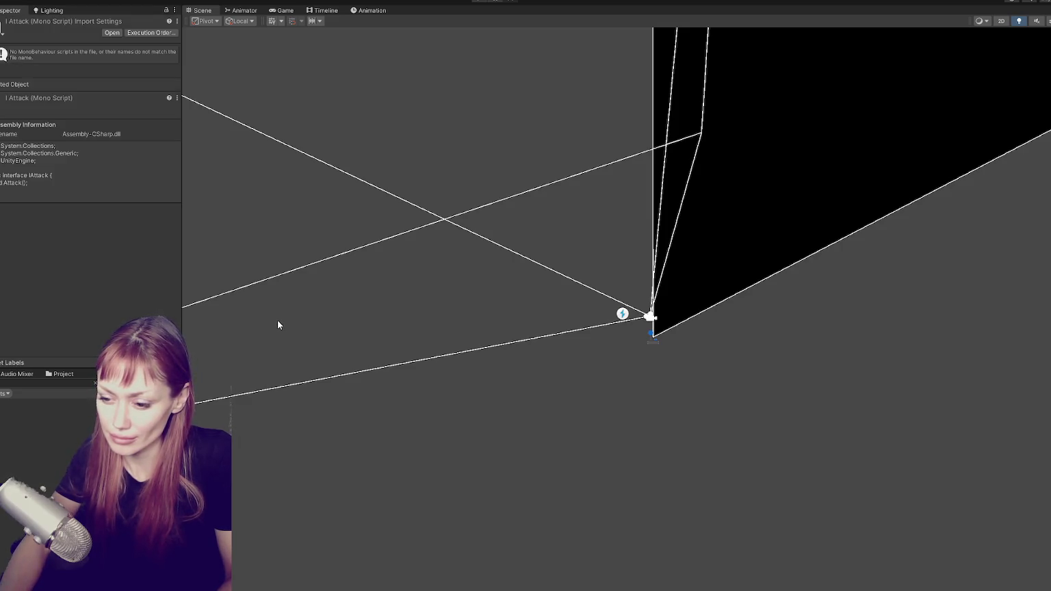
{"action": "key", "text": "Return"}
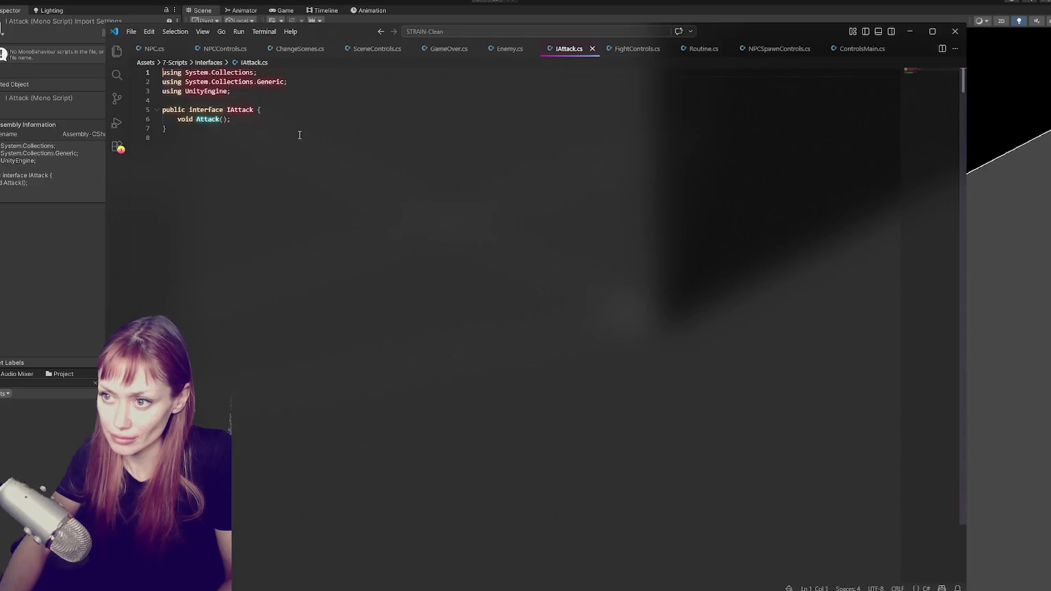
{"action": "left_click", "coordinate": [511, 48]}
Find the commented-out Attack() method in Enemy.cs and uncomment it.
{"action": "left_click", "coordinate": [706, 73]}
{"action": "key", "text": "BackSpace"}
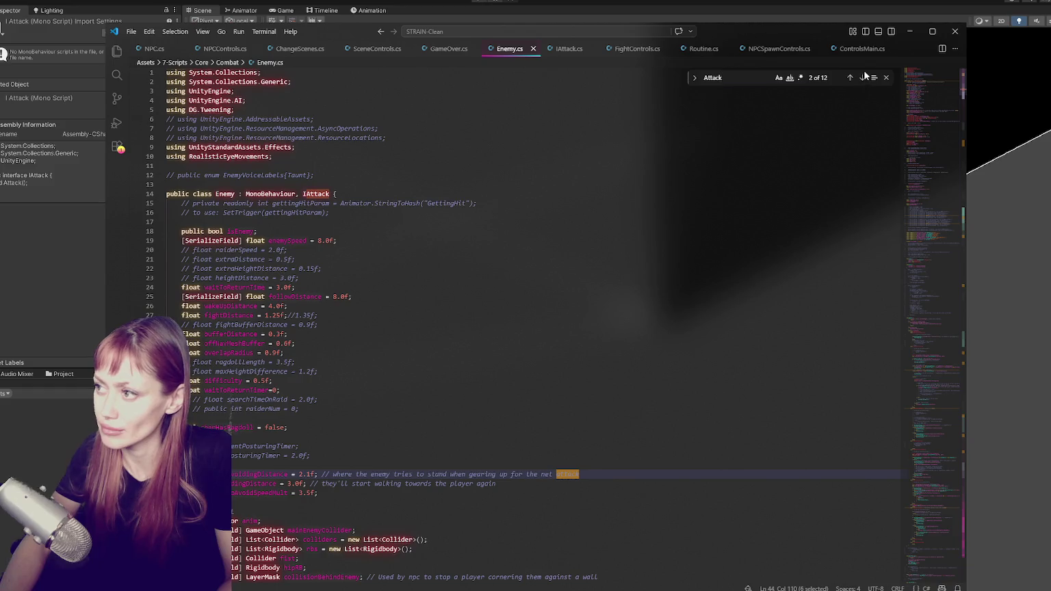
{"action": "left_click", "coordinate": [862, 77]}
{"action": "left_click", "coordinate": [745, 80]}
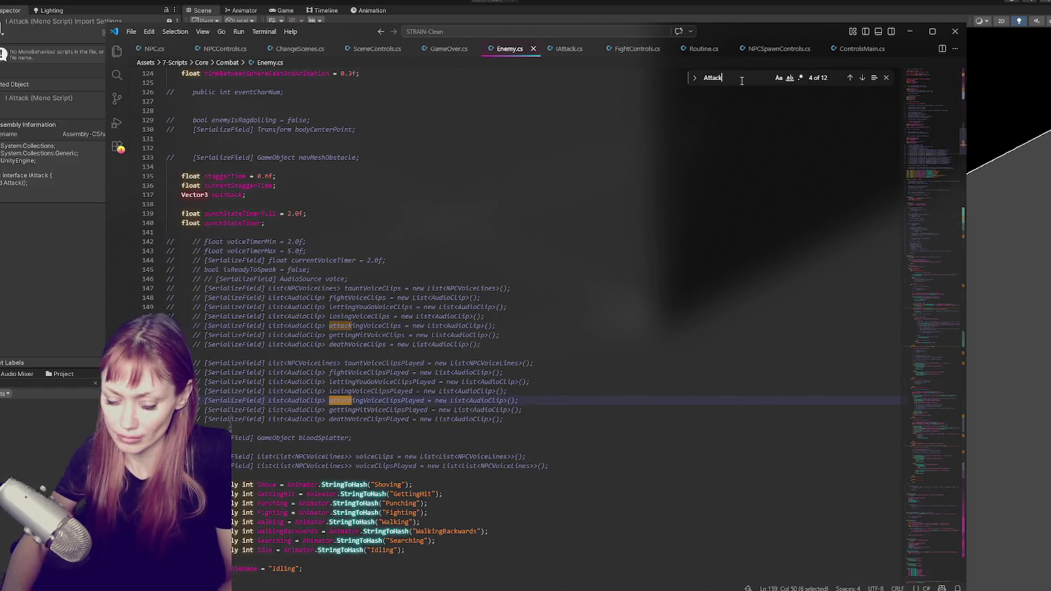
{"action": "type", "text": "()"}
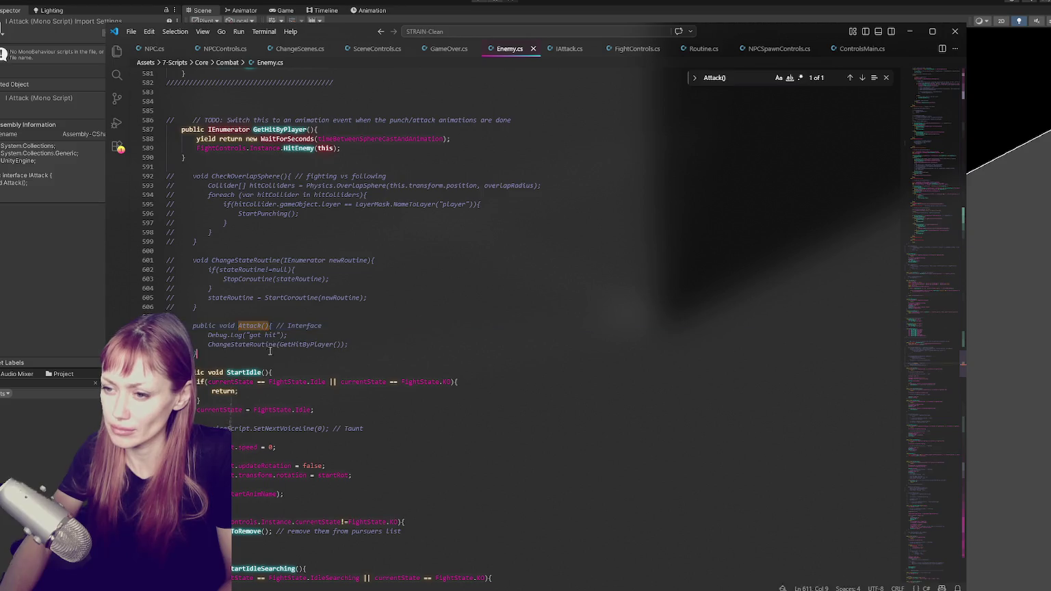
{"action": "left_click_drag", "start_coordinate": [350, 363], "coordinate": [346, 317]}
{"action": "key", "text": "ctrl+slash"}
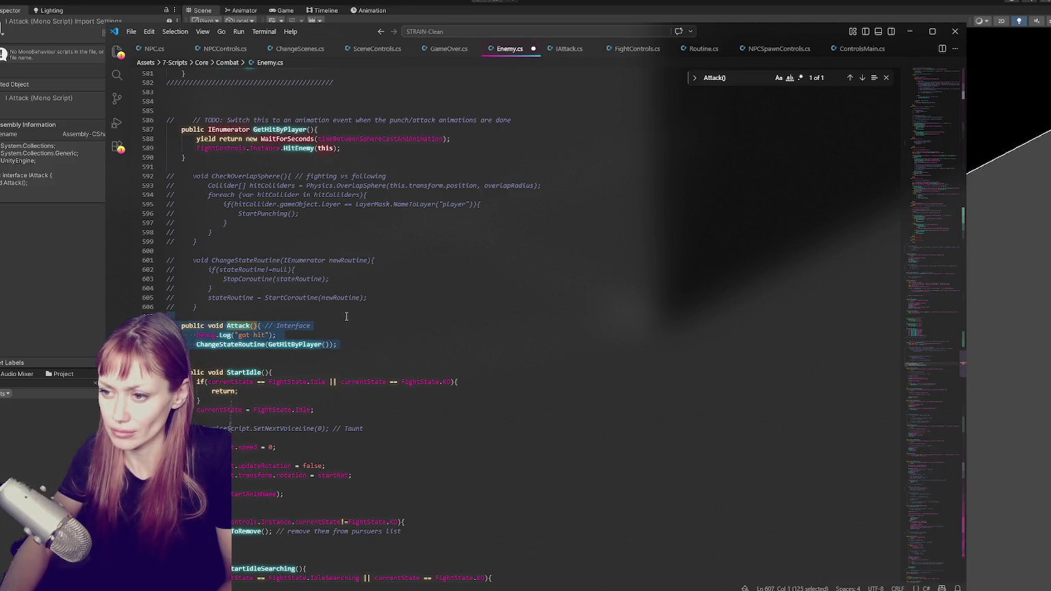
{"action": "key", "text": "Escape"}
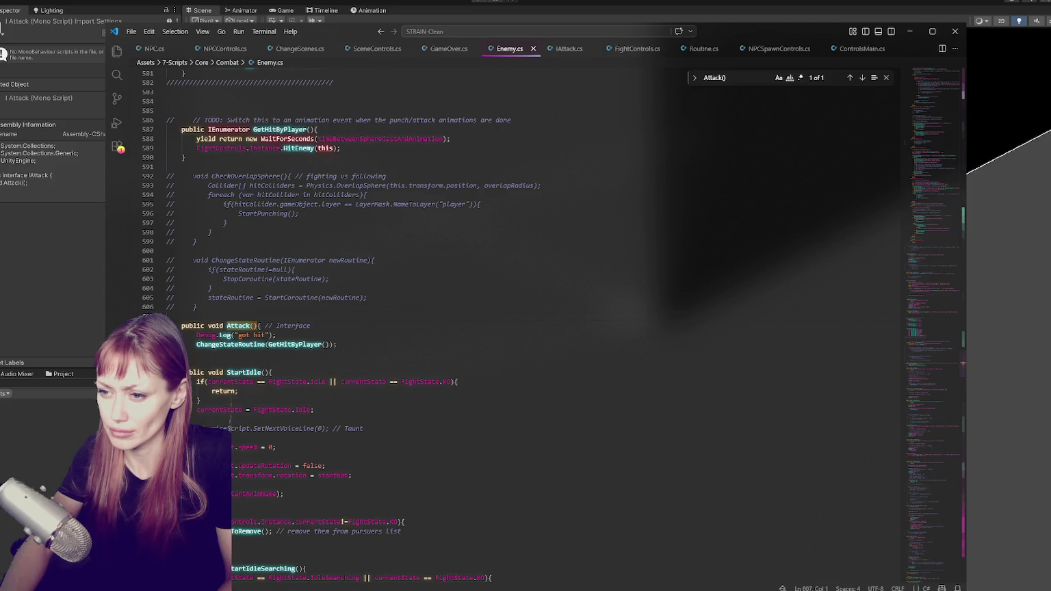
Delete the 'got hit' debug log, uncomment ChangeStateRoutine and move it below Attack().
{"action": "left_click_drag", "start_coordinate": [281, 335], "coordinate": [327, 325]}
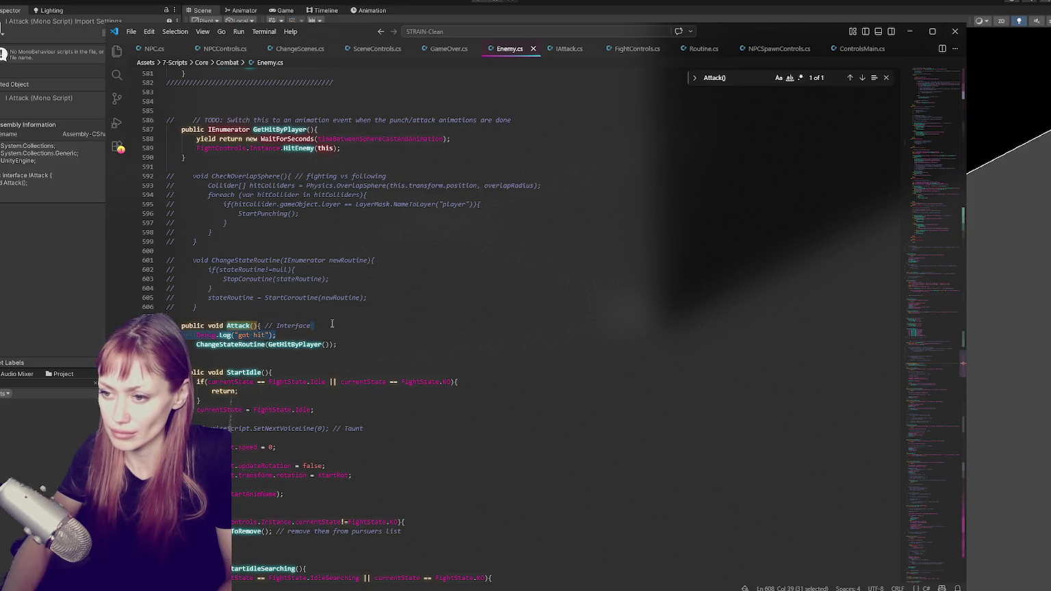
{"action": "key", "text": "BackSpace"}
{"action": "double_click", "coordinate": [264, 335]}
{"action": "key", "text": "ctrl+f"}
{"action": "left_click_drag", "start_coordinate": [199, 307], "coordinate": [166, 250]}
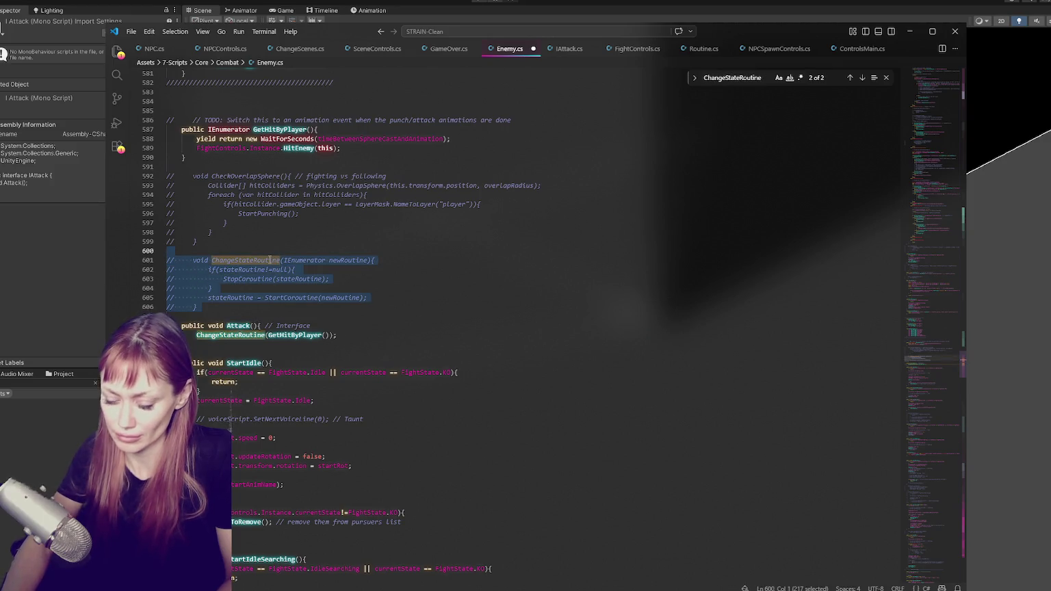
{"action": "key", "text": "ctrl+slash"}
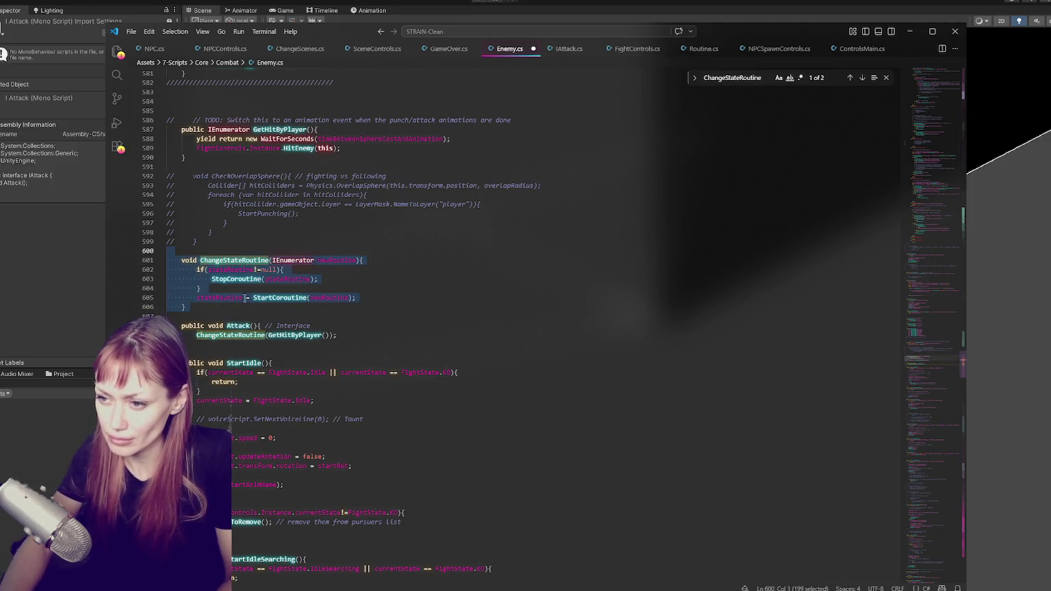
{"action": "key", "text": "ctrl+x"}
{"action": "left_click", "coordinate": [221, 287]}
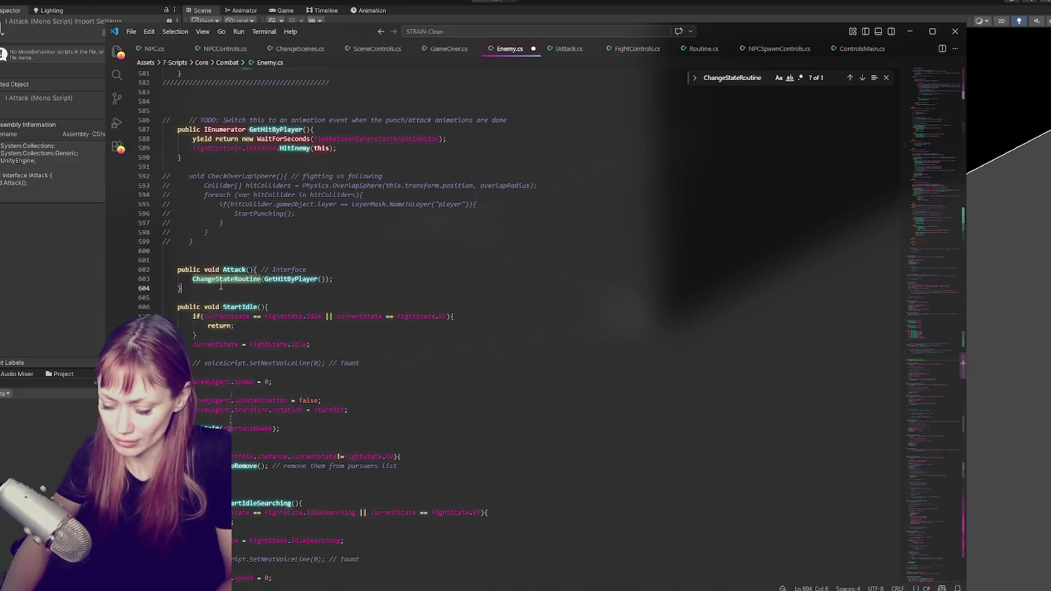
{"action": "key", "text": "ctrl+v"}
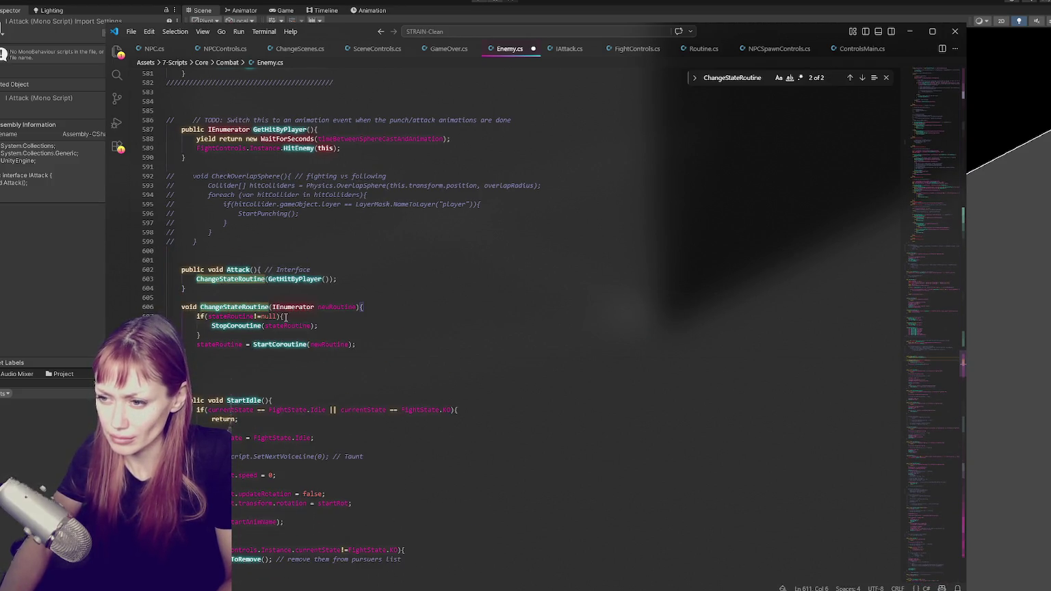
Trace every use of stateRoutine and newRoutine through the file.
{"action": "double_click", "coordinate": [344, 306]}
{"action": "double_click", "coordinate": [241, 317]}
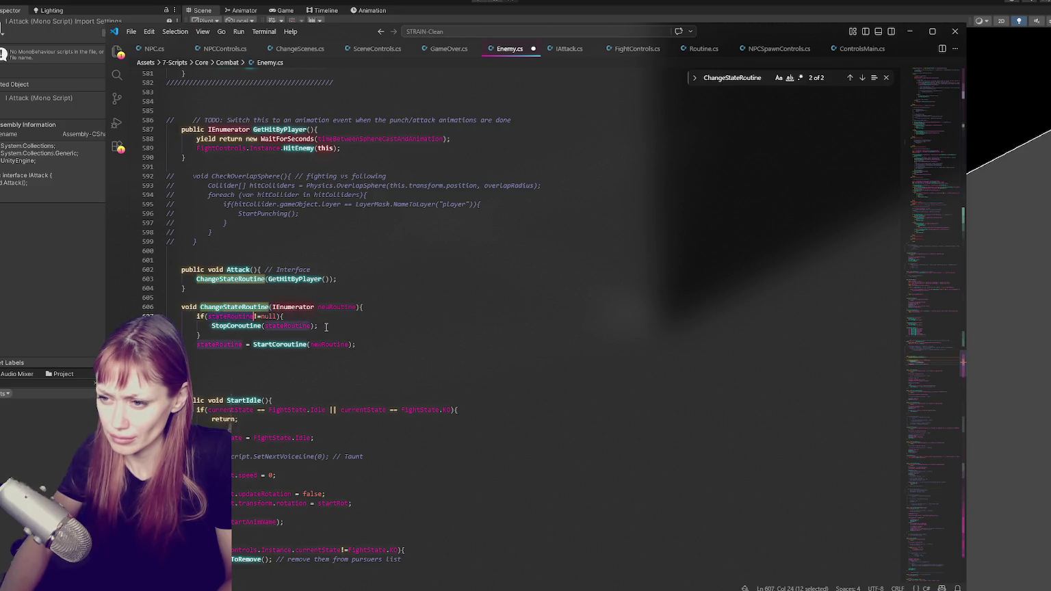
{"action": "key", "text": "ctrl+f"}
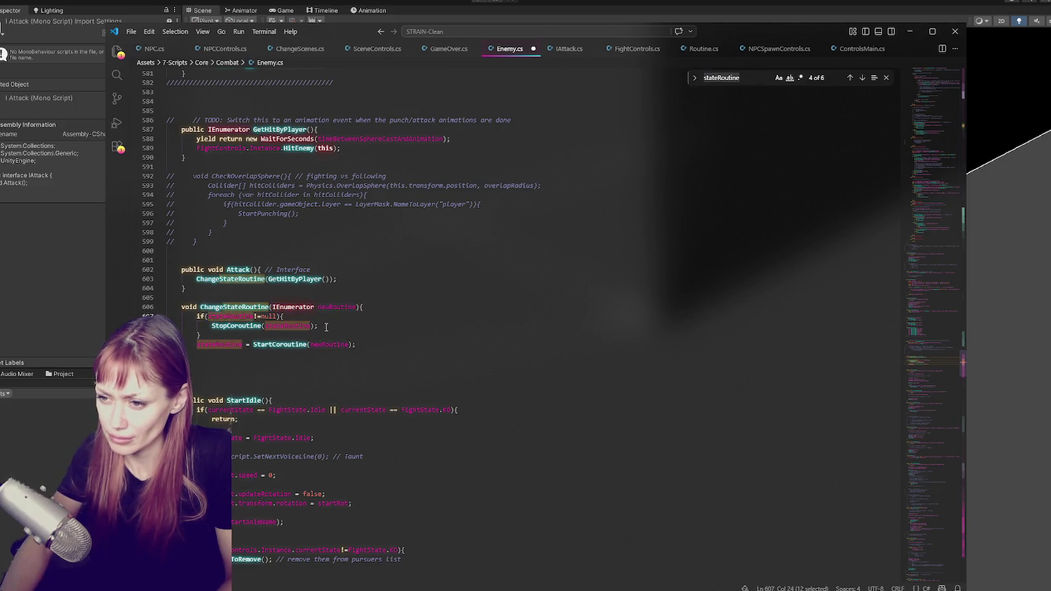
{"action": "double_click", "coordinate": [307, 325]}
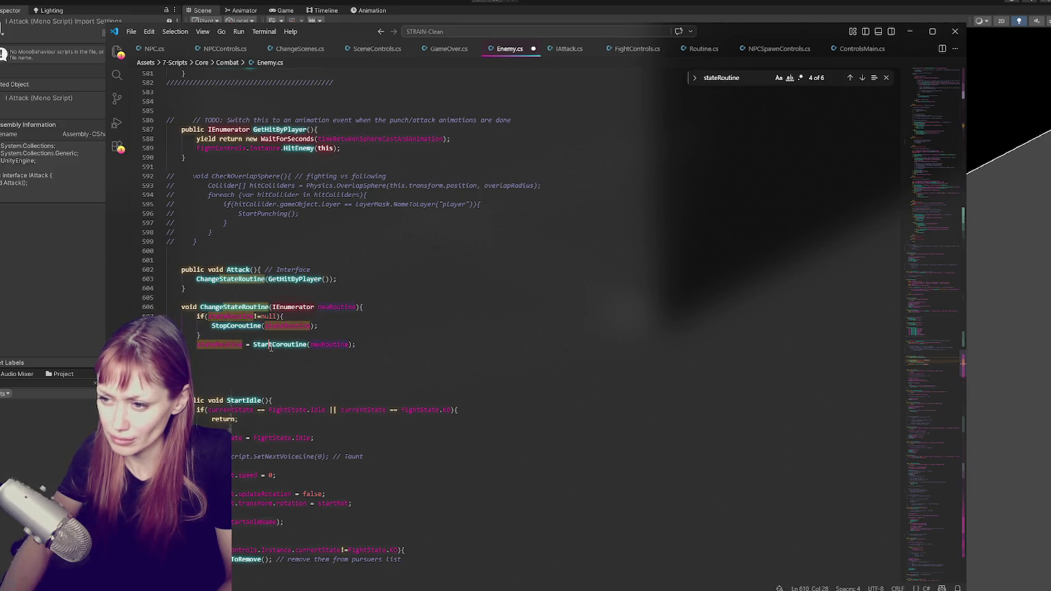
{"action": "double_click", "coordinate": [324, 344]}
{"action": "key", "text": "ctrl+f"}
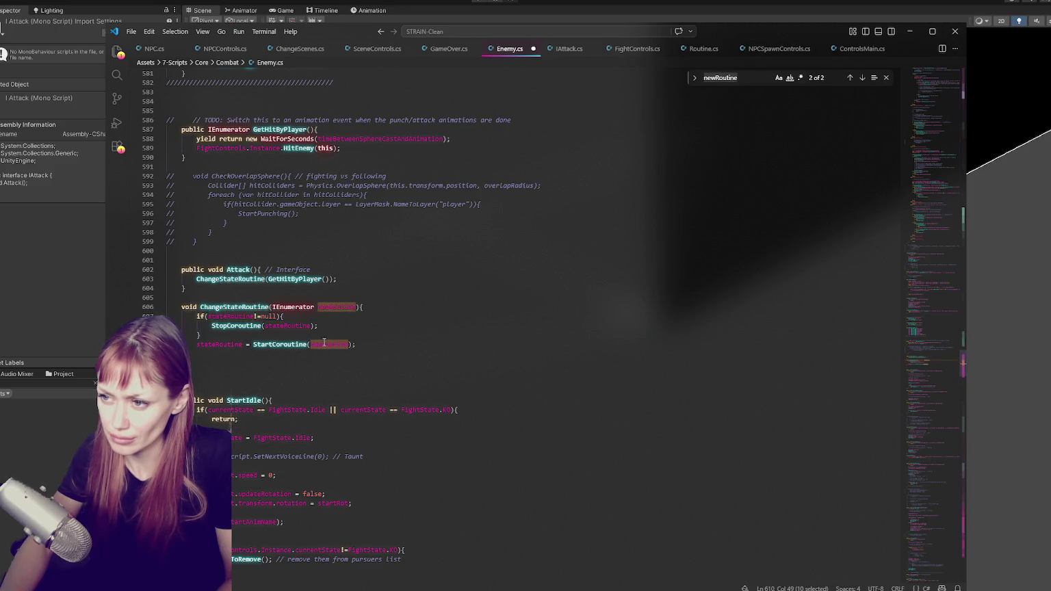
{"action": "left_click", "coordinate": [849, 78]}
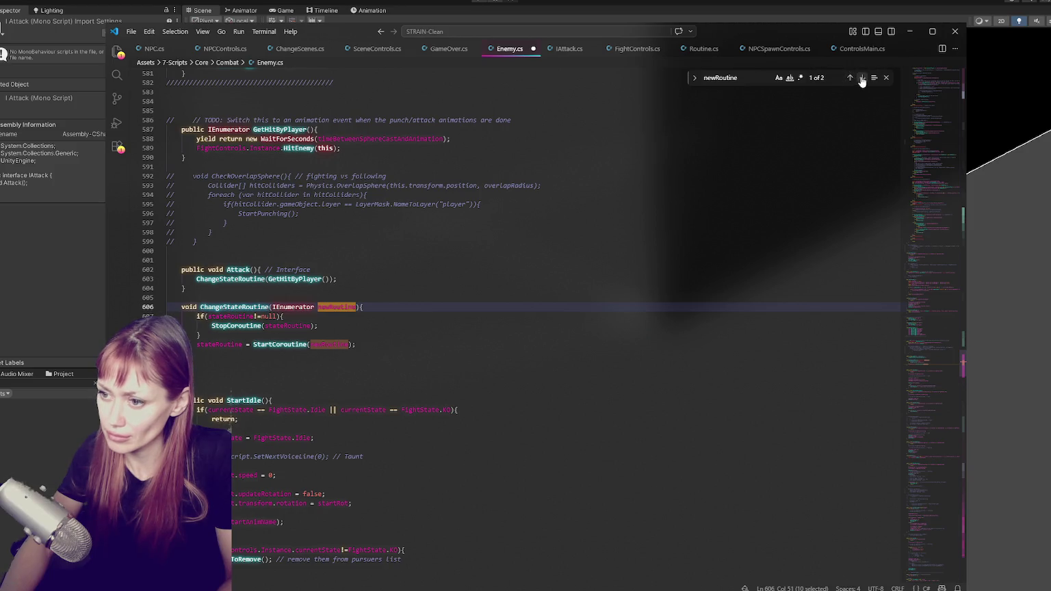
{"action": "left_click", "coordinate": [862, 78]}
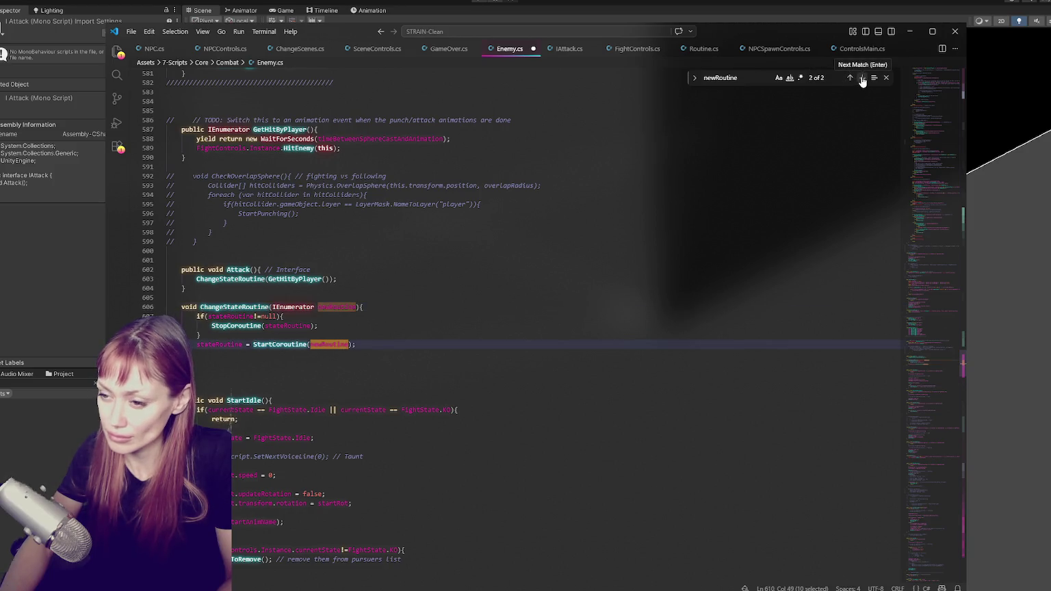
Follow the GetHitByPlayer call on line 603 to its definition on line 587, then recompile in Unity.
{"action": "double_click", "coordinate": [298, 279]}
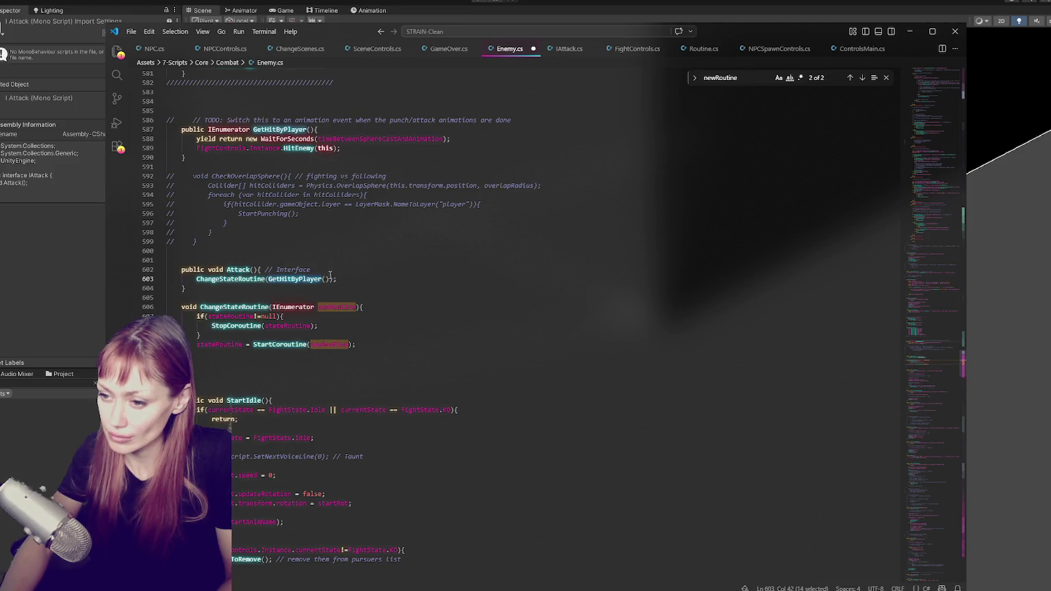
{"action": "key", "text": "ctrl+f"}
{"action": "left_click", "coordinate": [862, 78]}
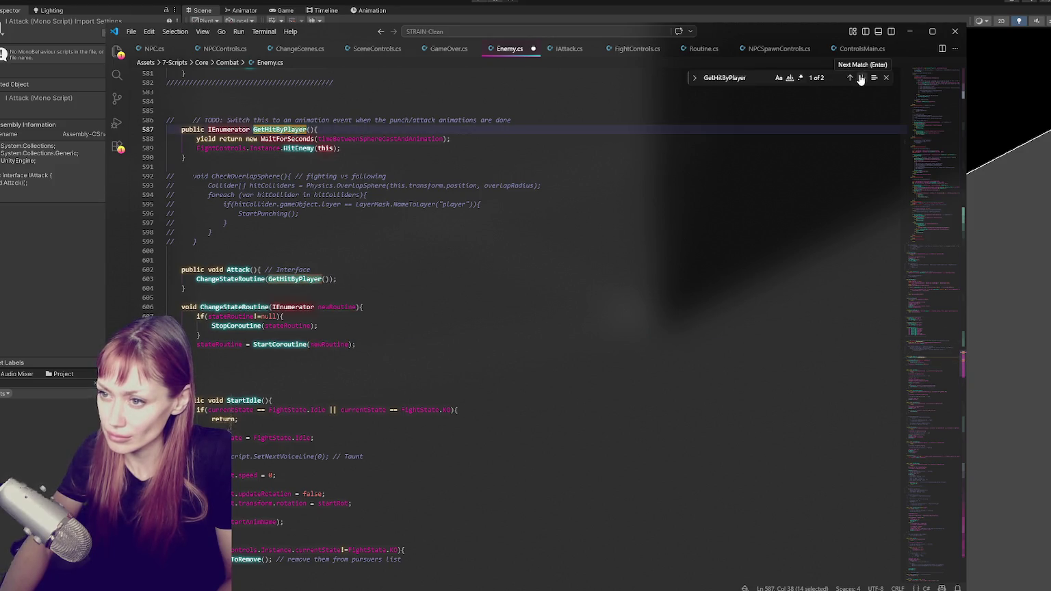
{"action": "scroll", "coordinate": [267, 240], "scroll_direction": "up", "scroll_amount": 4}
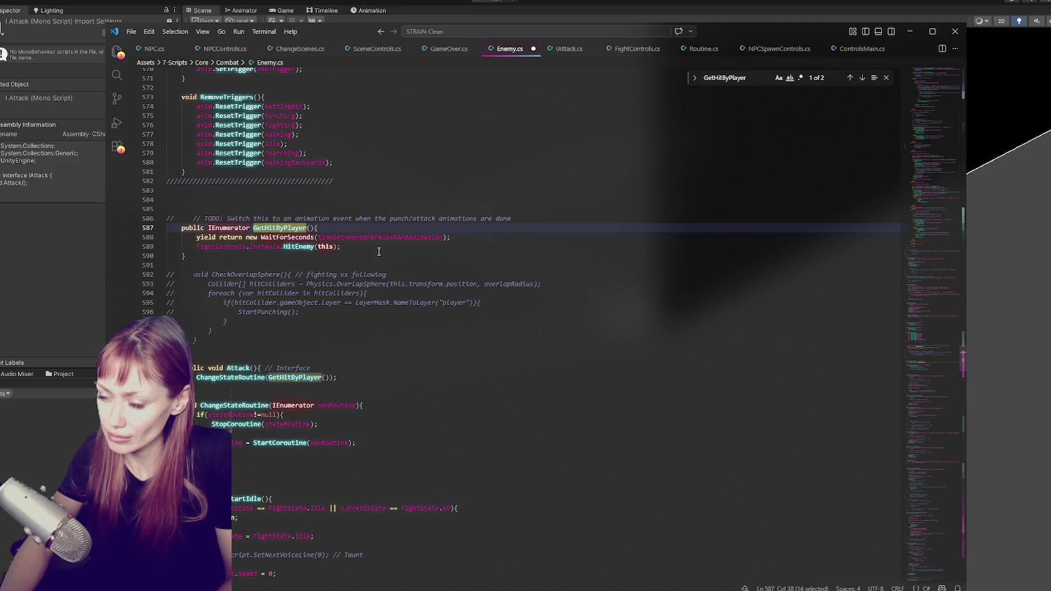
{"action": "left_click", "coordinate": [376, 265]}
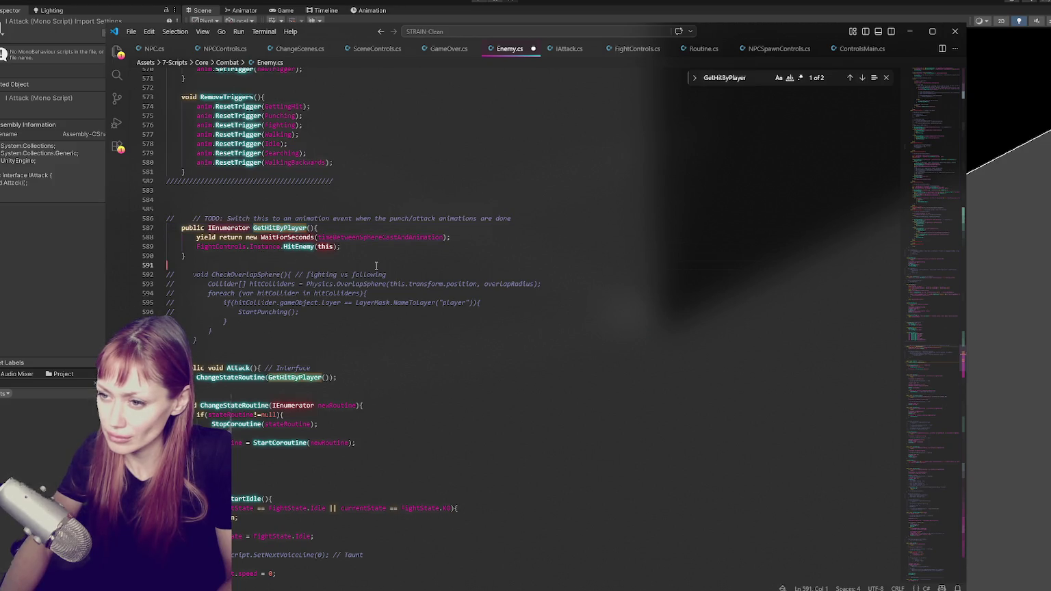
{"action": "left_click", "coordinate": [14, 275]}
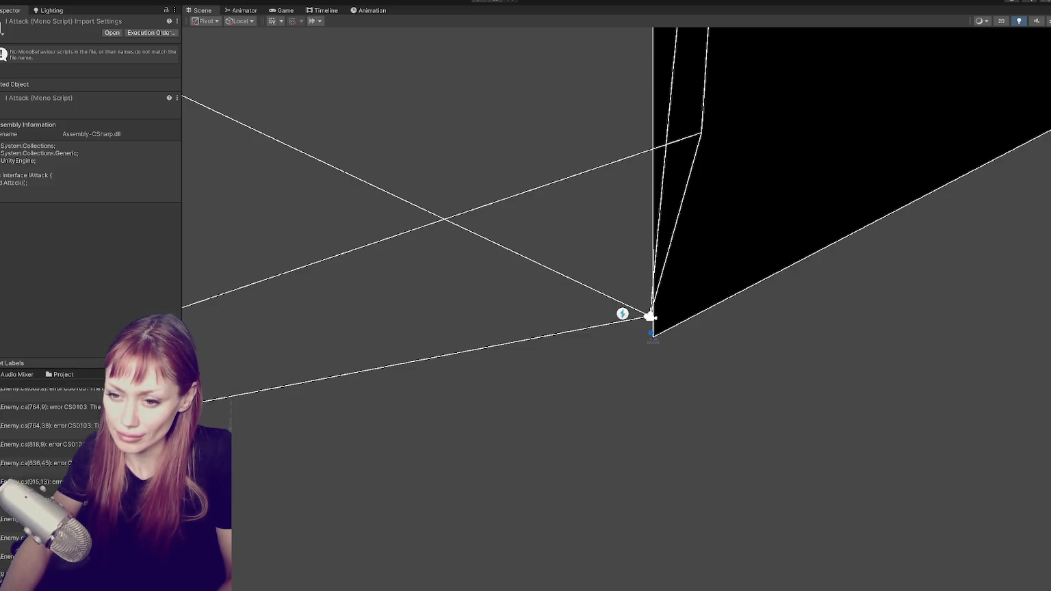
From the LootedEnemy.cs error, comment out CheckAsLooted's isMob check plus the mobNum and enemyNum lines.
{"action": "scroll", "coordinate": [100, 406], "scroll_direction": "up", "scroll_amount": 10}
{"action": "left_click", "coordinate": [100, 397]}
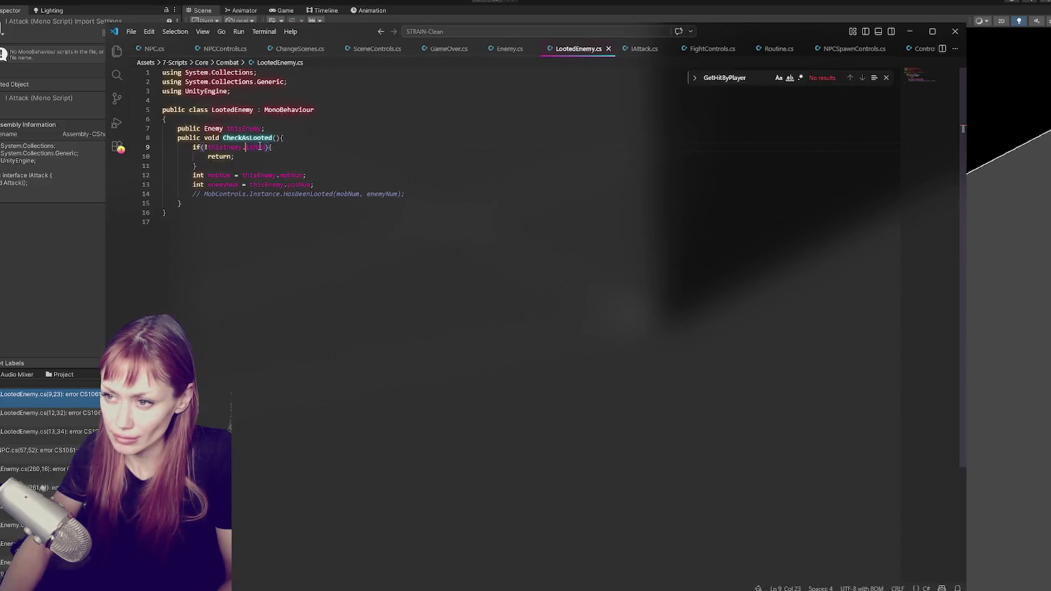
{"action": "left_click_drag", "start_coordinate": [267, 167], "coordinate": [295, 143]}
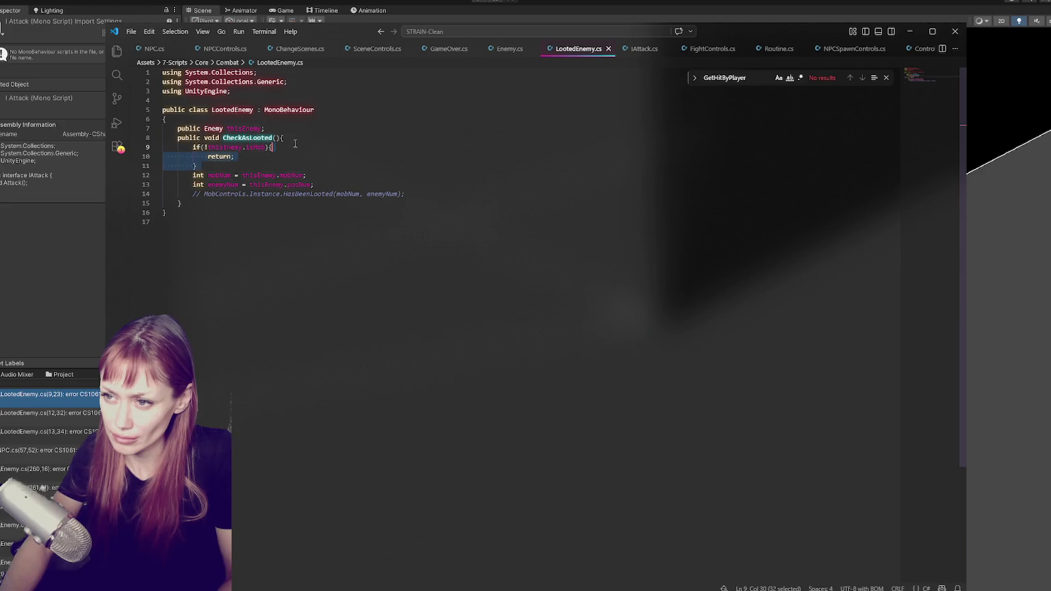
{"action": "key", "text": "ctrl+slash"}
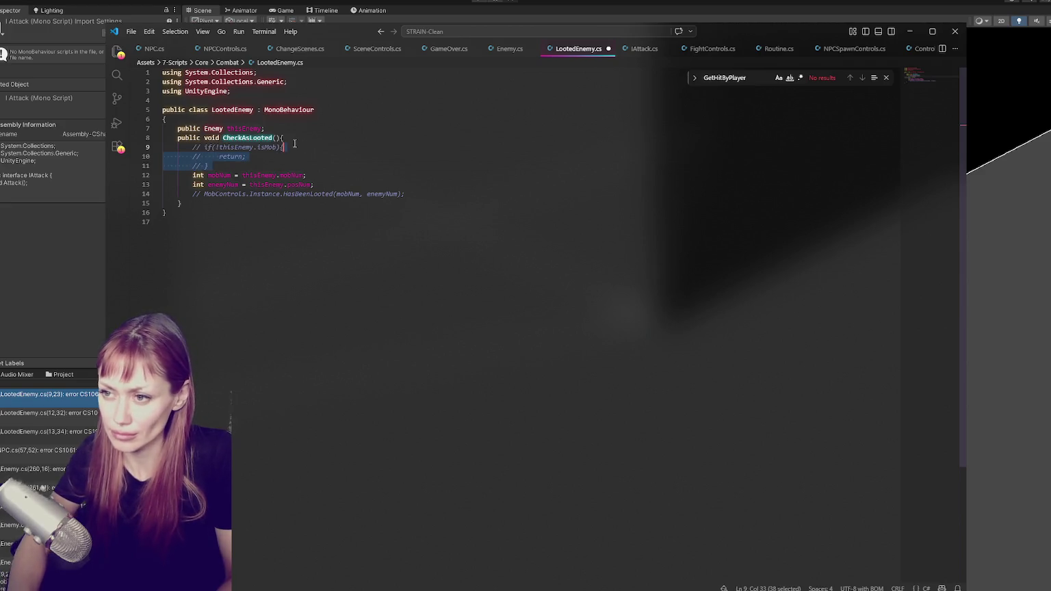
{"action": "left_click", "coordinate": [236, 175]}
{"action": "key", "text": "ctrl+slash"}
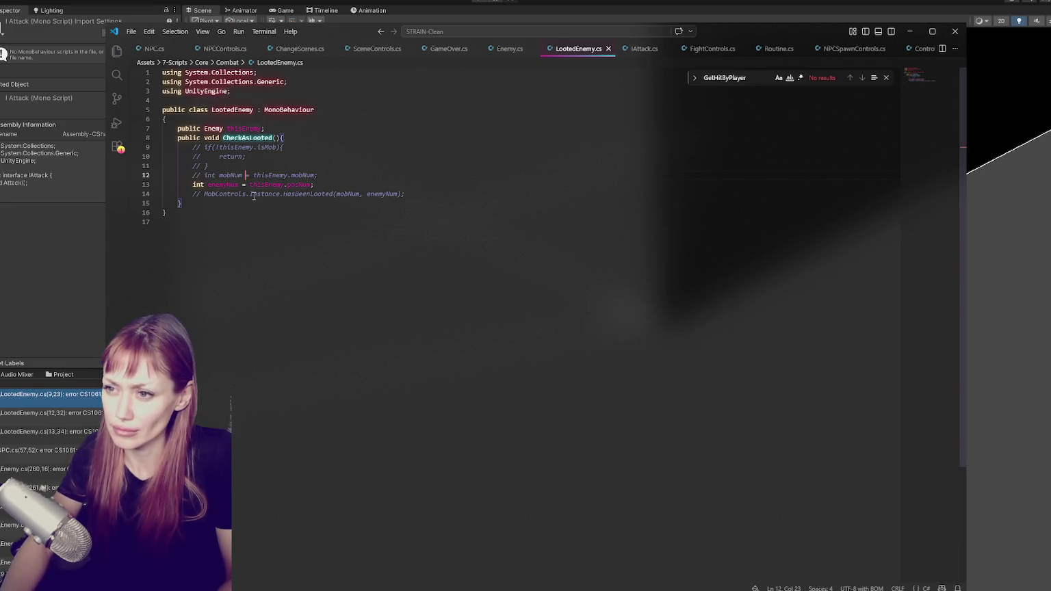
{"action": "key", "text": "ctrl+slash"}
{"action": "left_click", "coordinate": [63, 288]}
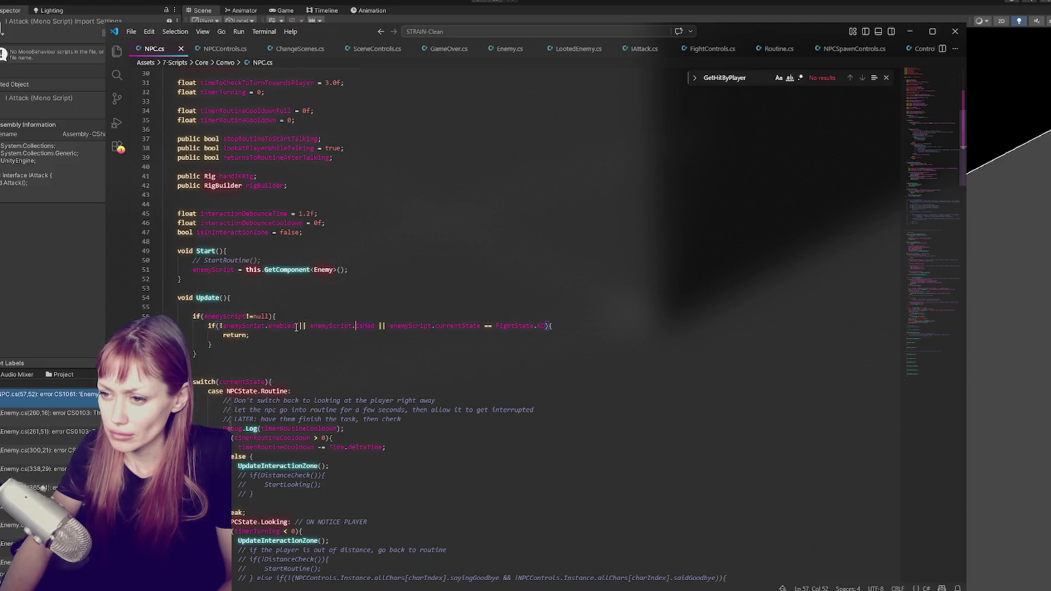
Remove the isDead condition from NPC.cs line 57, leaving '//|| enemyScript.isMad' as a trailing comment.
{"action": "mouse_move", "coordinate": [307, 326]}
{"action": "left_mouse_down"}
{"action": "mouse_move", "coordinate": [419, 326]}
{"action": "mouse_move", "coordinate": [387, 325]}
{"action": "left_mouse_up"}
{"action": "key", "text": "ctrl+c"}
{"action": "key", "text": "BackSpace"}
{"action": "left_click", "coordinate": [549, 324]}
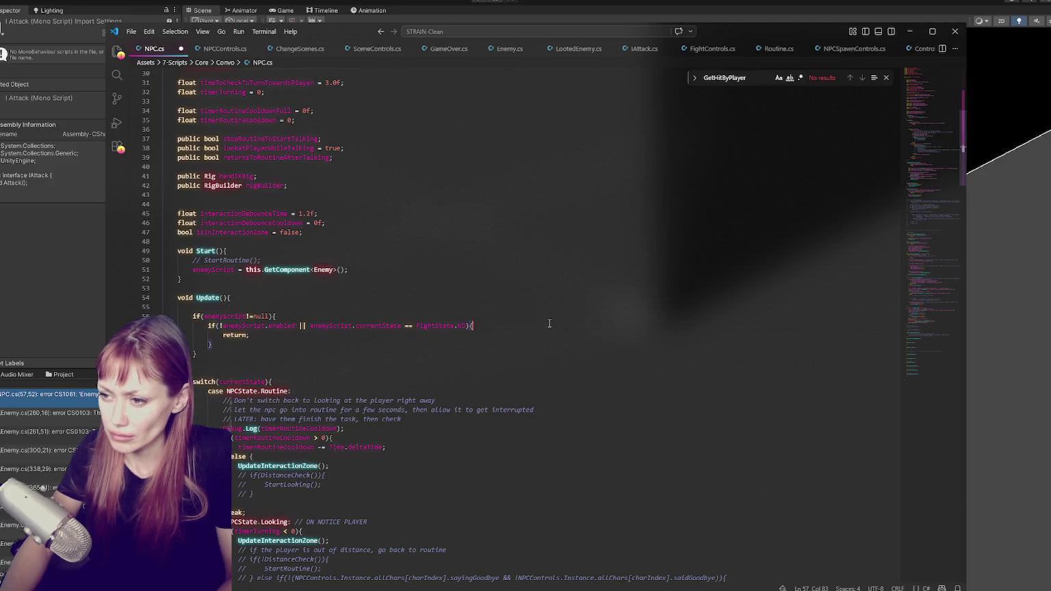
{"action": "type", "text": " //|| enemyScript.isMad"}
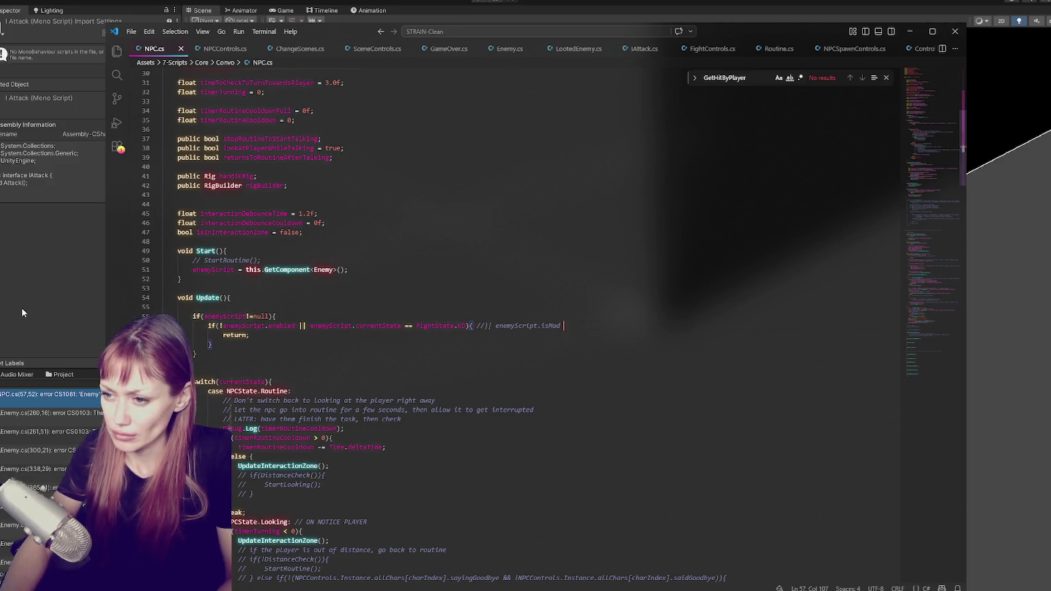
{"action": "left_click", "coordinate": [22, 313]}
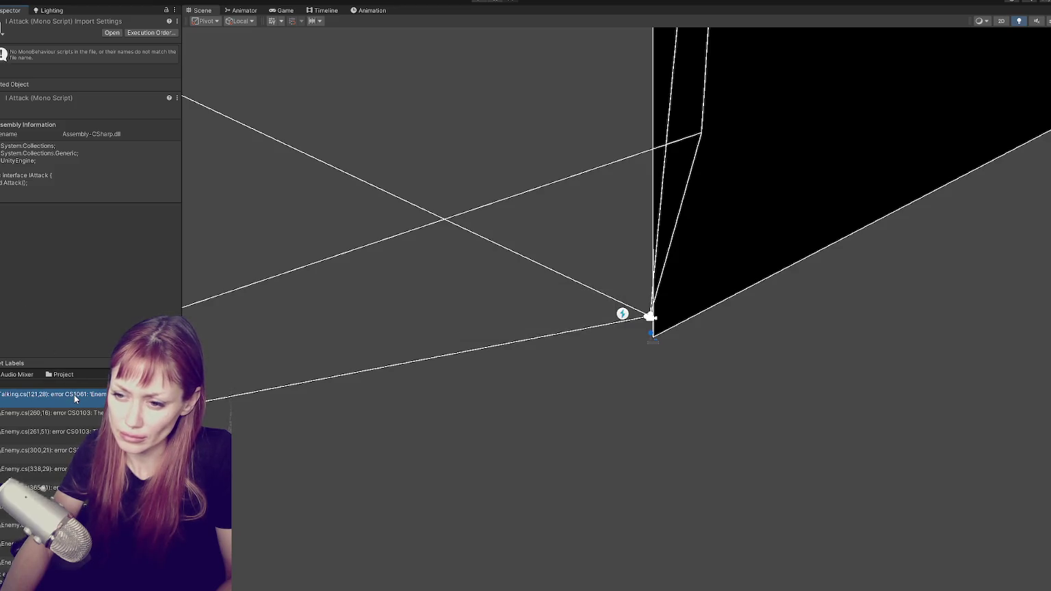
Open the Talking.cs error and delete the 'enemyScript.isMad ||' condition on line 121.
{"action": "double_click", "coordinate": [74, 395]}
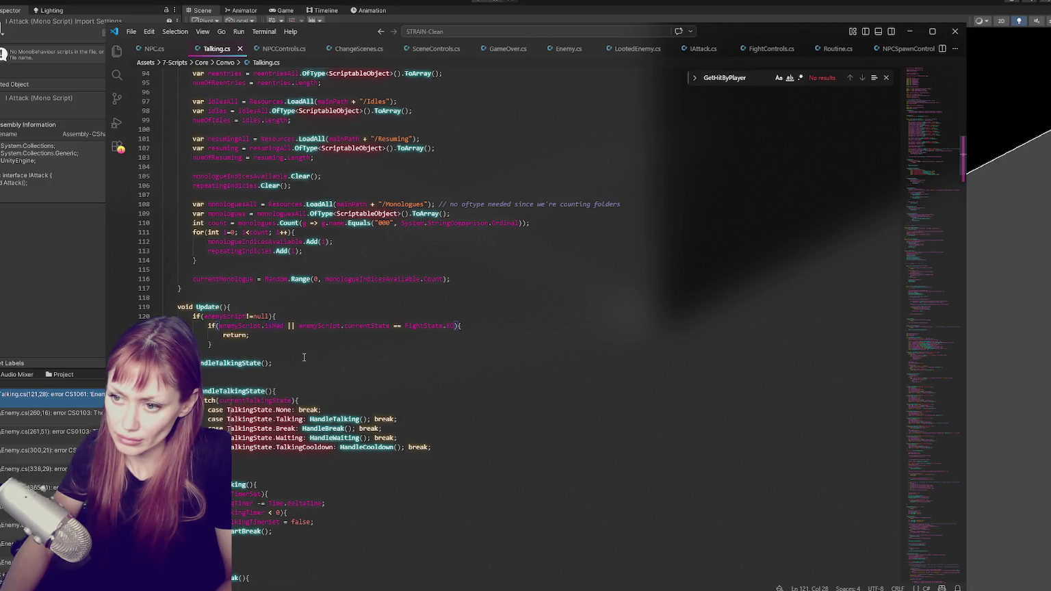
{"action": "left_click_drag", "start_coordinate": [218, 325], "coordinate": [292, 326]}
{"action": "key", "text": "BackSpace"}
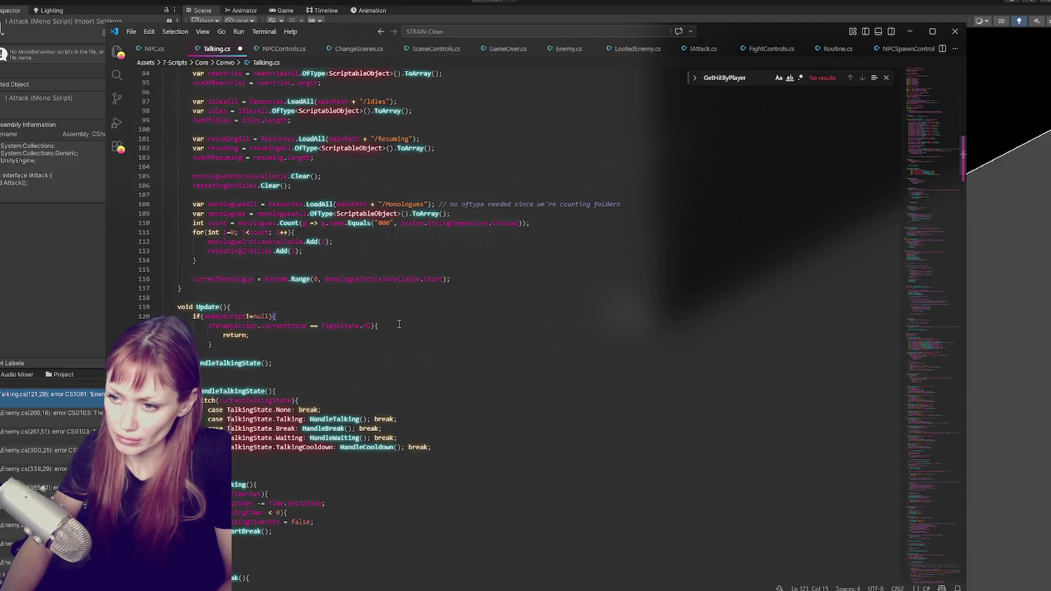
{"action": "type", "text": "("}
{"action": "left_click", "coordinate": [403, 328]}
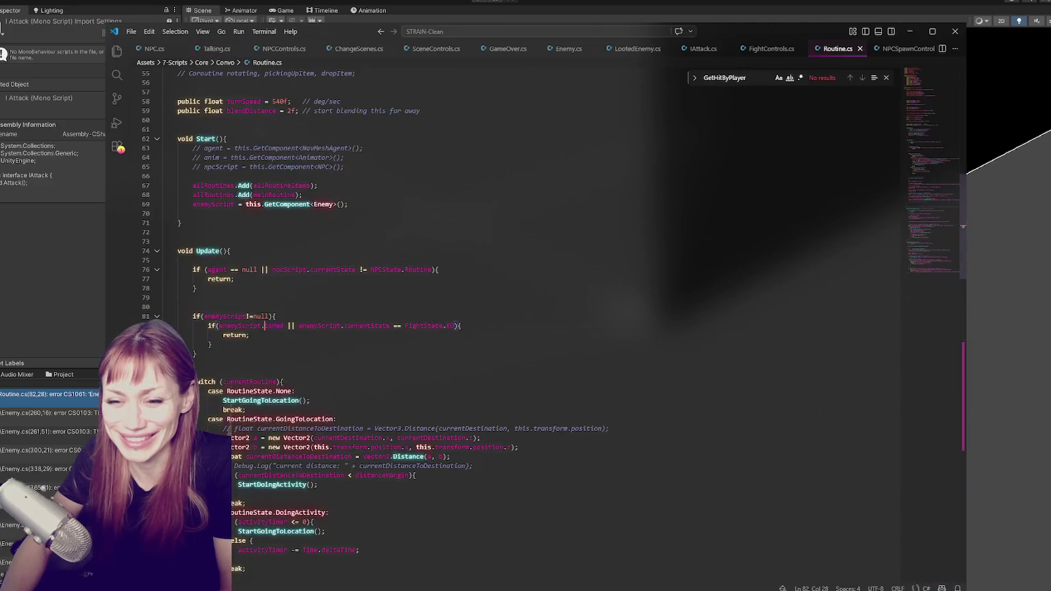
Move 'enemyScript.isMad ||' on Routine.cs line 82 into a trailing // comment, then recompile.
{"action": "left_click", "coordinate": [466, 325]}
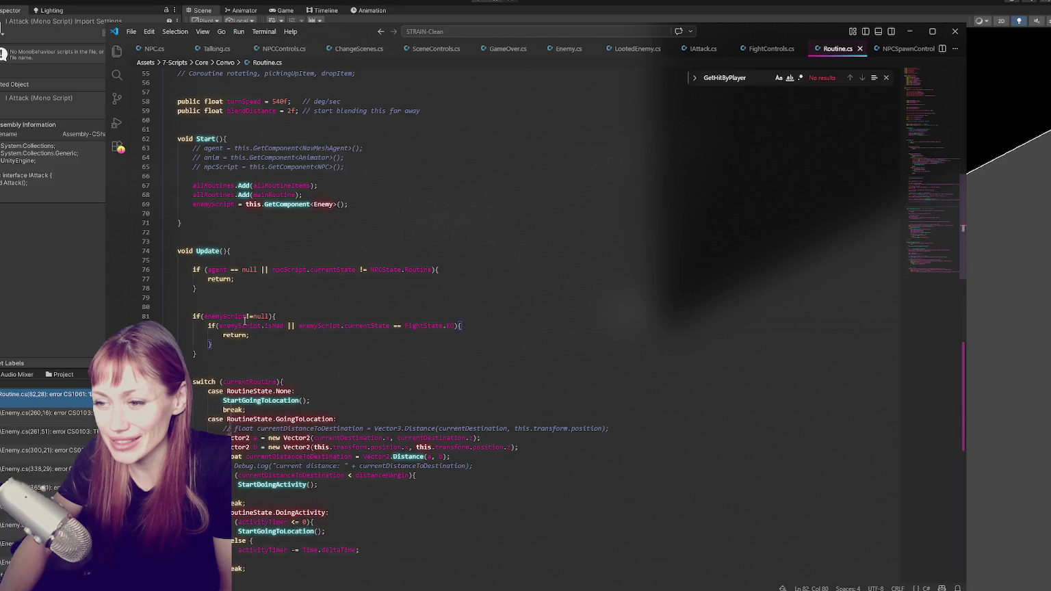
{"action": "left_click", "coordinate": [292, 347]}
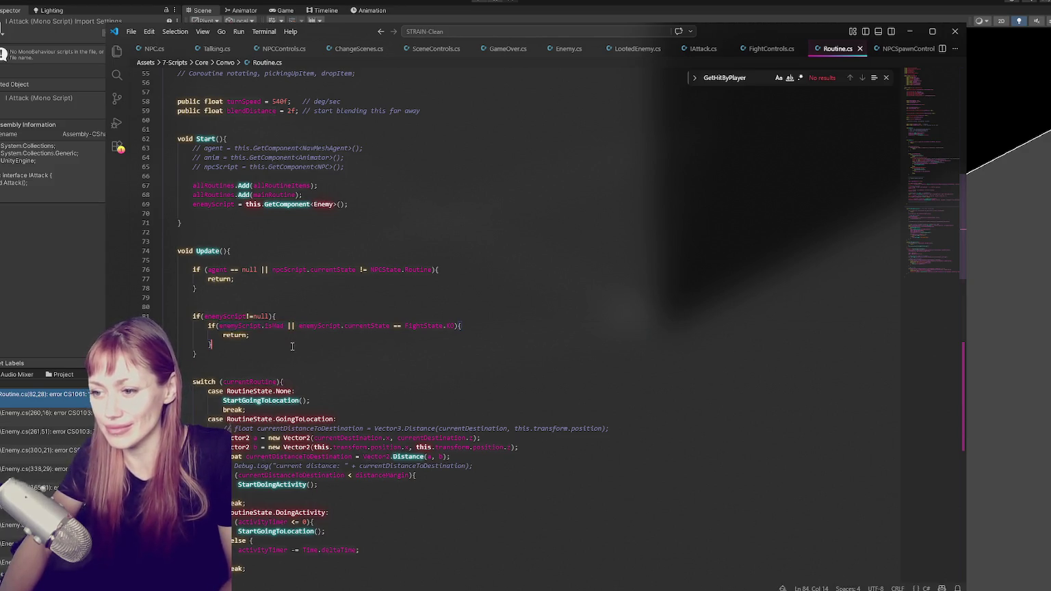
{"action": "left_click_drag", "start_coordinate": [219, 328], "coordinate": [293, 327]}
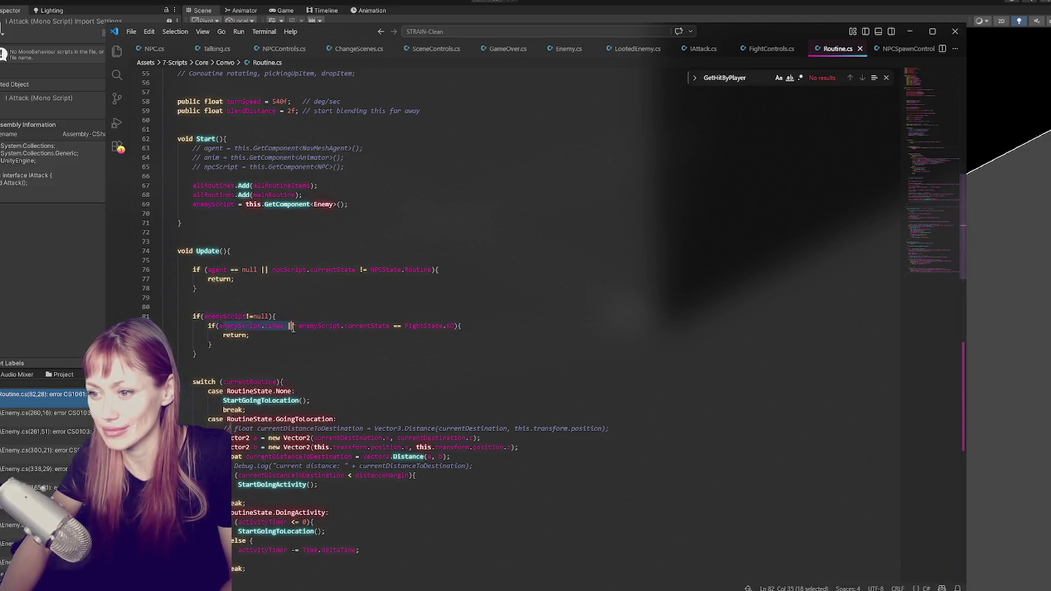
{"action": "key", "text": "BackSpace"}
{"action": "key", "text": "Delete"}
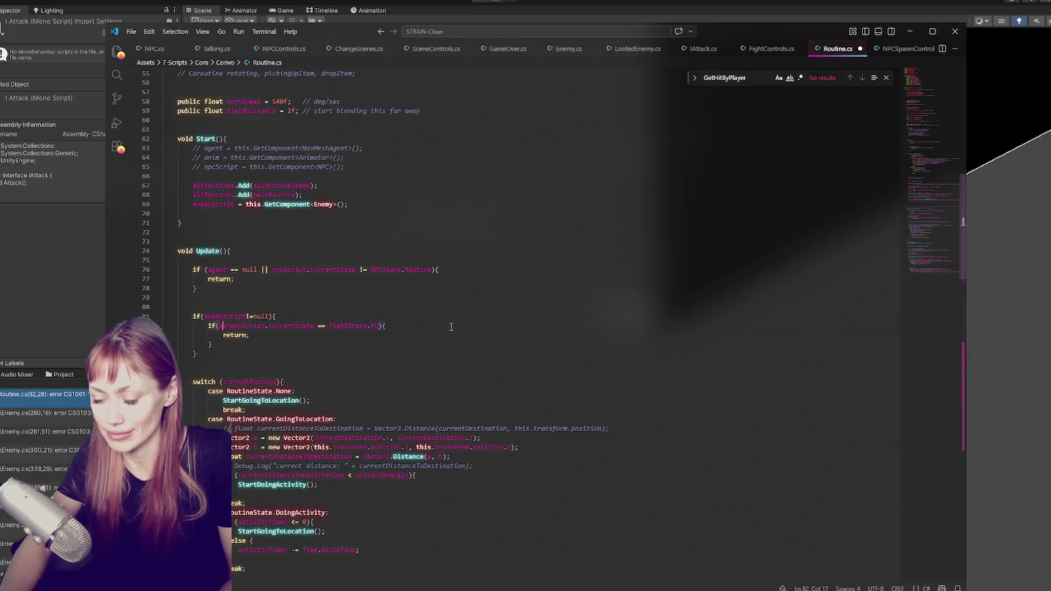
{"action": "left_click", "coordinate": [452, 325]}
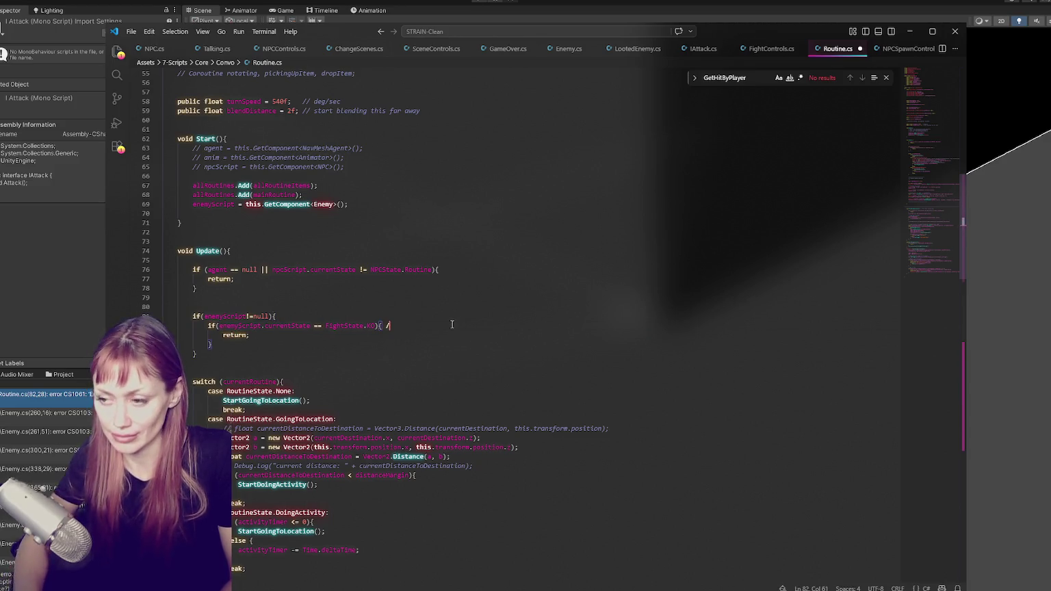
{"action": "type", "text": "//"}
{"action": "key", "text": "ctrl+v"}
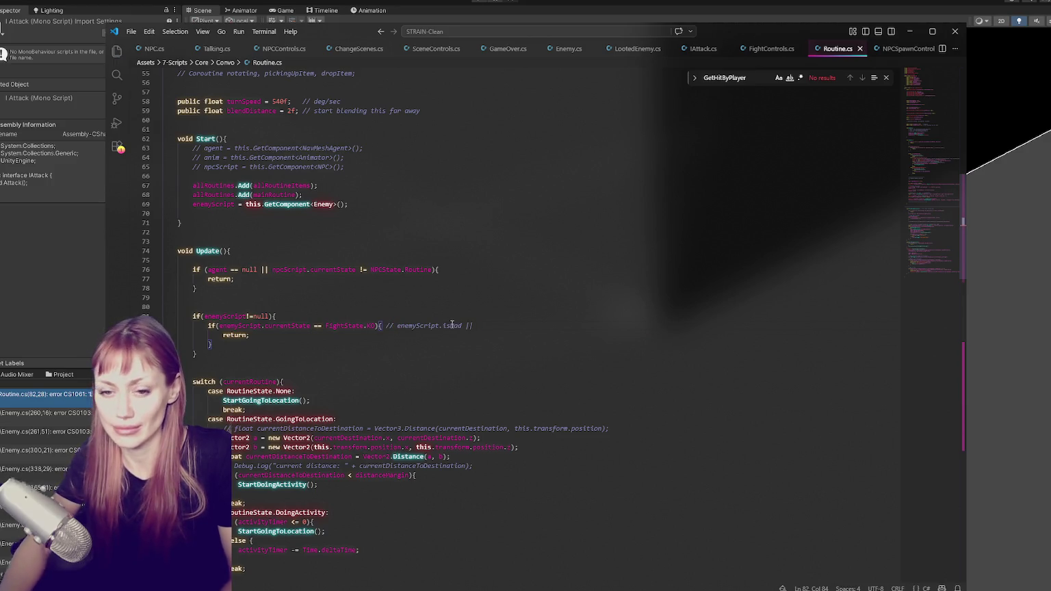
{"action": "left_click", "coordinate": [77, 398]}
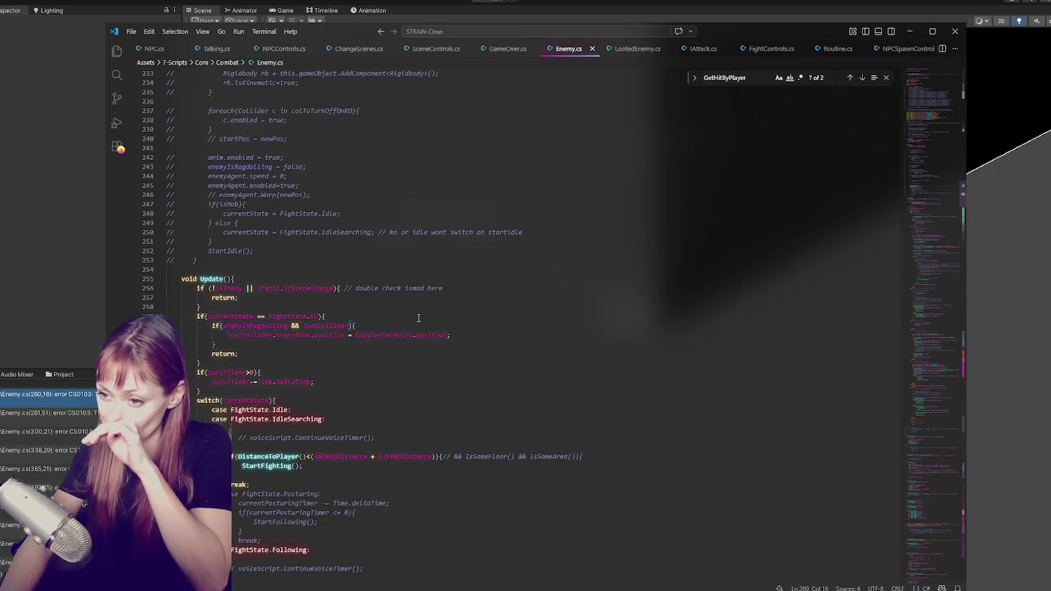
Trace enemyIsRagdolling to its line 243 reset and line 129 declaration, keeping line 243 commented.
{"action": "double_click", "coordinate": [277, 326]}
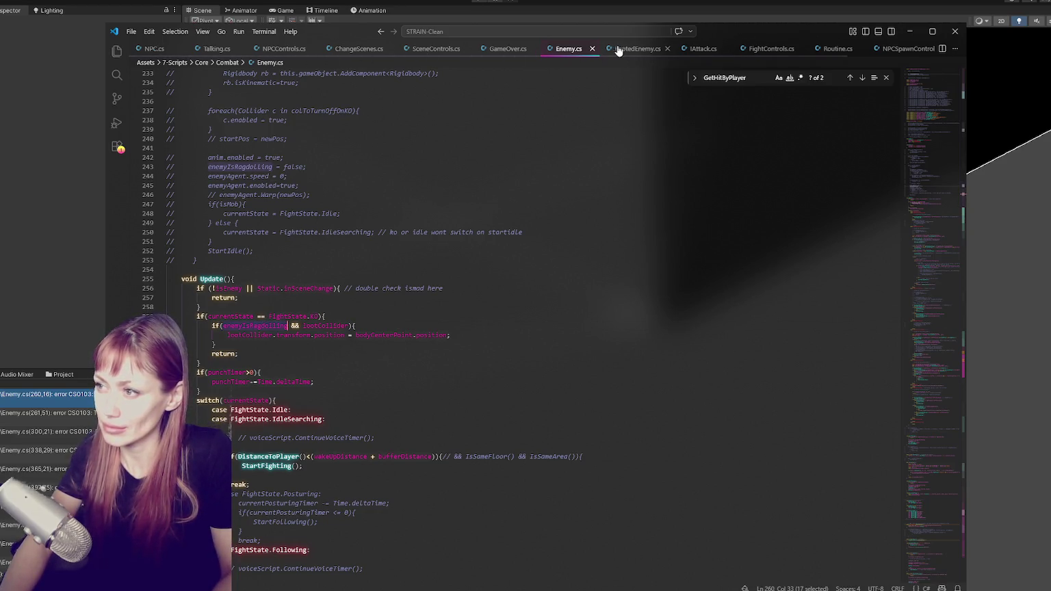
{"action": "key", "text": "ctrl+f"}
{"action": "left_click", "coordinate": [319, 163]}
{"action": "key", "text": "ctrl+slash"}
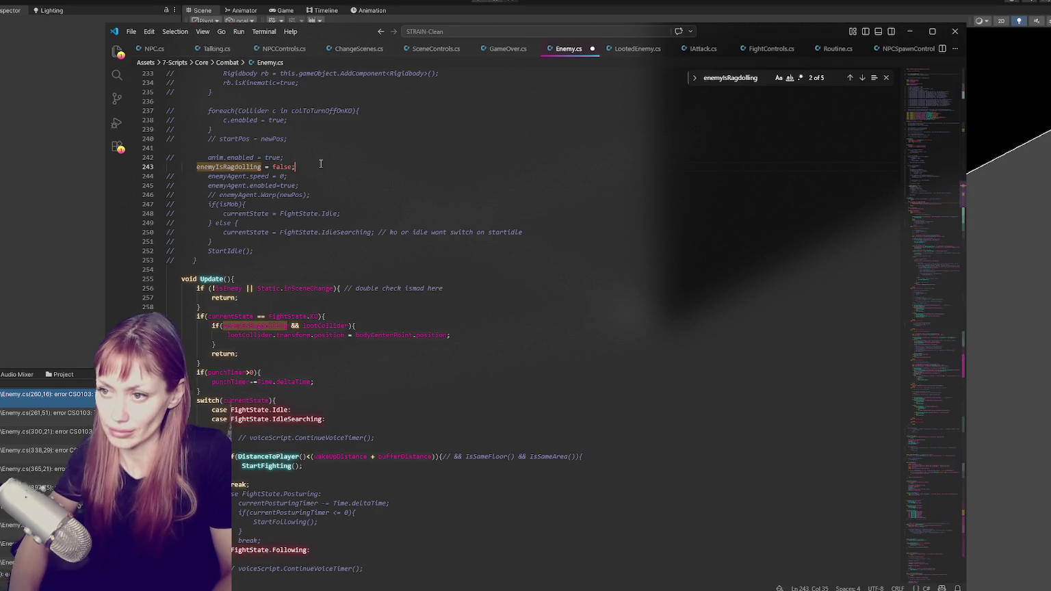
{"action": "scroll", "coordinate": [324, 162], "scroll_direction": "up", "scroll_amount": 10}
{"action": "key", "text": "ctrl+z"}
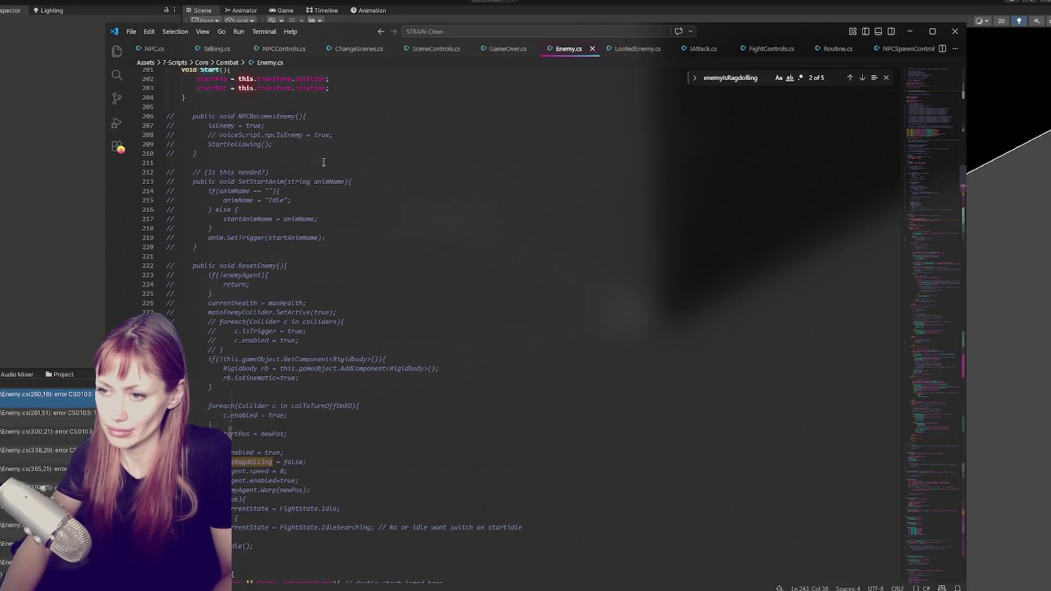
{"action": "scroll", "coordinate": [324, 162], "scroll_direction": "down", "scroll_amount": 5}
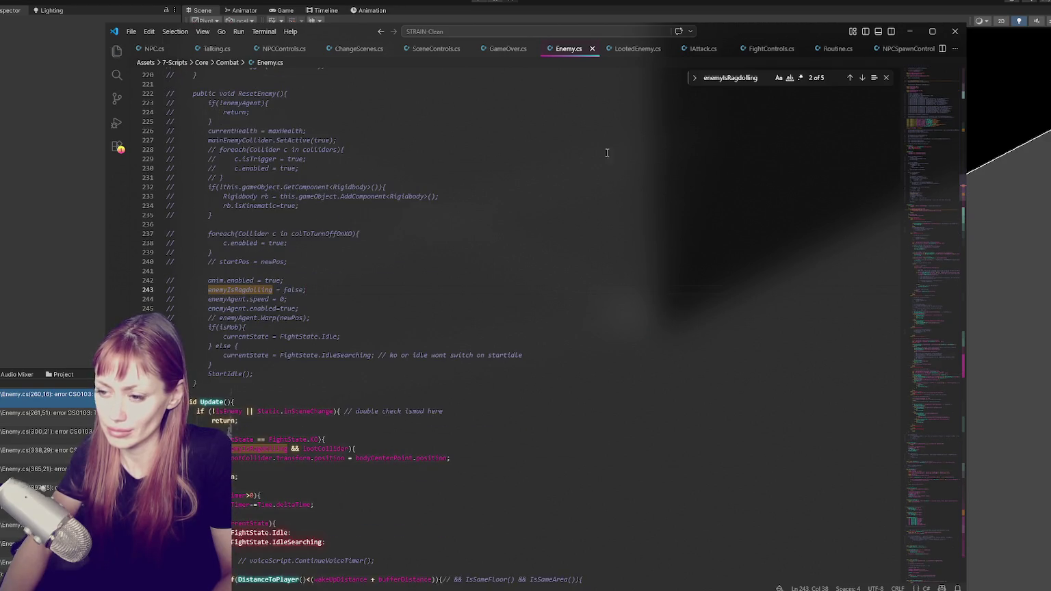
{"action": "left_click", "coordinate": [850, 77]}
{"action": "left_click", "coordinate": [389, 328]}
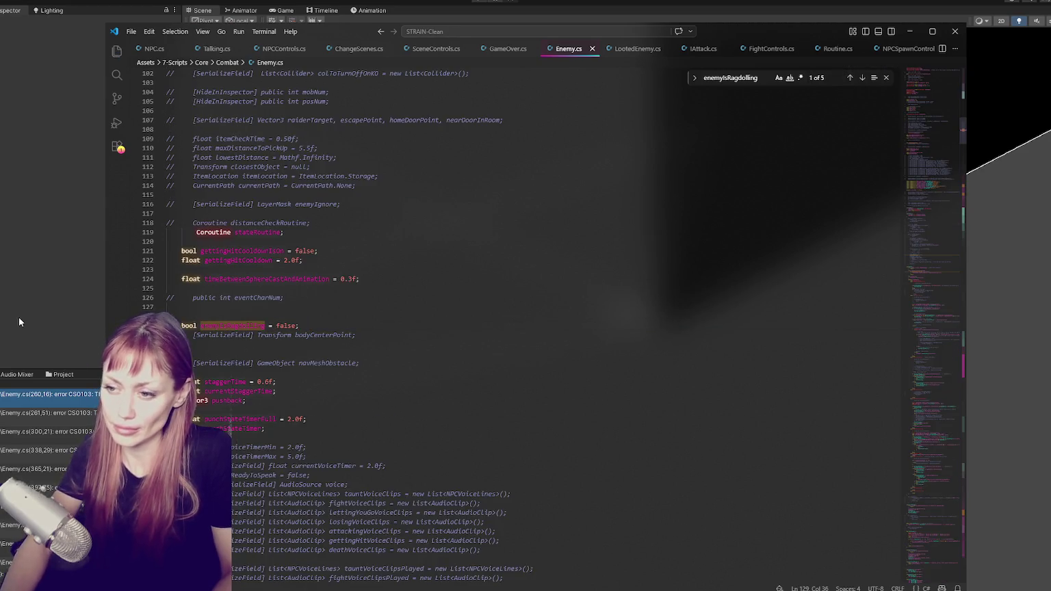
{"action": "left_click", "coordinate": [17, 316]}
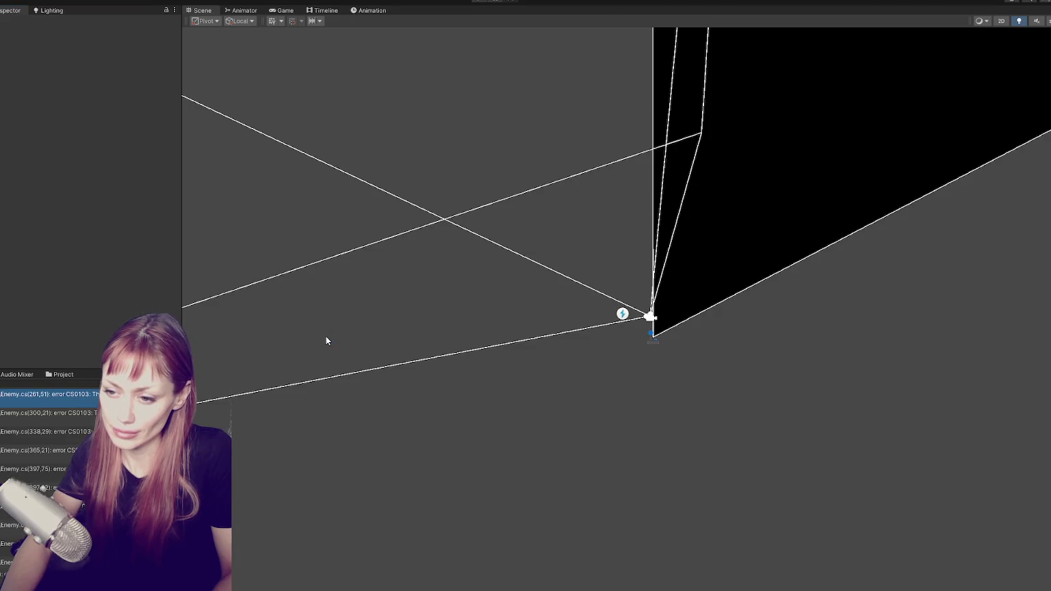
Uncomment the bodyCenterPoint field, comment out the enemyIsRagdolling declaration, and save Enemy.cs.
{"action": "double_click", "coordinate": [48, 394]}
{"action": "double_click", "coordinate": [381, 326]}
{"action": "key", "text": "ctrl+f"}
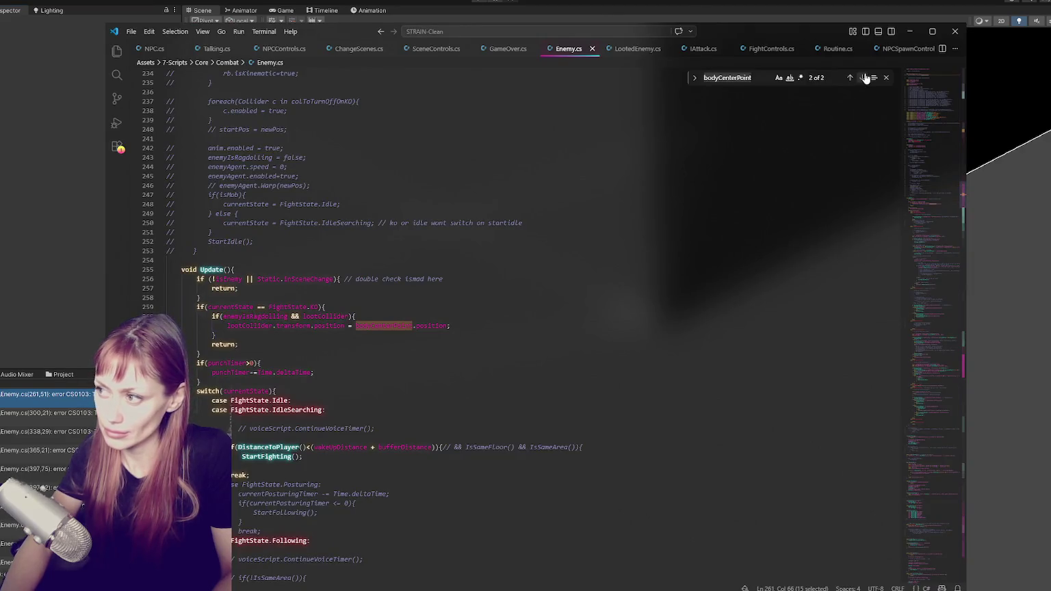
{"action": "left_click", "coordinate": [850, 77]}
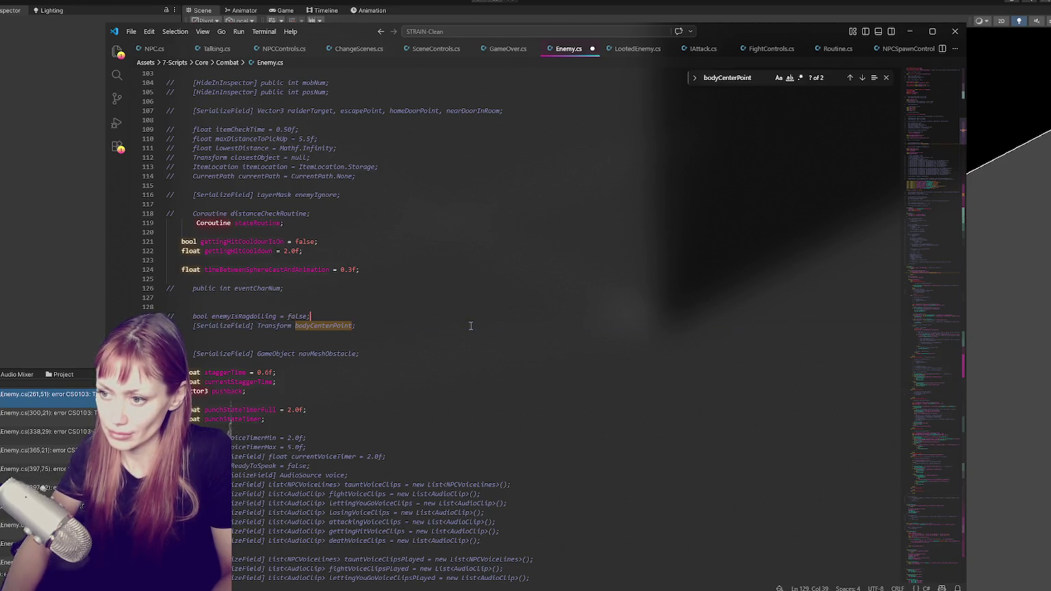
{"action": "key", "text": "ctrl+slash"}
{"action": "key", "text": "Up"}
{"action": "key", "text": "ctrl+slash"}
{"action": "key", "text": "Down"}
{"action": "key", "text": "ctrl+s"}
{"action": "double_click", "coordinate": [41, 395]}
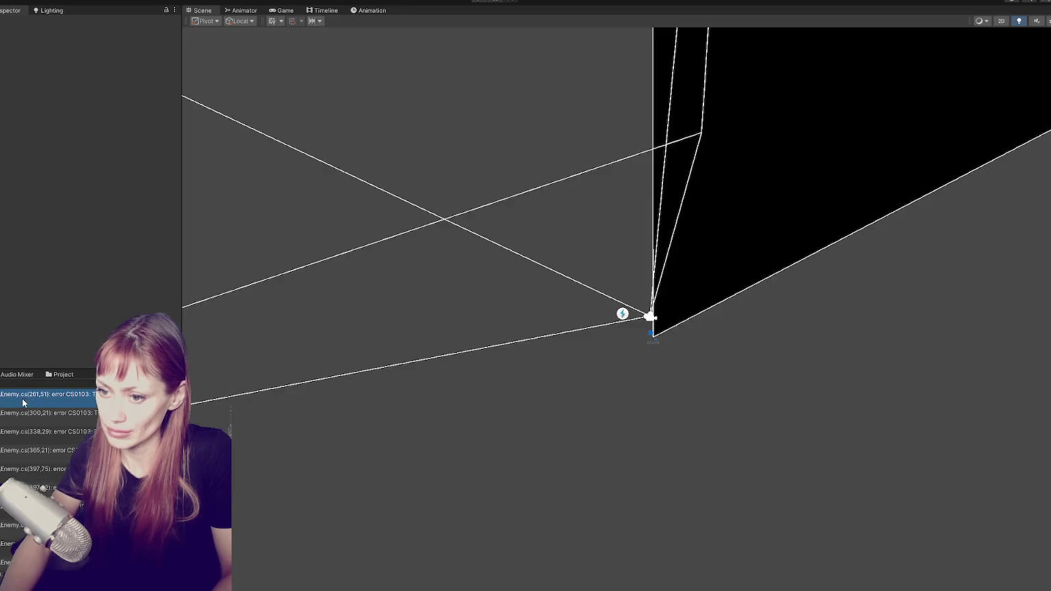
{"action": "left_click", "coordinate": [43, 364]}
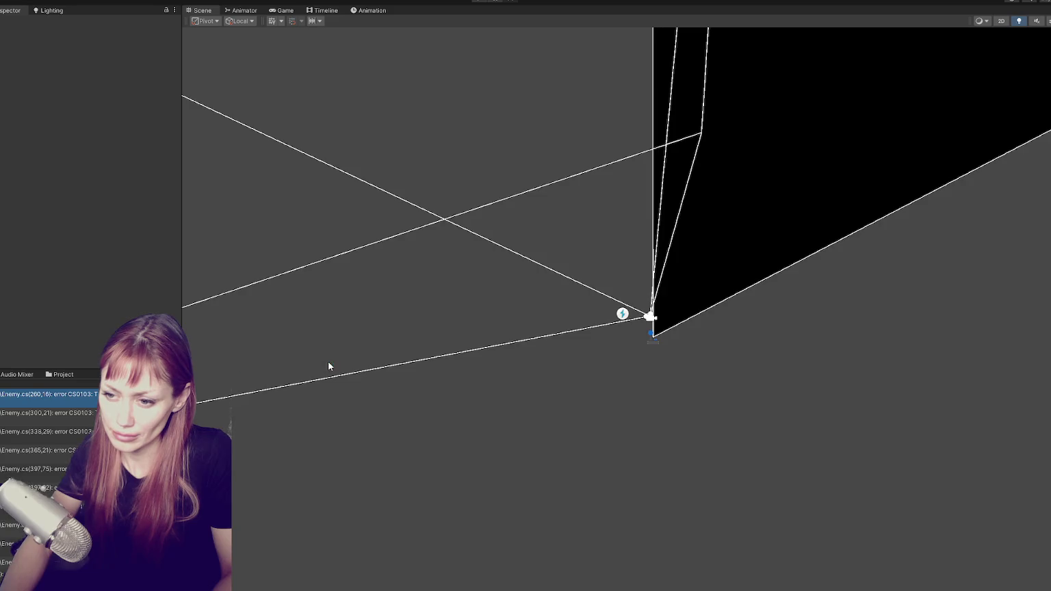
Recheck enemyIsRagdolling from line 260 back to its declaration, then return to Unity.
{"action": "key", "text": "alt+Tab"}
{"action": "double_click", "coordinate": [260, 326]}
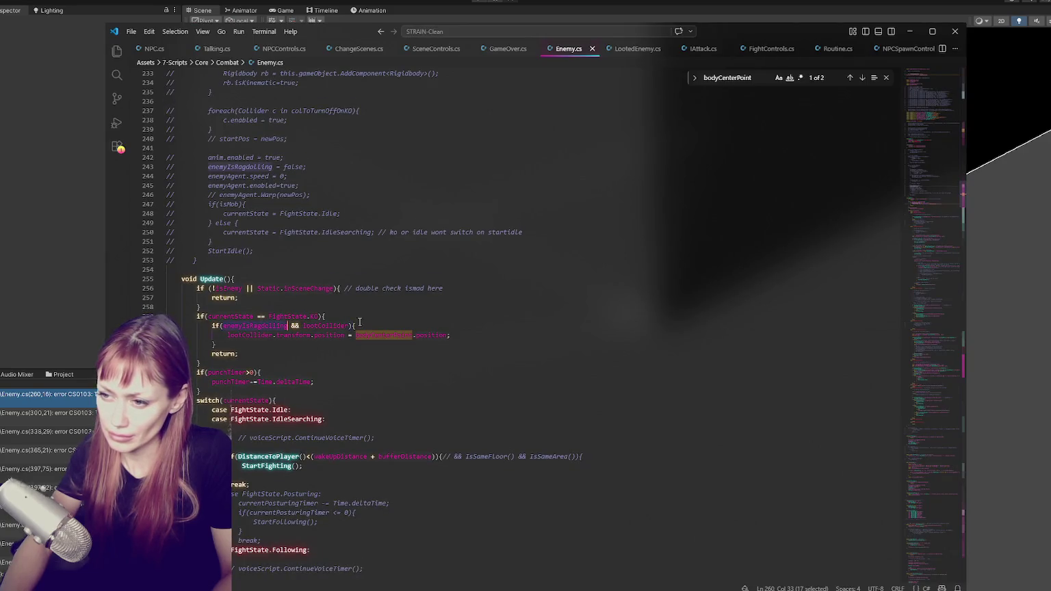
{"action": "key", "text": "ctrl+f"}
{"action": "left_click", "coordinate": [850, 77]}
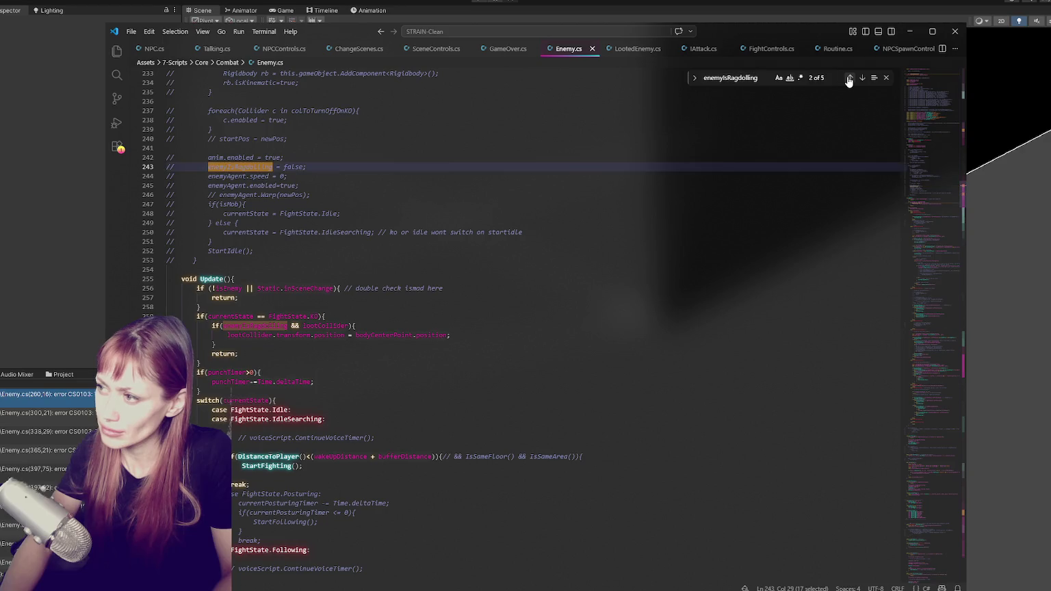
{"action": "left_click", "coordinate": [850, 78]}
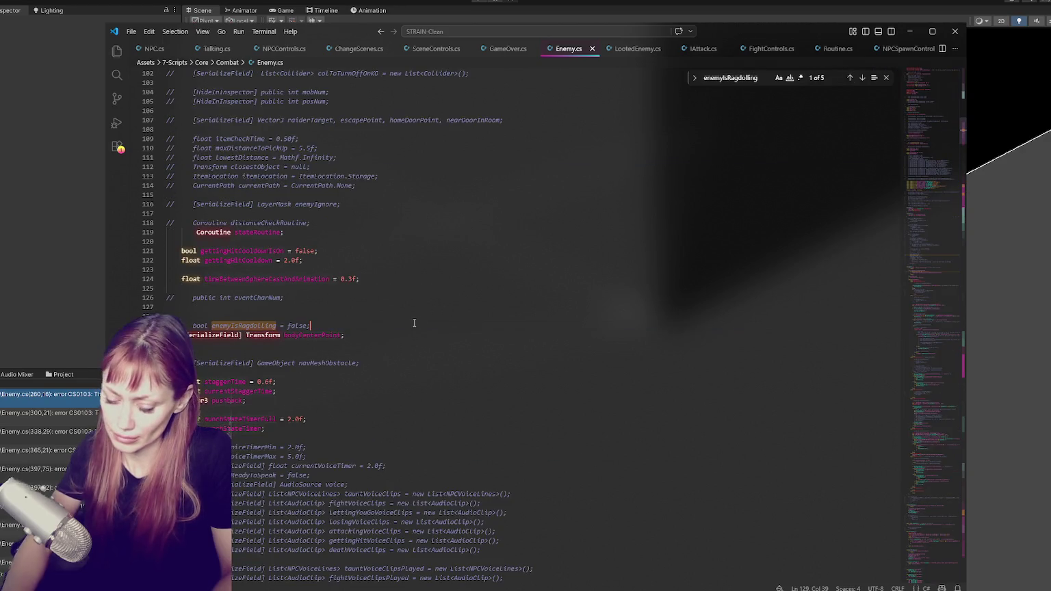
{"action": "left_click", "coordinate": [61, 312]}
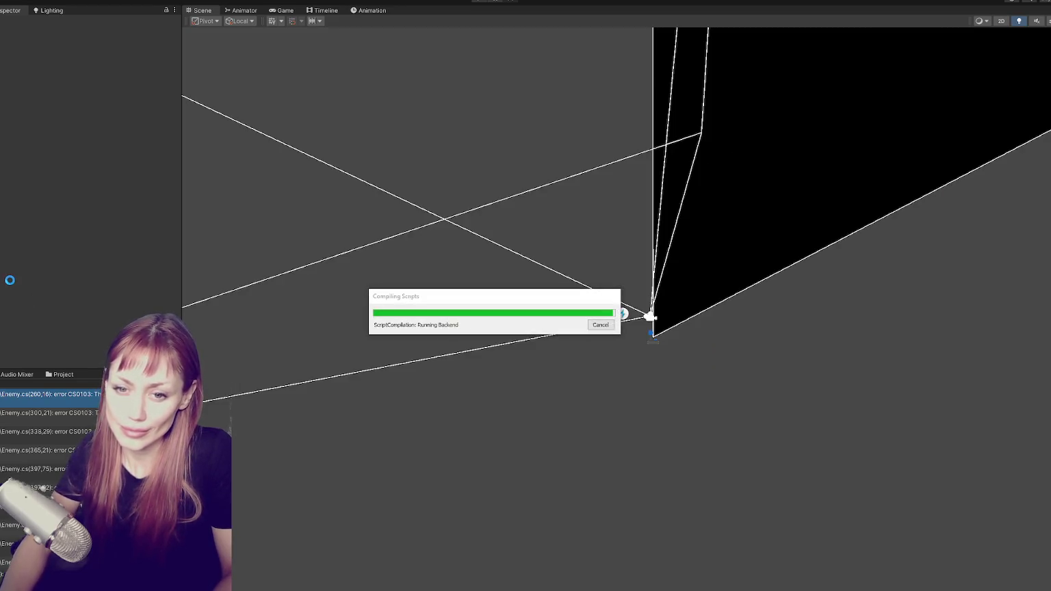
Open the FightControls.cs error and comment out enemy.isMad = false on line 437.
{"action": "double_click", "coordinate": [79, 400]}
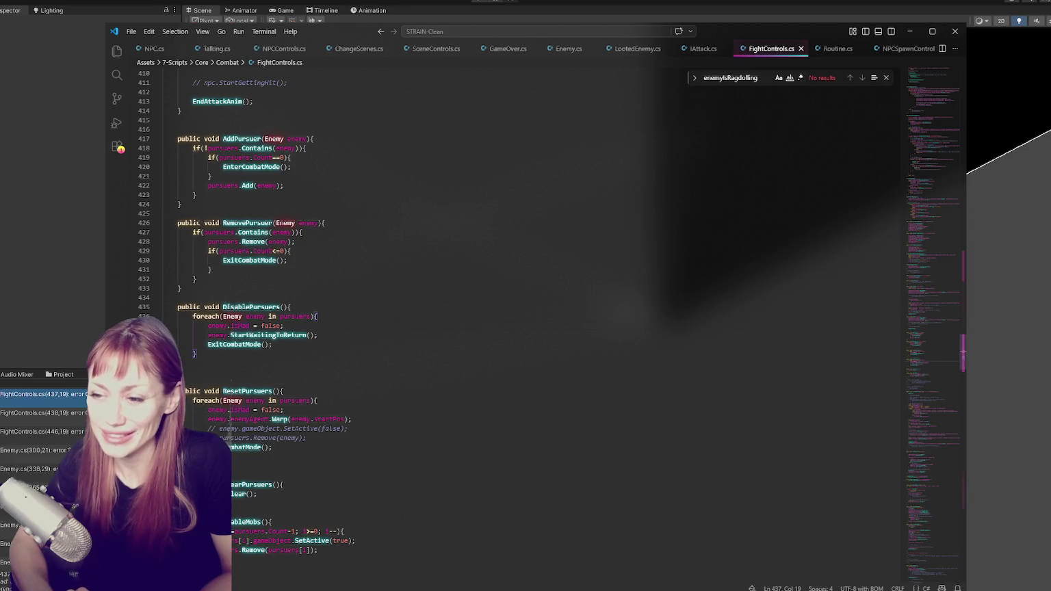
{"action": "left_click", "coordinate": [322, 327]}
{"action": "key", "text": "ctrl+slash"}
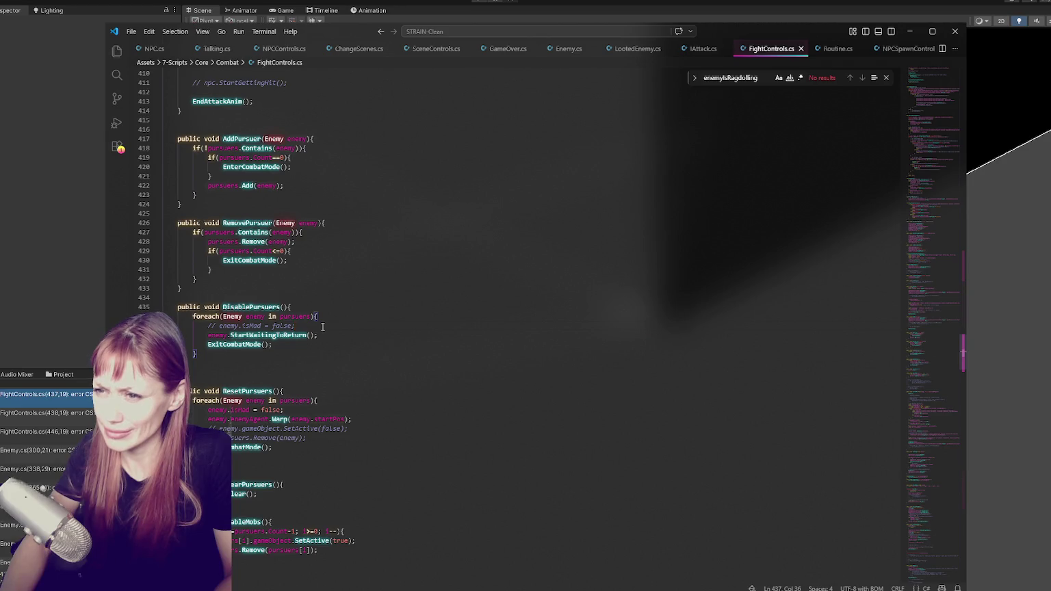
{"action": "left_click_drag", "start_coordinate": [281, 211], "coordinate": [285, 373]}
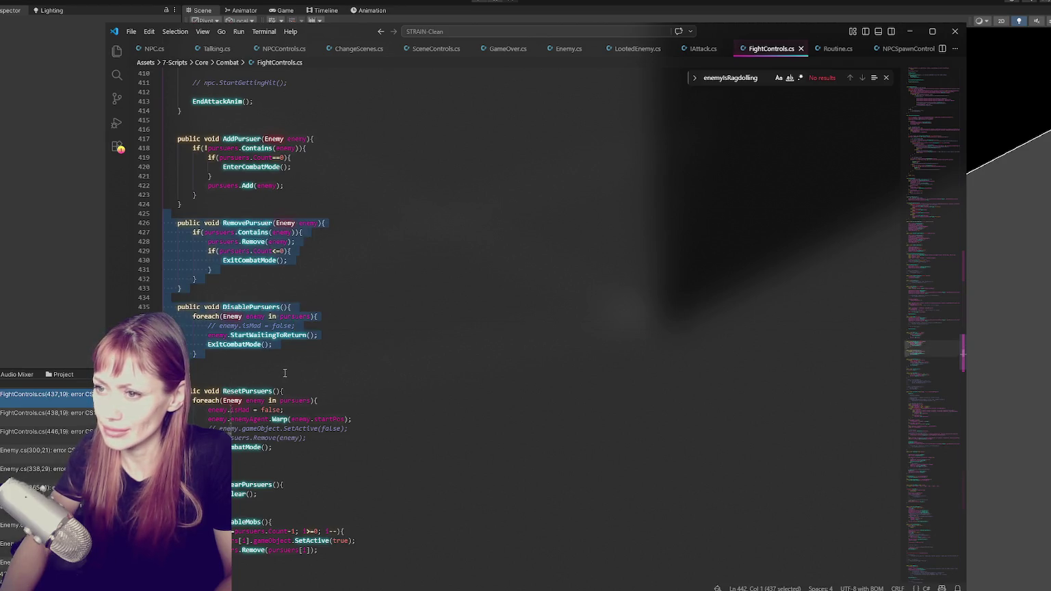
{"action": "left_click", "coordinate": [280, 361]}
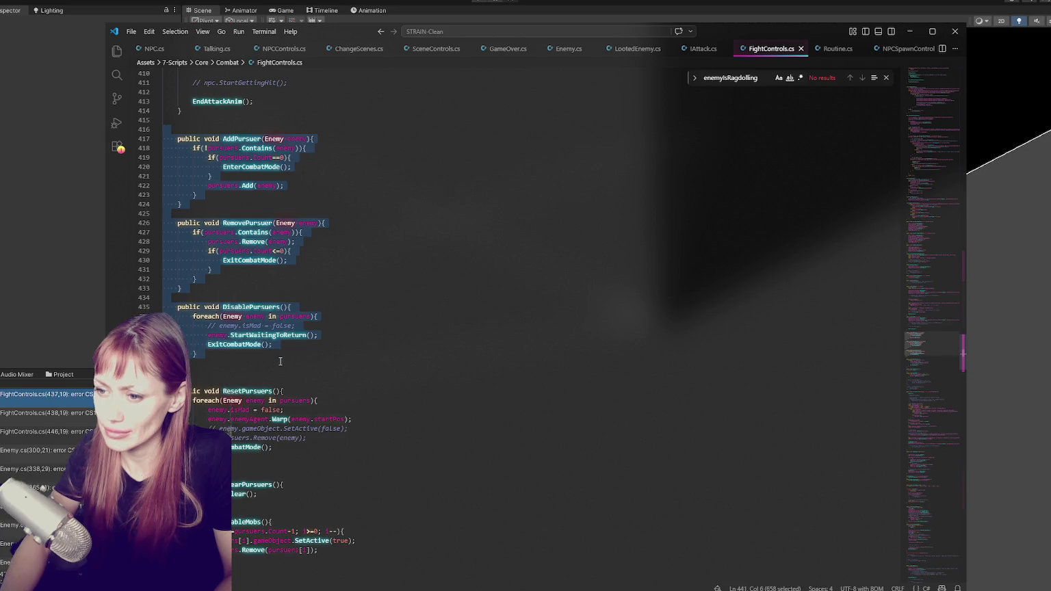
Comment out the AddPursuer, RemovePursuer and DisablePursuers bodies; ResetPursuers ends up unchanged.
{"action": "mouse_move", "coordinate": [276, 150]}
{"action": "left_mouse_down"}
{"action": "mouse_move", "coordinate": [301, 187]}
{"action": "mouse_move", "coordinate": [209, 196]}
{"action": "left_mouse_up"}
{"action": "key", "text": "ctrl+slash"}
{"action": "left_click_drag", "start_coordinate": [249, 232], "coordinate": [245, 269]}
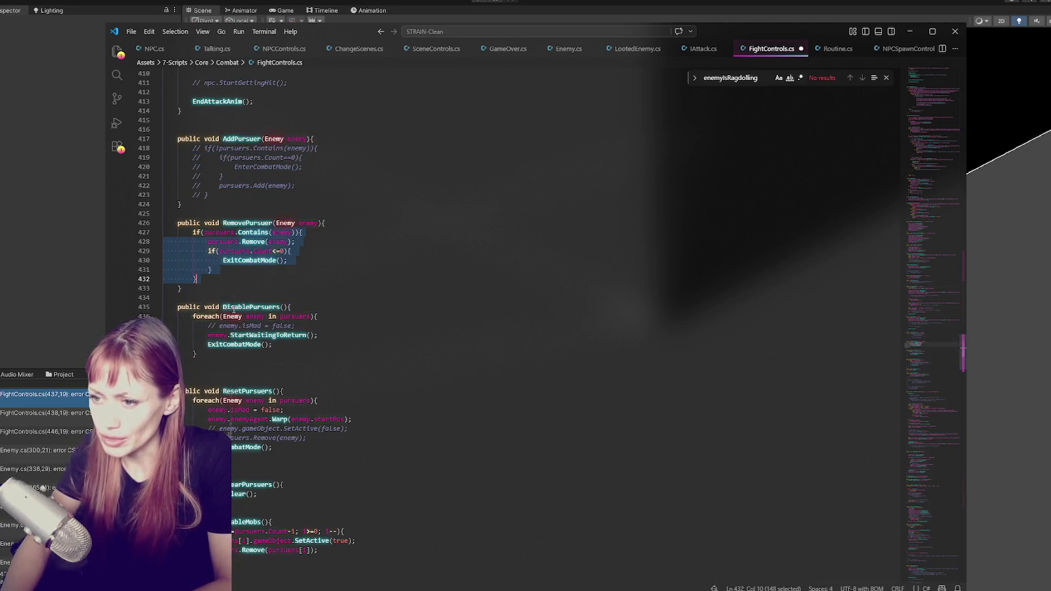
{"action": "key", "text": "ctrl+slash"}
{"action": "left_click_drag", "start_coordinate": [319, 316], "coordinate": [234, 345]}
{"action": "key", "text": "ctrl+slash"}
{"action": "left_click_drag", "start_coordinate": [319, 400], "coordinate": [262, 447]}
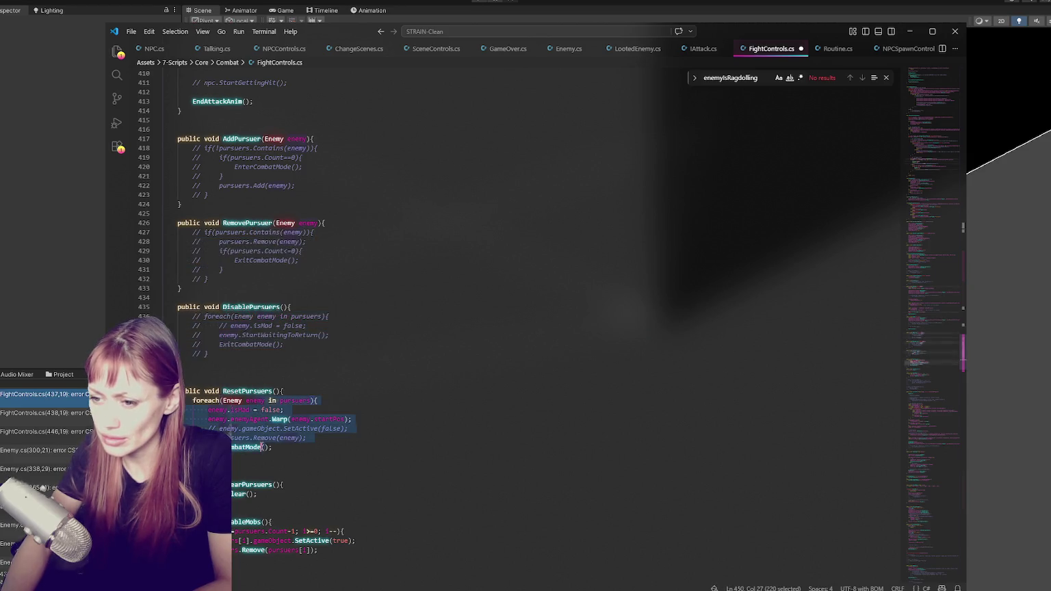
{"action": "key", "text": "ctrl+slash"}
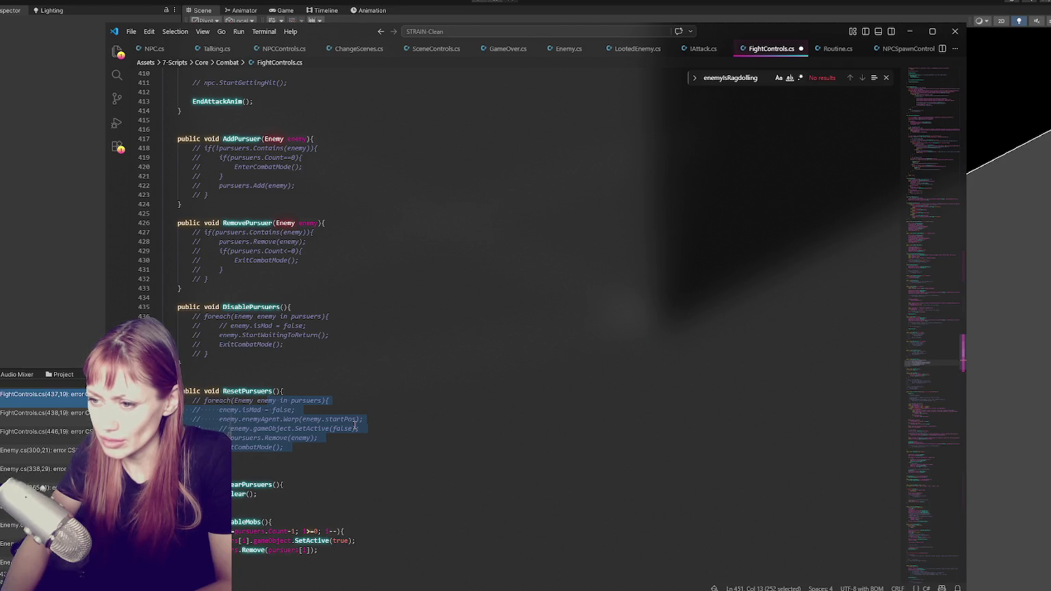
{"action": "key", "text": "ctrl+slash"}
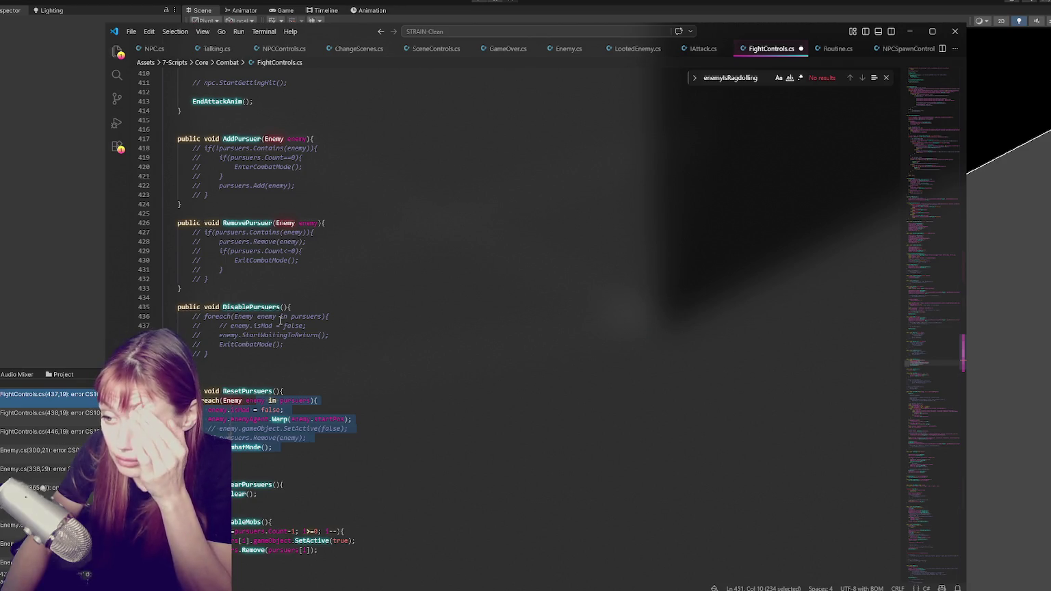
Uncomment the DisablePursuers, RemovePursuer and AddPursuer bodies again and save FightControls.cs.
{"action": "left_click", "coordinate": [279, 318]}
{"action": "left_click_drag", "start_coordinate": [280, 318], "coordinate": [219, 354]}
{"action": "key", "text": "ctrl+slash"}
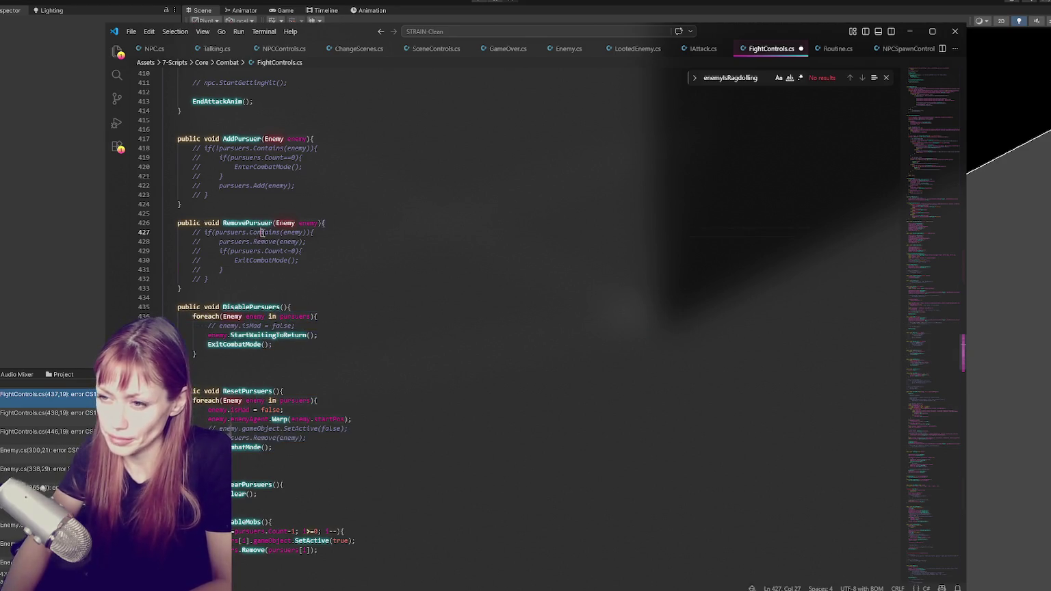
{"action": "left_click_drag", "start_coordinate": [237, 233], "coordinate": [253, 276]}
{"action": "key", "text": "ctrl+slash"}
{"action": "left_click_drag", "start_coordinate": [236, 148], "coordinate": [226, 196]}
{"action": "key", "text": "ctrl+slash"}
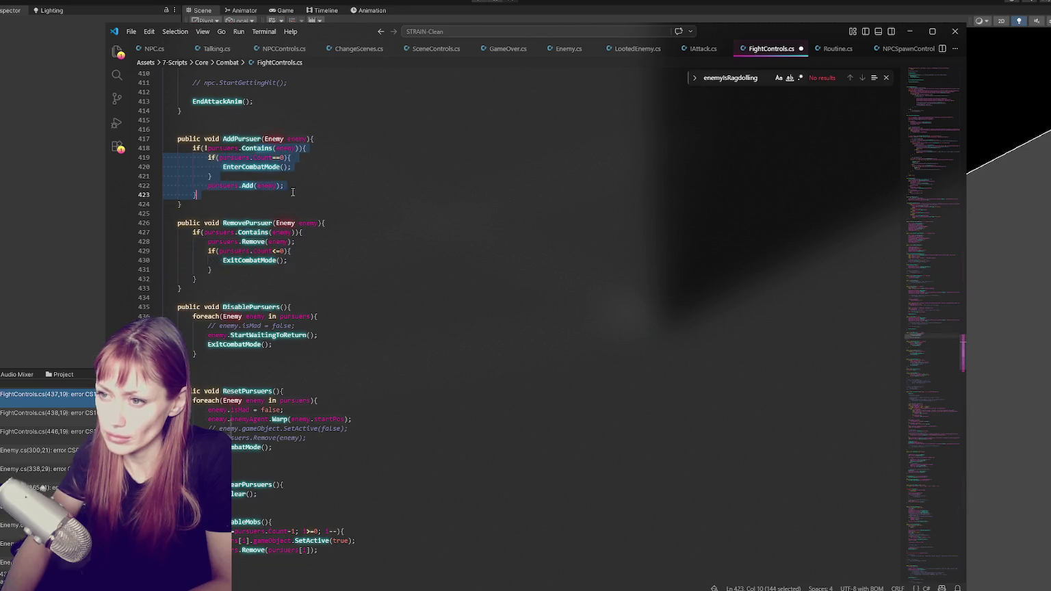
{"action": "left_click", "coordinate": [321, 189]}
{"action": "key", "text": "ctrl+s"}
{"action": "key", "text": "alt+Tab"}
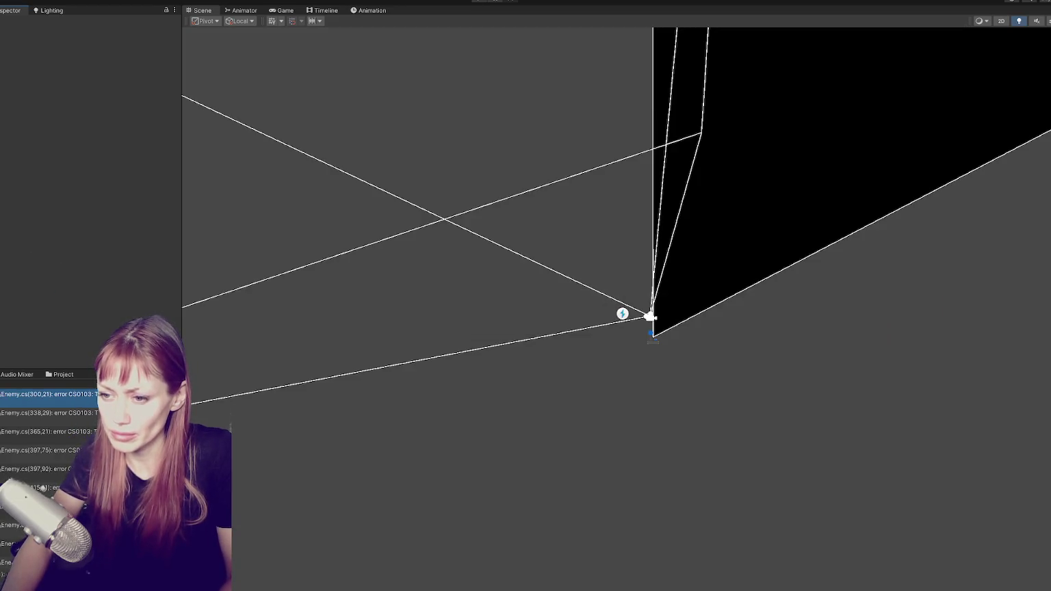
Look through the open script tabs and close IAttack.cs.
{"action": "key", "text": "alt+Tab"}
{"action": "left_click", "coordinate": [569, 47]}
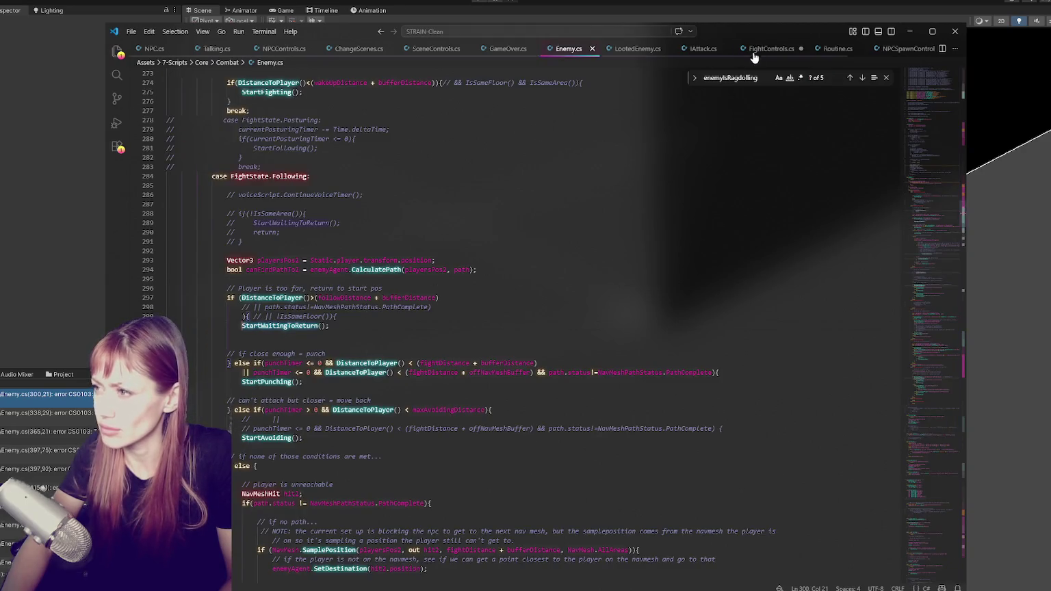
{"action": "left_click", "coordinate": [771, 48]}
{"action": "left_click", "coordinate": [838, 47]}
{"action": "left_click", "coordinate": [909, 48]}
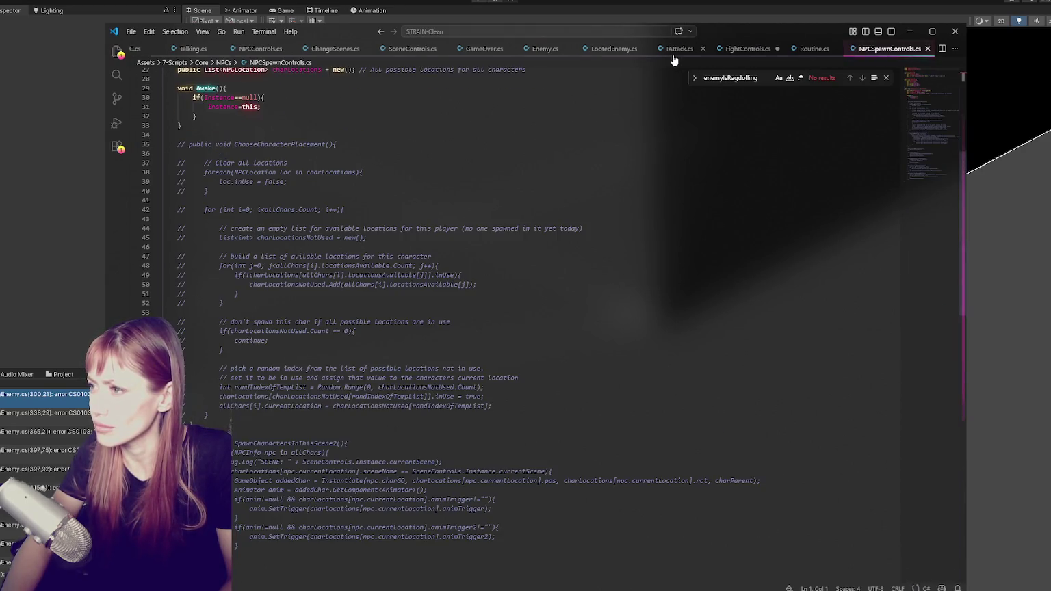
{"action": "left_click", "coordinate": [704, 48]}
{"action": "key", "text": "ctrl+w"}
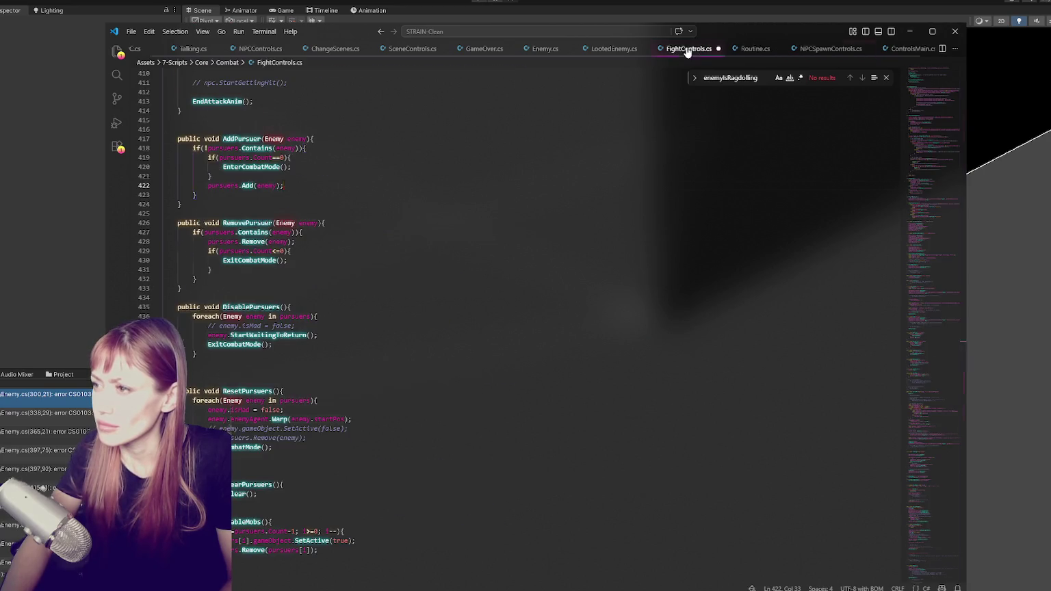
Follow Unity's Enemy.cs(300,21) error and select the StartWaitingToReturn call on line 300.
{"action": "key", "text": "alt+Tab"}
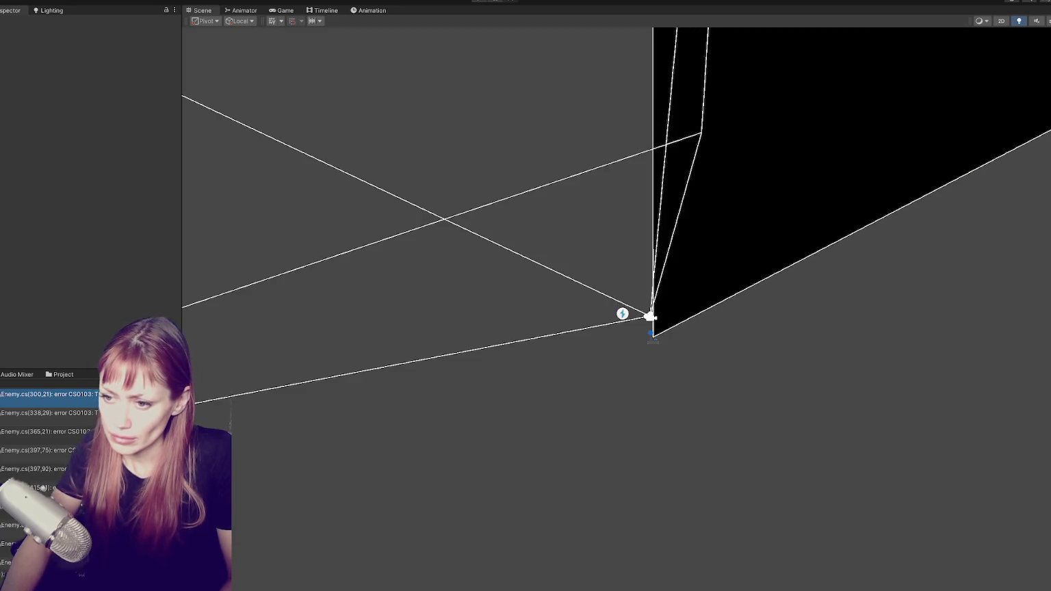
{"action": "double_click", "coordinate": [92, 395]}
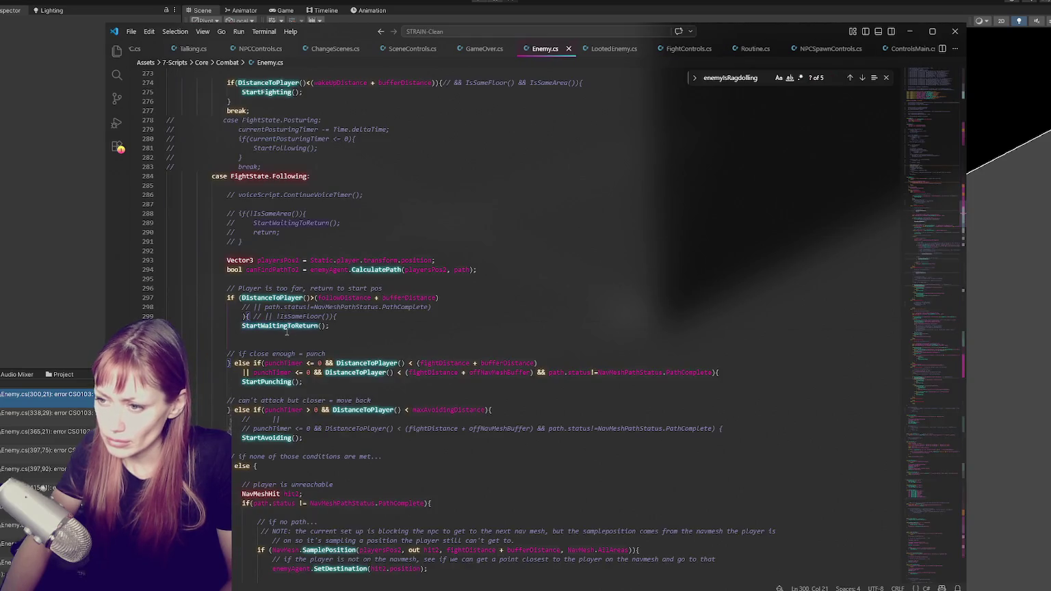
{"action": "double_click", "coordinate": [286, 326]}
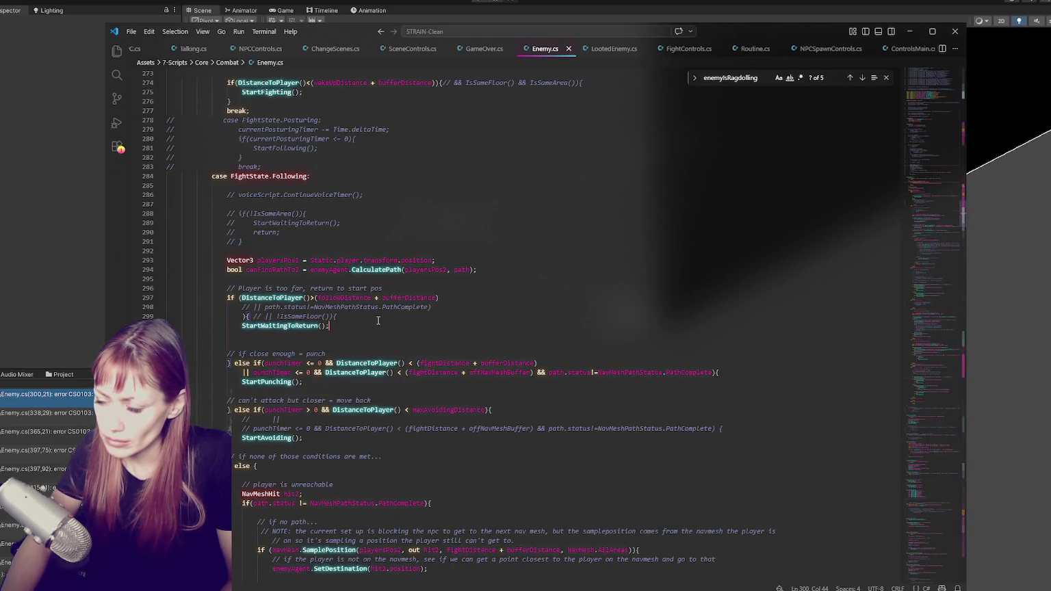
{"action": "double_click", "coordinate": [292, 326]}
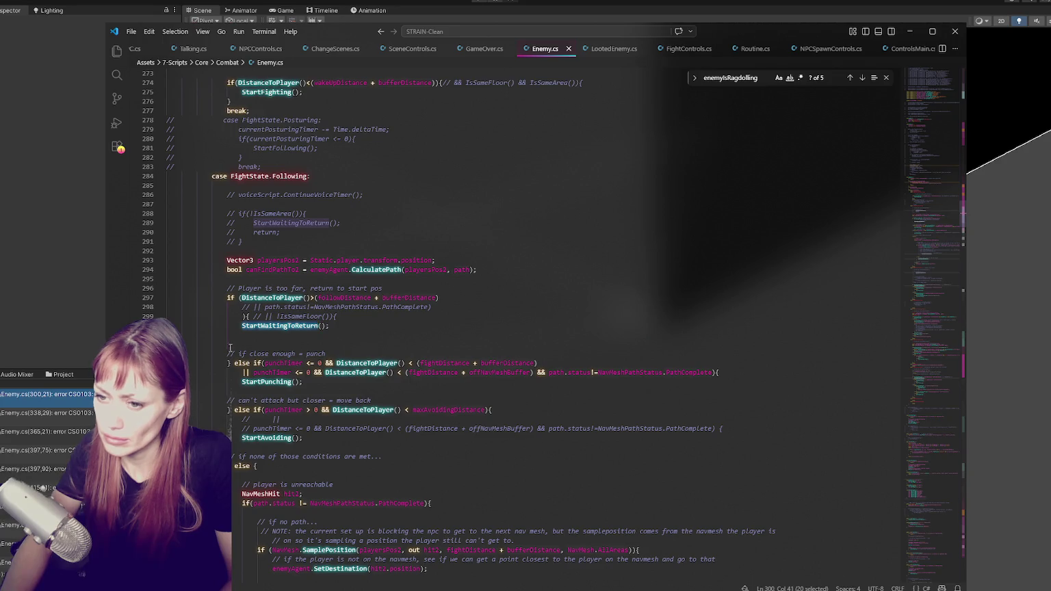
{"action": "left_click", "coordinate": [70, 346]}
{"action": "key", "text": "alt+Tab"}
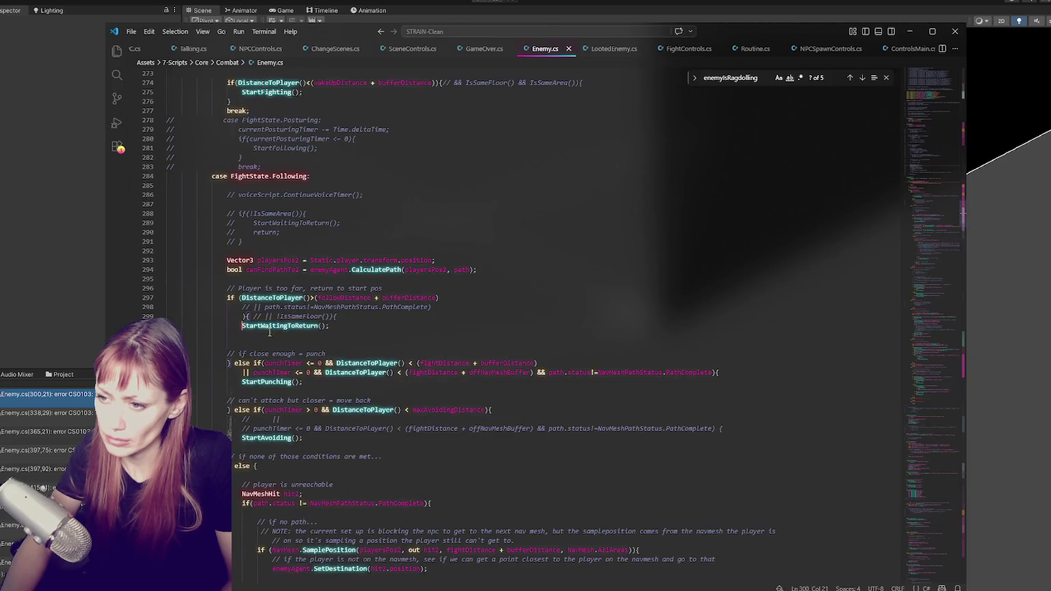
Find the StartWaitingToReturn method definition and outdent it one level.
{"action": "left_click", "coordinate": [863, 78]}
{"action": "left_click", "coordinate": [862, 77]}
{"action": "left_click", "coordinate": [862, 78]}
{"action": "left_click", "coordinate": [863, 78]}
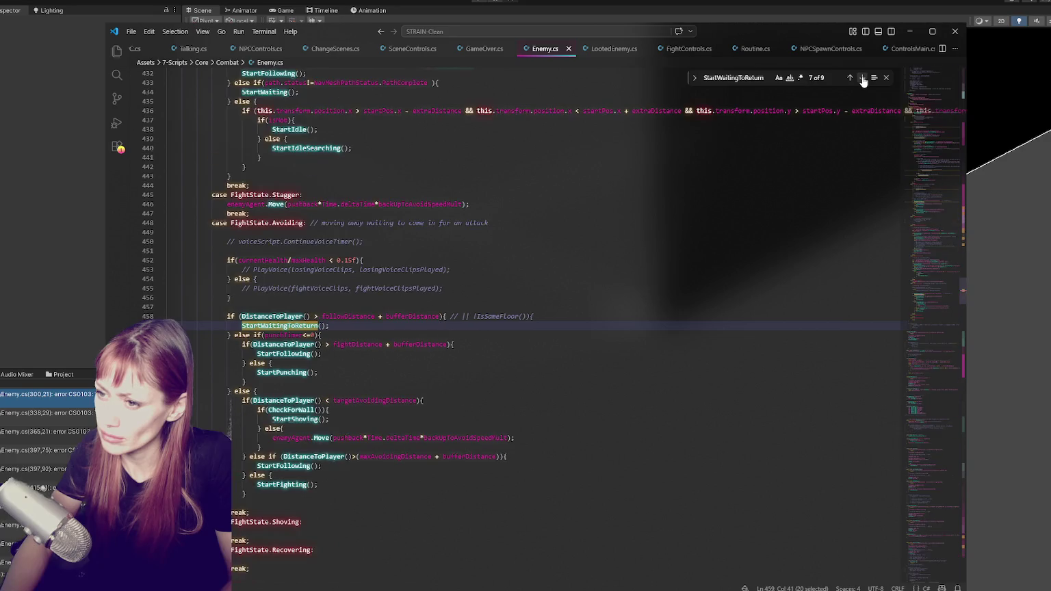
{"action": "left_click", "coordinate": [863, 77]}
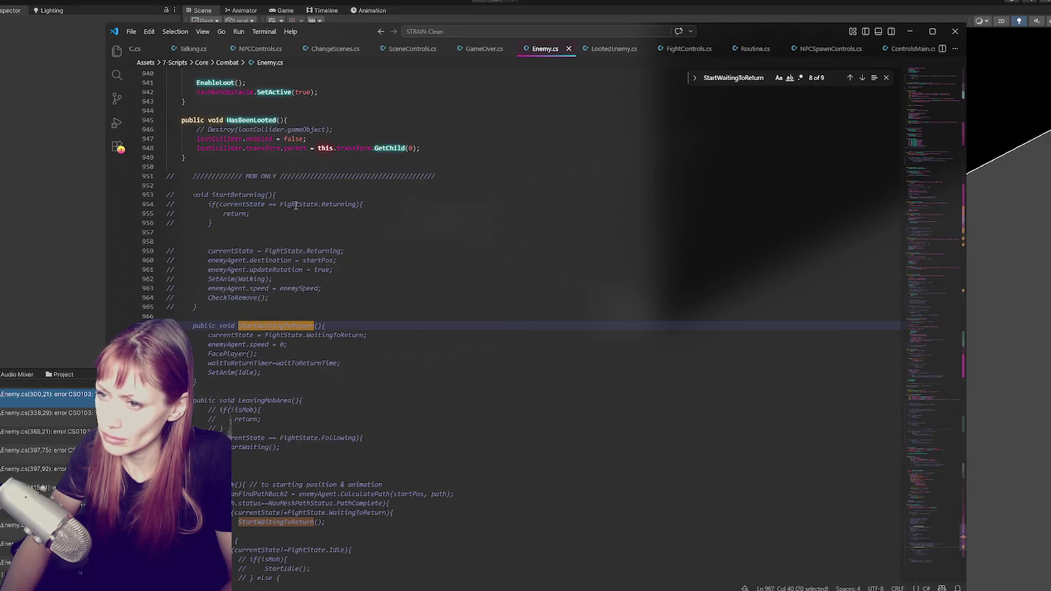
{"action": "left_click", "coordinate": [284, 363]}
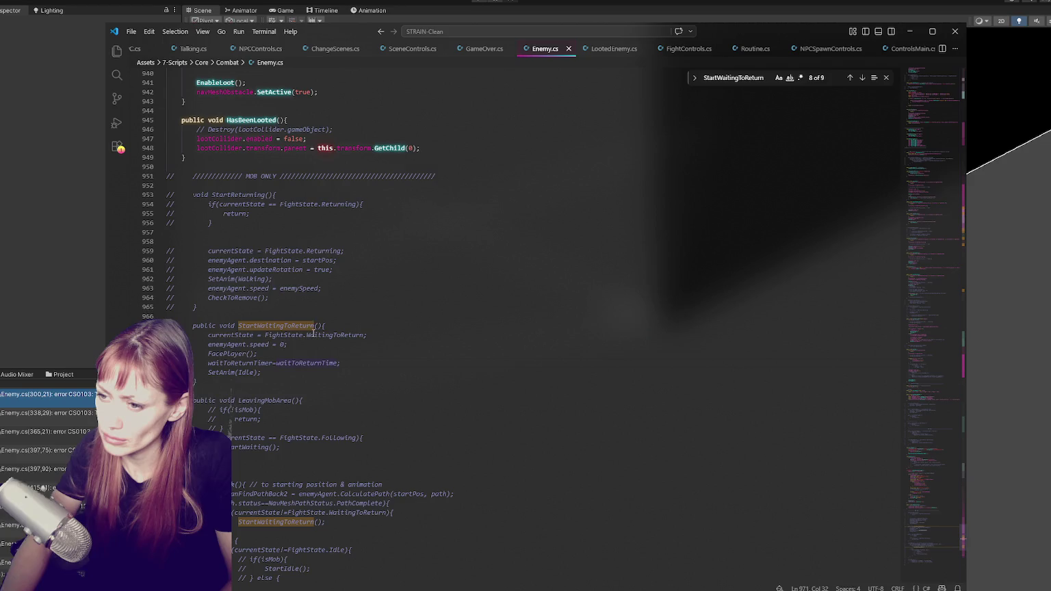
{"action": "left_click_drag", "start_coordinate": [205, 319], "coordinate": [314, 381]}
{"action": "key", "text": "shift+Tab"}
Save, then insert '){ //' on line 397 to comment out the IsSameFloor and IsSameArea checks.
{"action": "key", "text": "ctrl+s"}
{"action": "key", "text": "alt+Tab"}
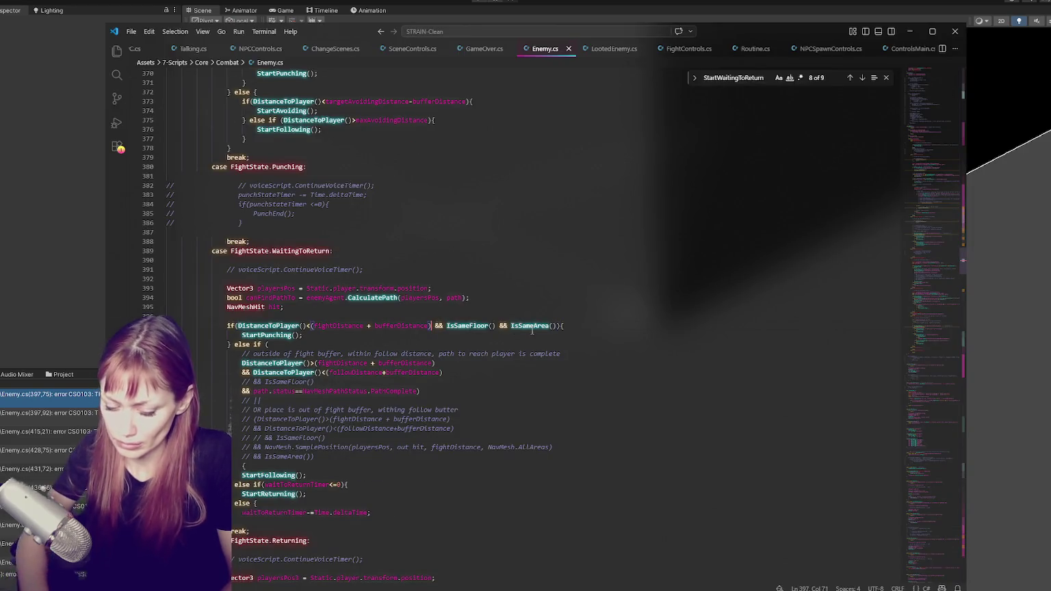
{"action": "type", "text": "){ //"}
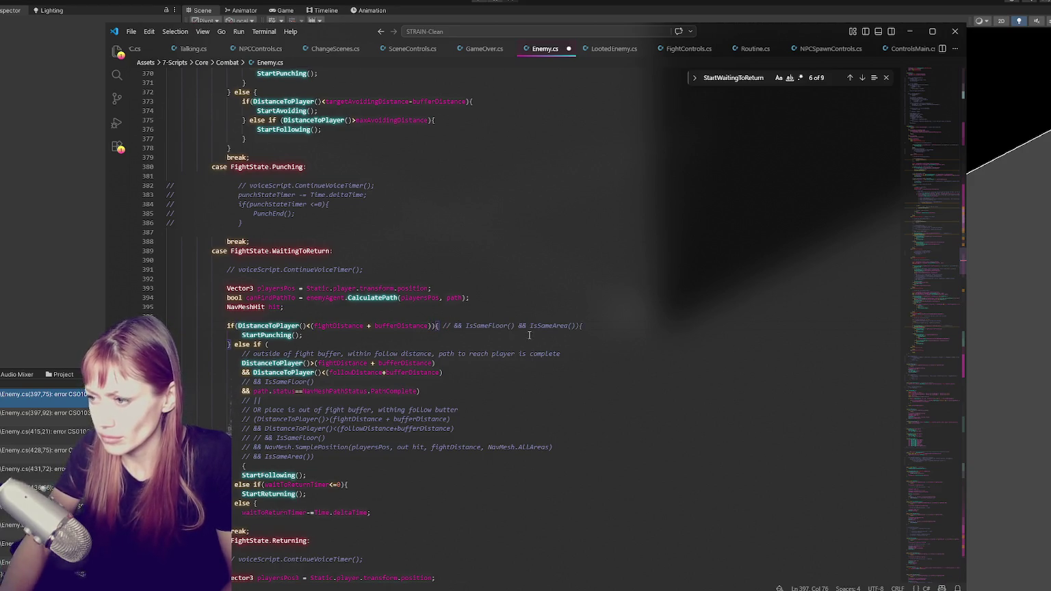
{"action": "left_click", "coordinate": [37, 249]}
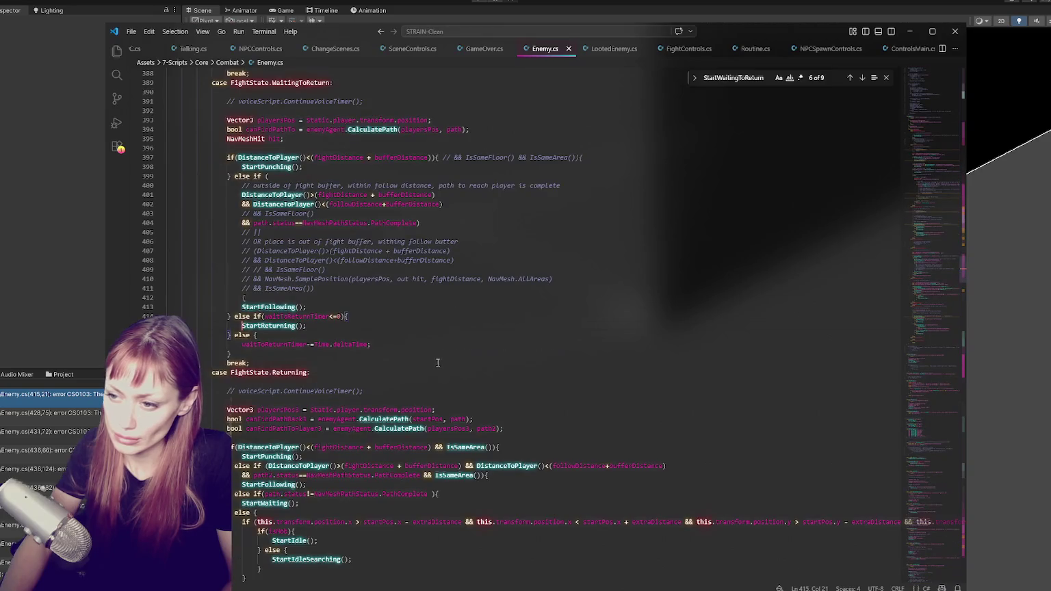
Search for StartReturning and uncomment the whole method.
{"action": "key", "text": "ctrl+f"}
{"action": "left_click", "coordinate": [863, 77]}
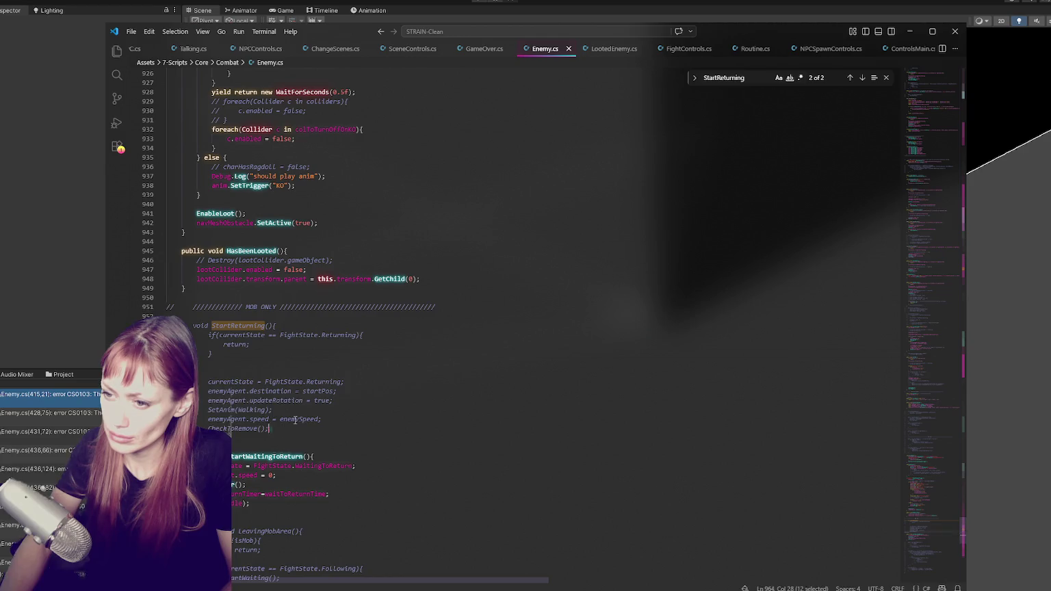
{"action": "left_click_drag", "start_coordinate": [310, 423], "coordinate": [318, 329]}
{"action": "key", "text": "ctrl+slash"}
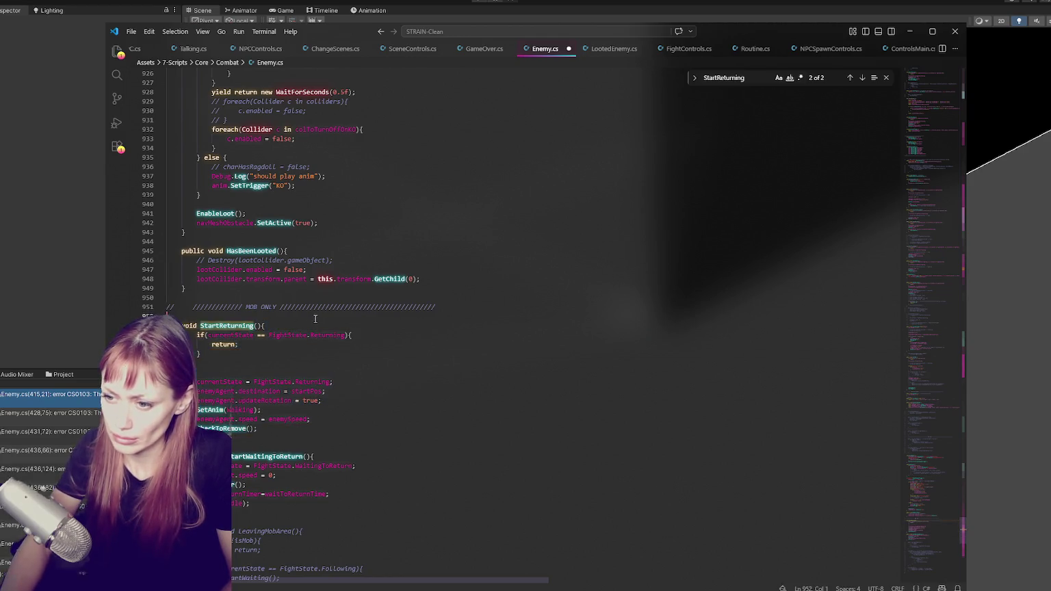
Move the MOB ONLY divider below StartReturning, remove the extra blank line, and save.
{"action": "left_click_drag", "start_coordinate": [438, 306], "coordinate": [167, 307]}
{"action": "key", "text": "BackSpace"}
{"action": "key", "text": "BackSpace"}
{"action": "left_click", "coordinate": [320, 504]}
{"action": "key", "text": "ctrl+v"}
{"action": "key", "text": "ctrl+s"}
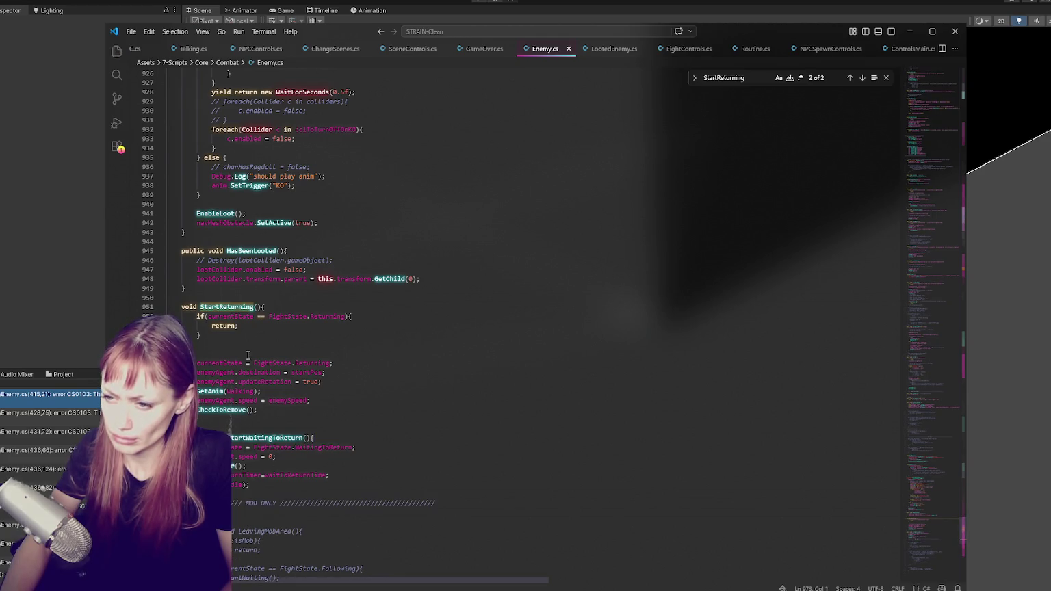
{"action": "left_click", "coordinate": [251, 353]}
{"action": "key", "text": "BackSpace"}
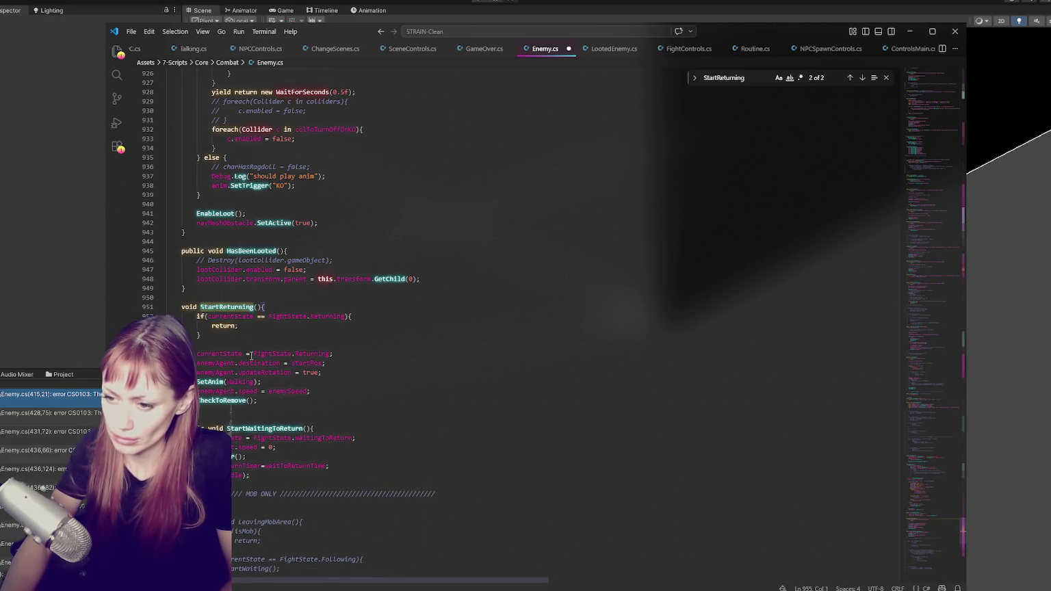
{"action": "left_click", "coordinate": [249, 354]}
{"action": "key", "text": "ctrl+s"}
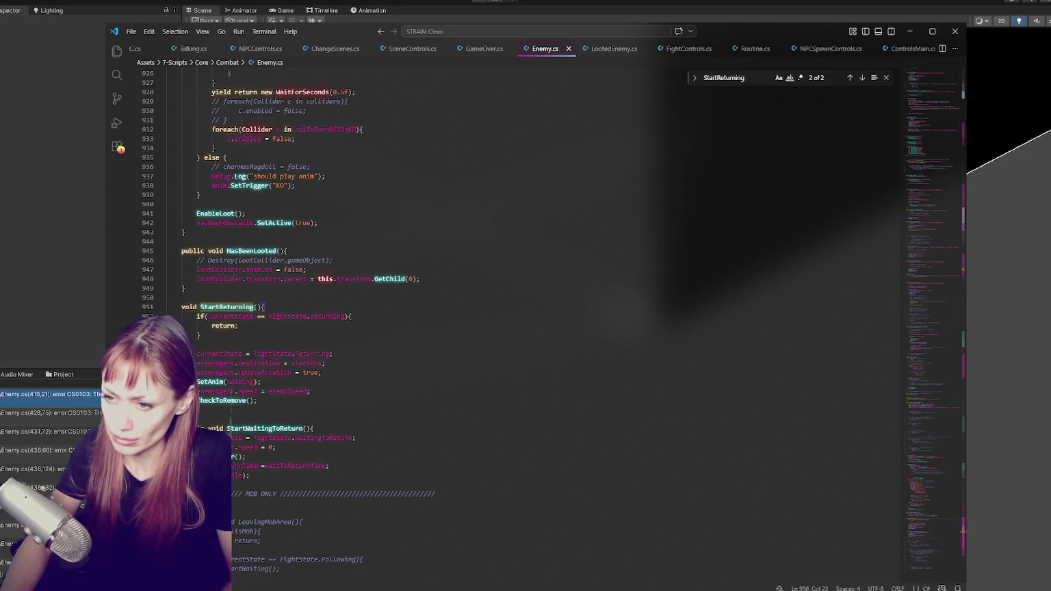
Comment out the IsSameArea checks on lines 428 and 431 with '){ //', saving each fix.
{"action": "key", "text": "alt+Tab"}
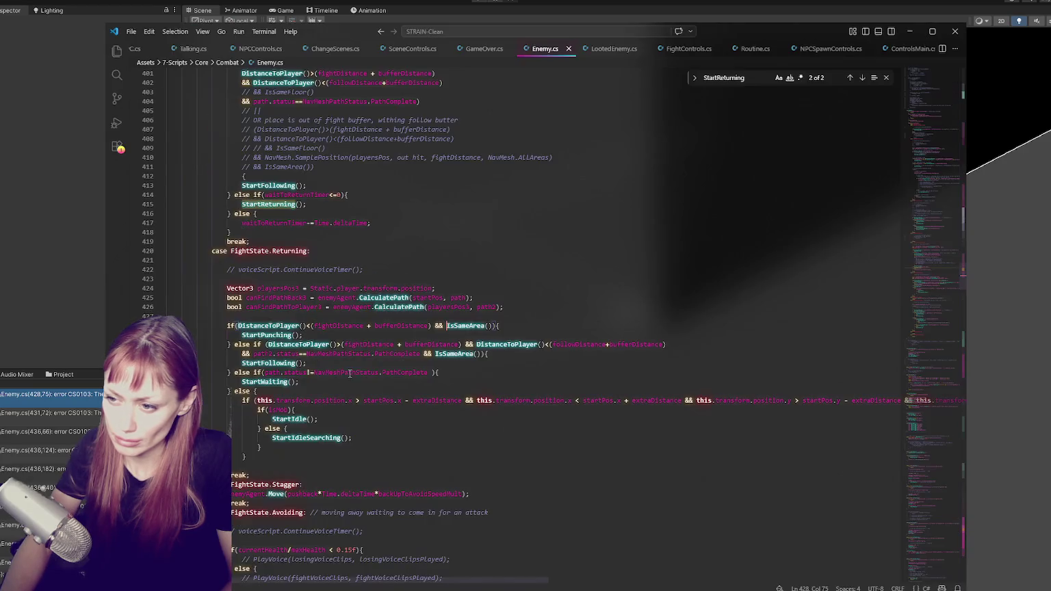
{"action": "double_click", "coordinate": [51, 394]}
{"action": "left_click", "coordinate": [432, 326]}
{"action": "type", "text": ")"}
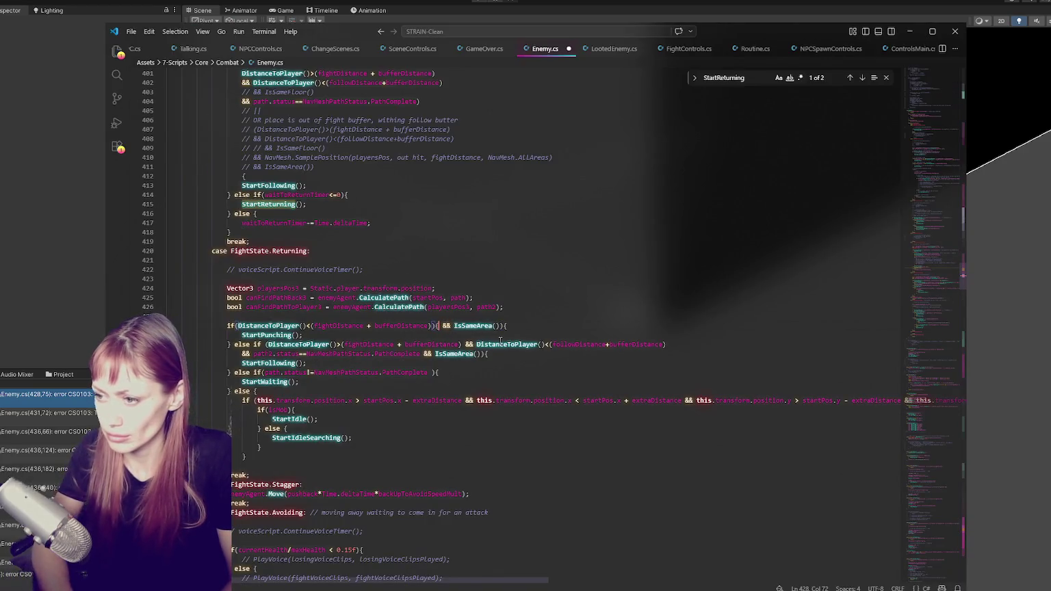
{"action": "type", "text": "{ //"}
{"action": "key", "text": "ctrl+s"}
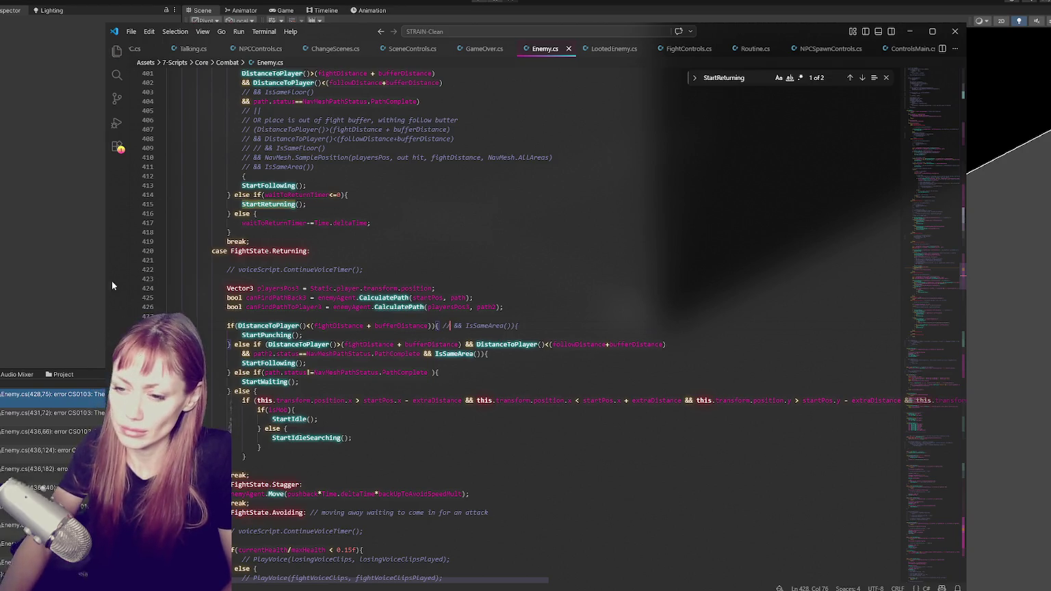
{"action": "left_click", "coordinate": [31, 275]}
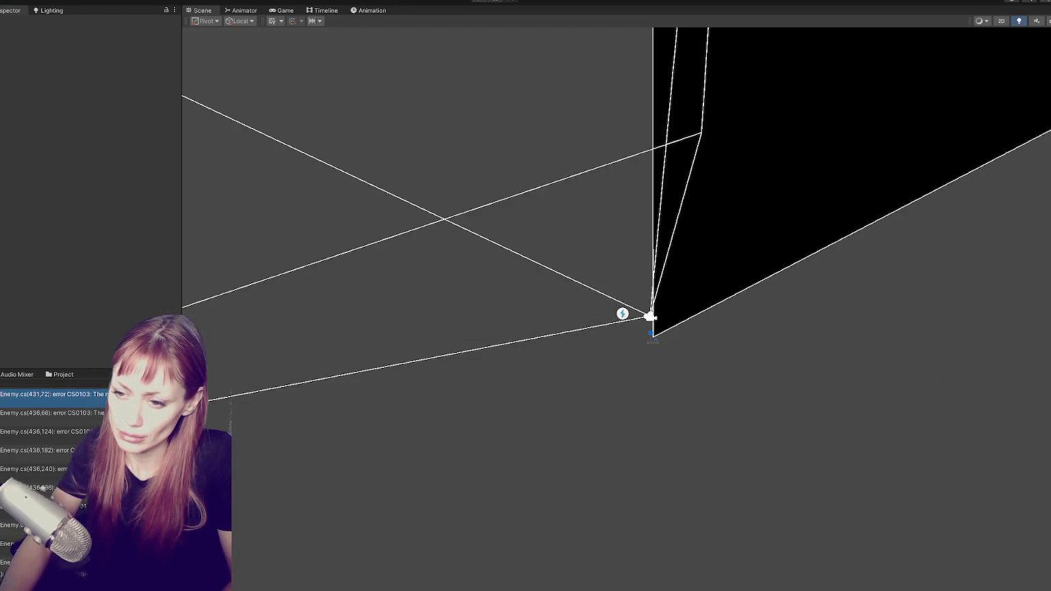
{"action": "key", "text": "alt+Tab"}
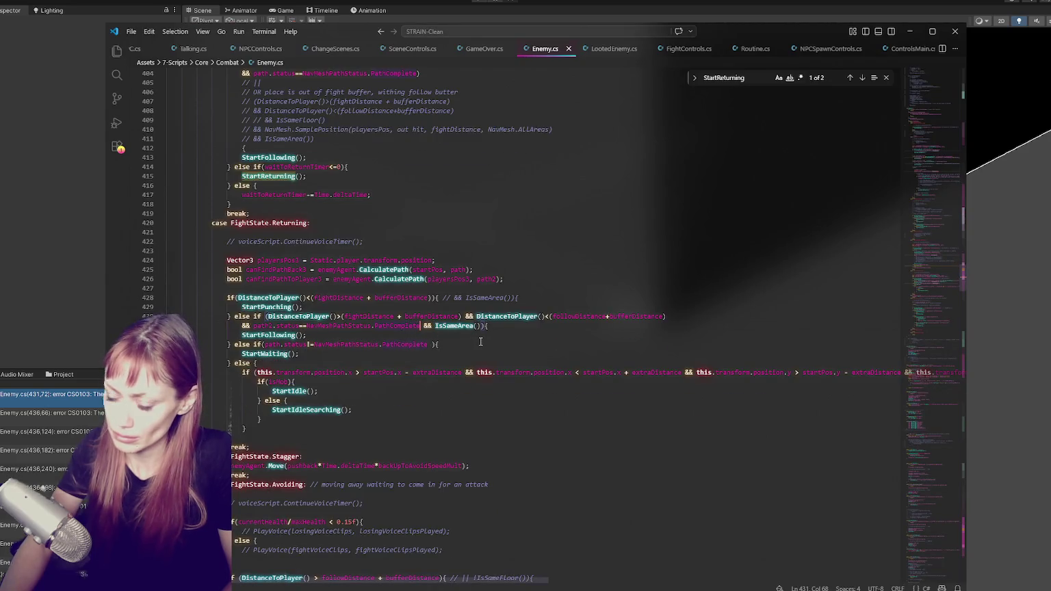
{"action": "type", "text": "){ //"}
{"action": "key", "text": "ctrl+s"}
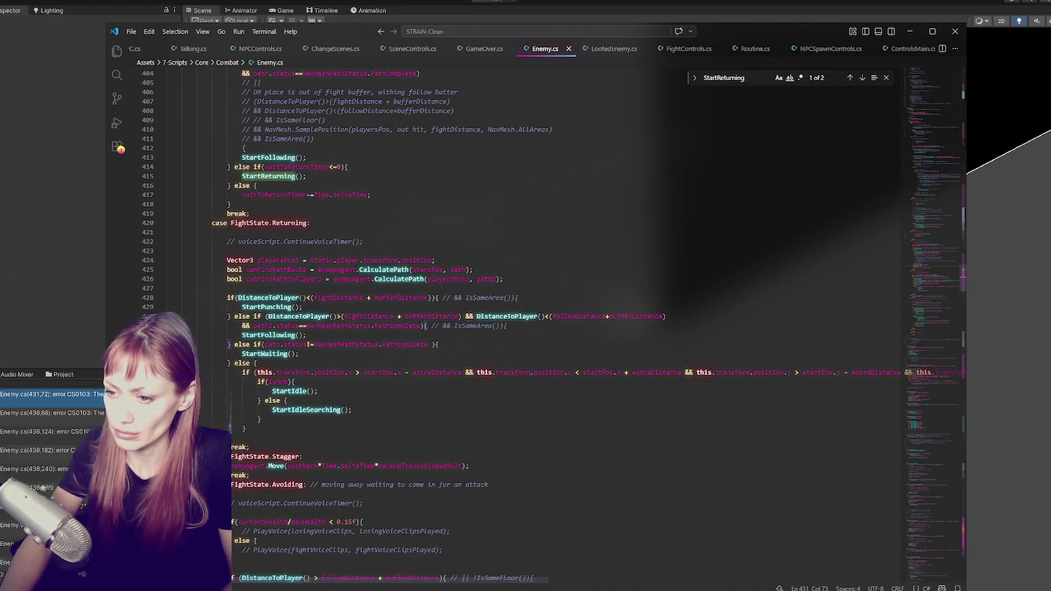
Open the line 436 compile error and search Enemy.cs for extraDistance.
{"action": "key", "text": "alt+Tab"}
{"action": "double_click", "coordinate": [52, 394]}
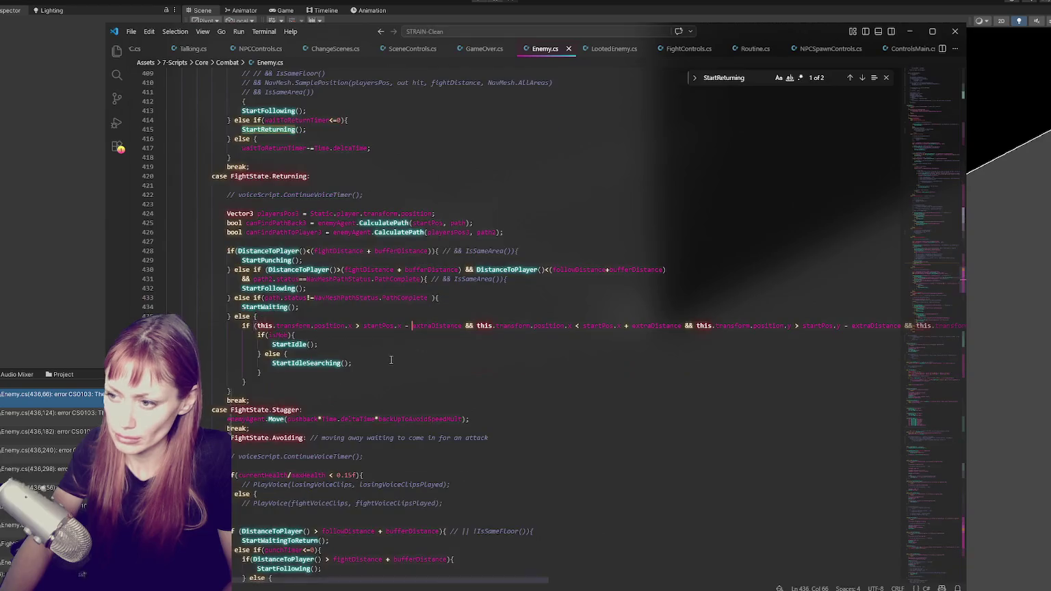
{"action": "key", "text": "ctrl+shift+Right"}
{"action": "key", "text": "ctrl+f"}
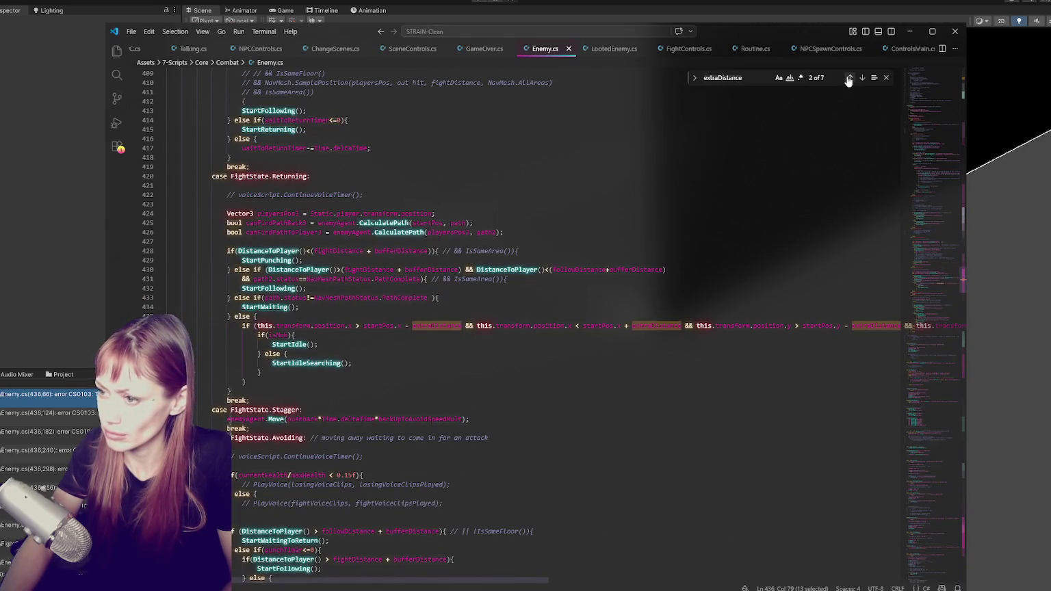
Uncomment the extraDistance declaration near the top of Enemy.cs and save.
{"action": "left_click", "coordinate": [849, 78]}
{"action": "left_click", "coordinate": [387, 275]}
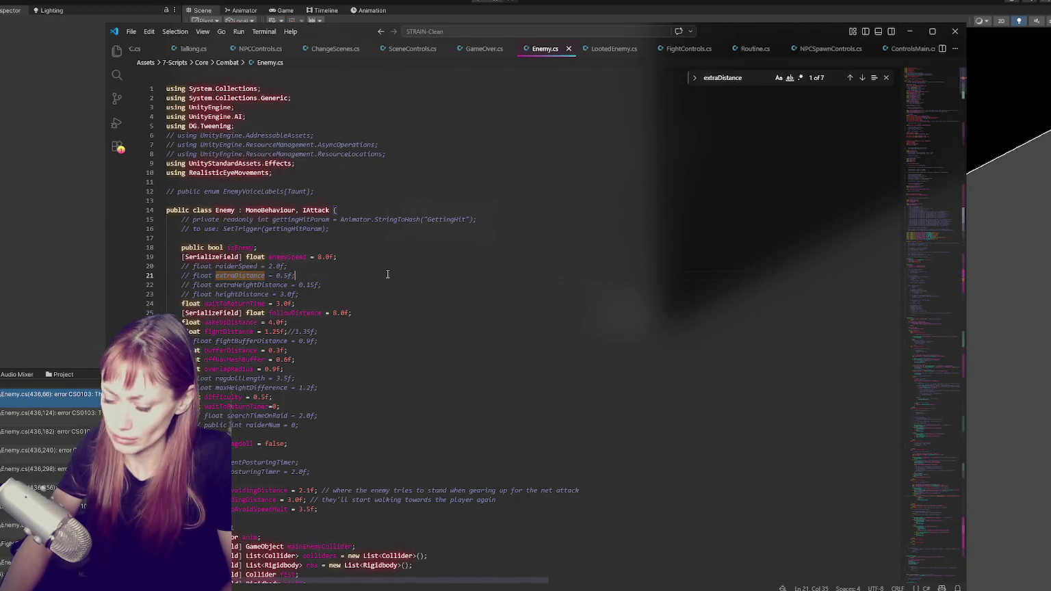
{"action": "key", "text": "ctrl+slash"}
{"action": "key", "text": "ctrl+s"}
{"action": "key", "text": "alt+Tab"}
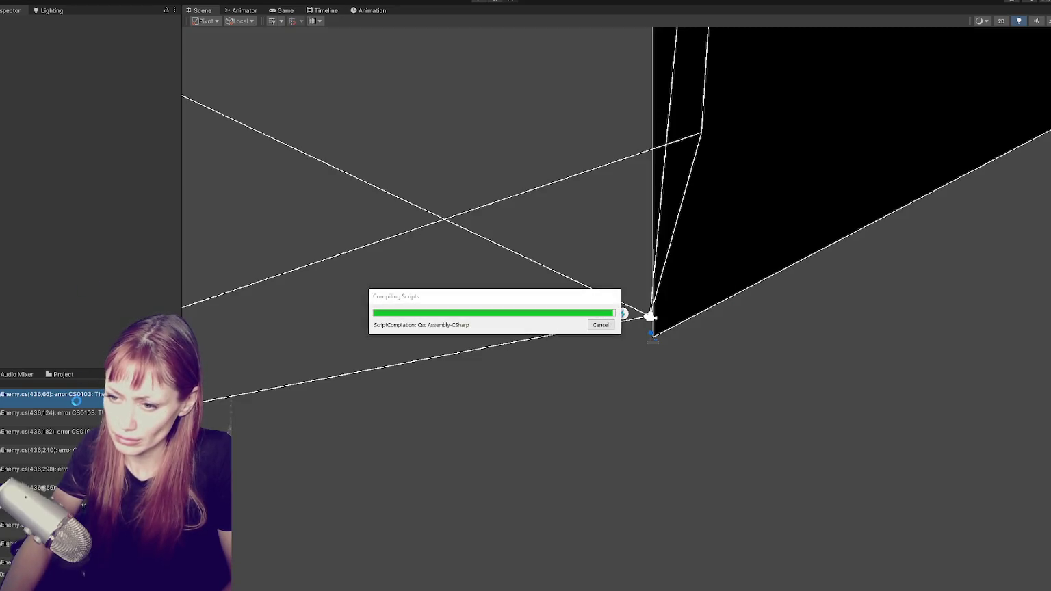
Comment out lines 437 to 439 from the line 437 error and save for recompiling.
{"action": "double_click", "coordinate": [80, 401]}
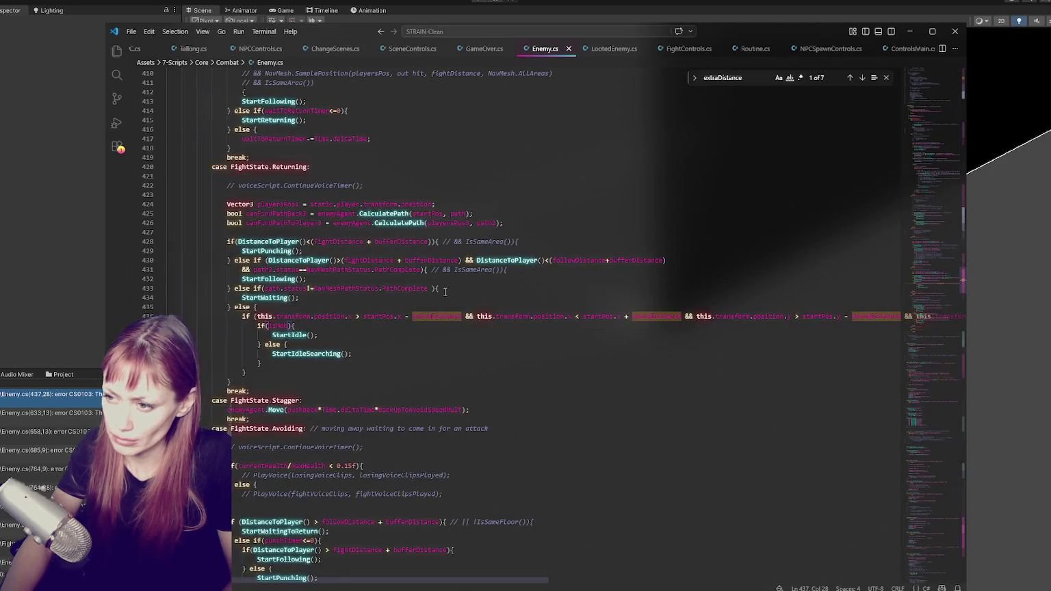
{"action": "left_click_drag", "start_coordinate": [258, 325], "coordinate": [290, 345]}
{"action": "key", "text": "ctrl+slash"}
{"action": "left_click", "coordinate": [258, 362]}
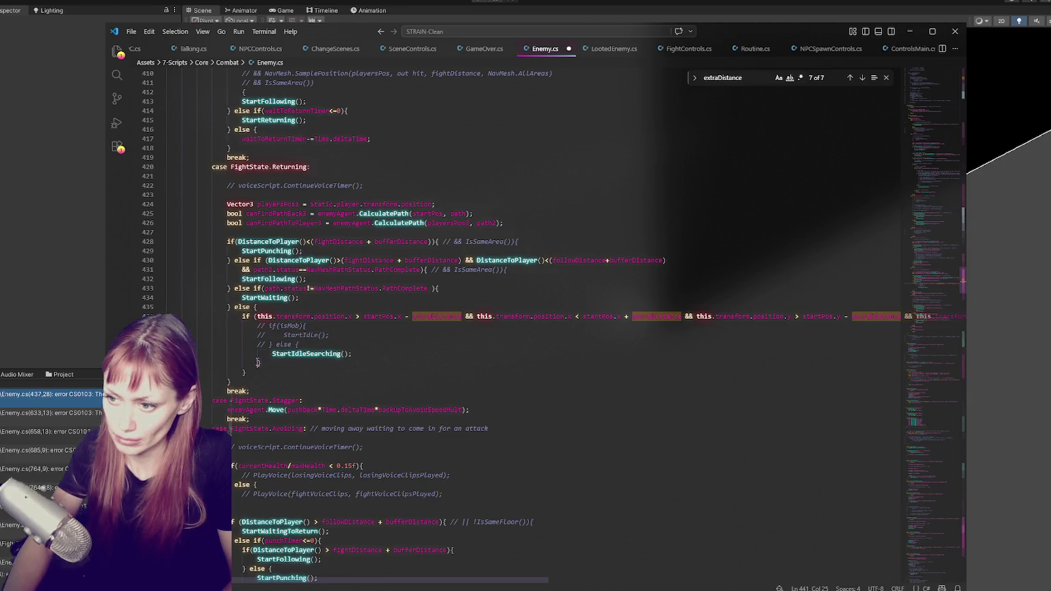
{"action": "key", "text": "ctrl+s"}
{"action": "left_click", "coordinate": [64, 328]}
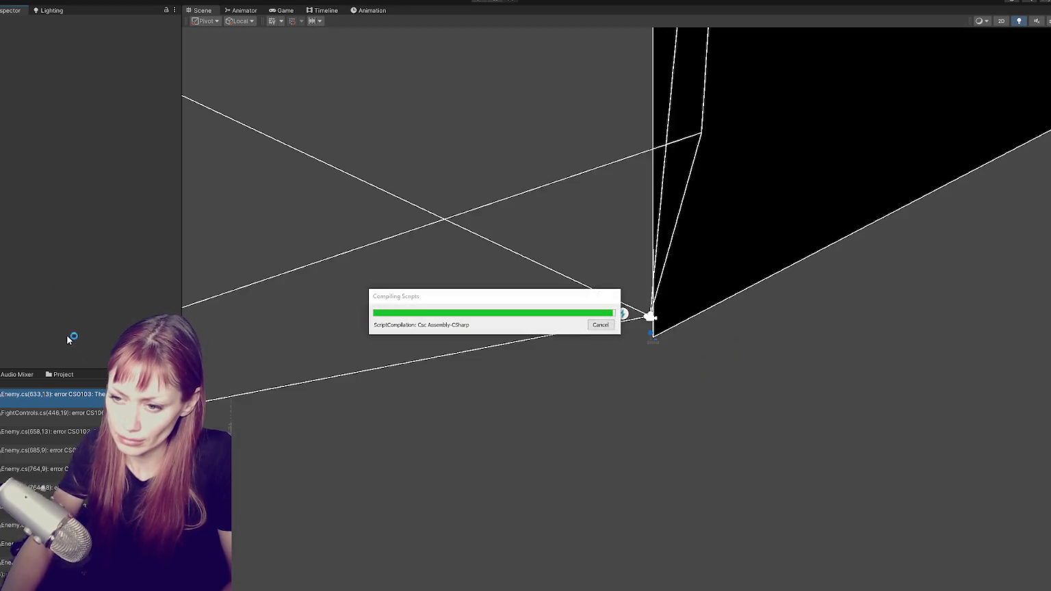
{"action": "key", "text": "alt+Tab"}
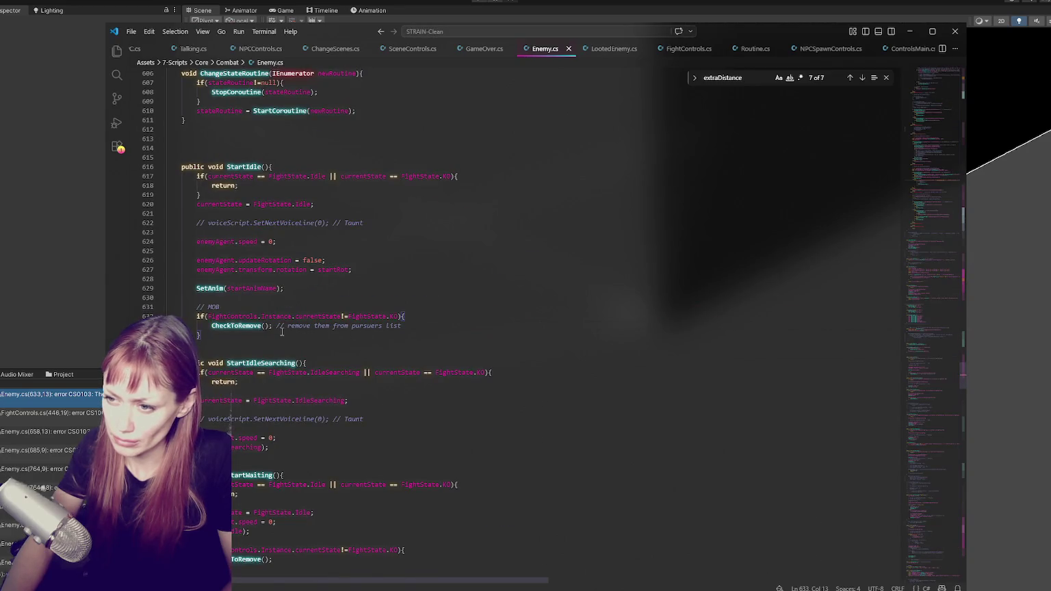
Cycle through the CheckToRemove matches (633, 658, 818, 879, 961) and select the commented definition at 879.
{"action": "double_click", "coordinate": [249, 326]}
{"action": "key", "text": "ctrl+f"}
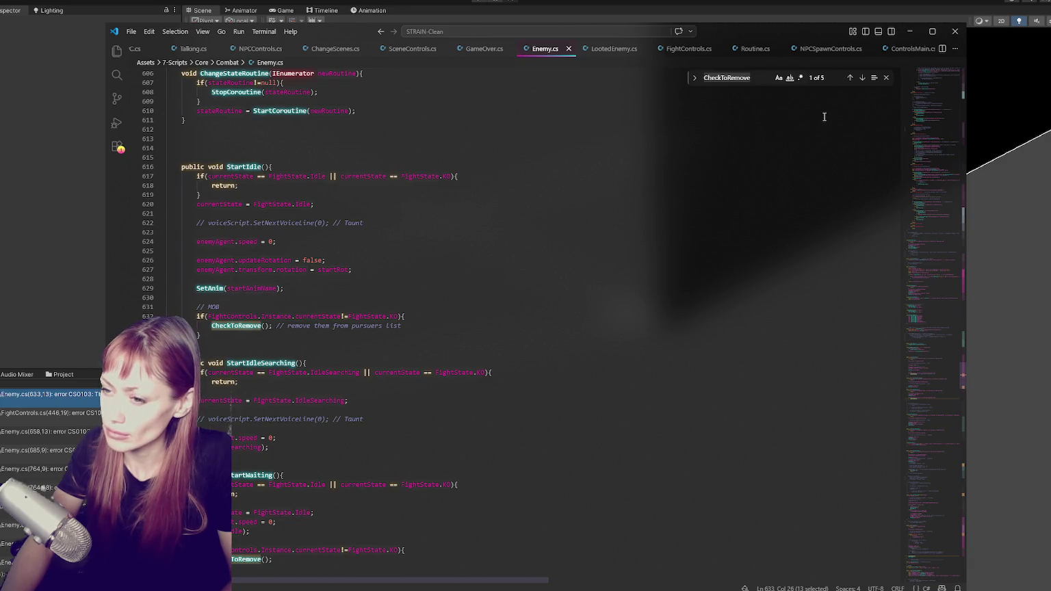
{"action": "left_click", "coordinate": [861, 78]}
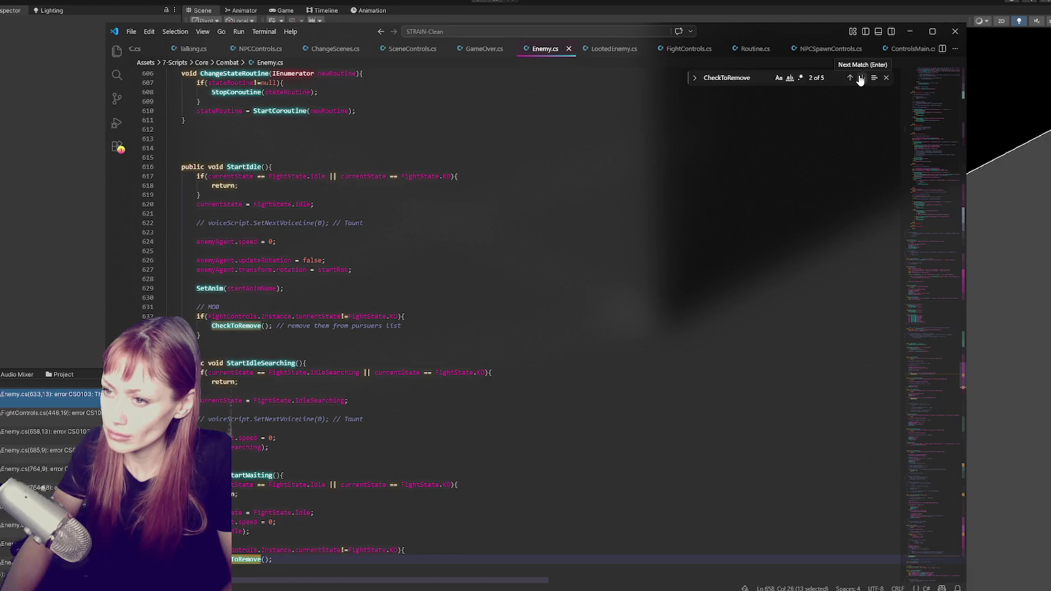
{"action": "left_click", "coordinate": [861, 78]}
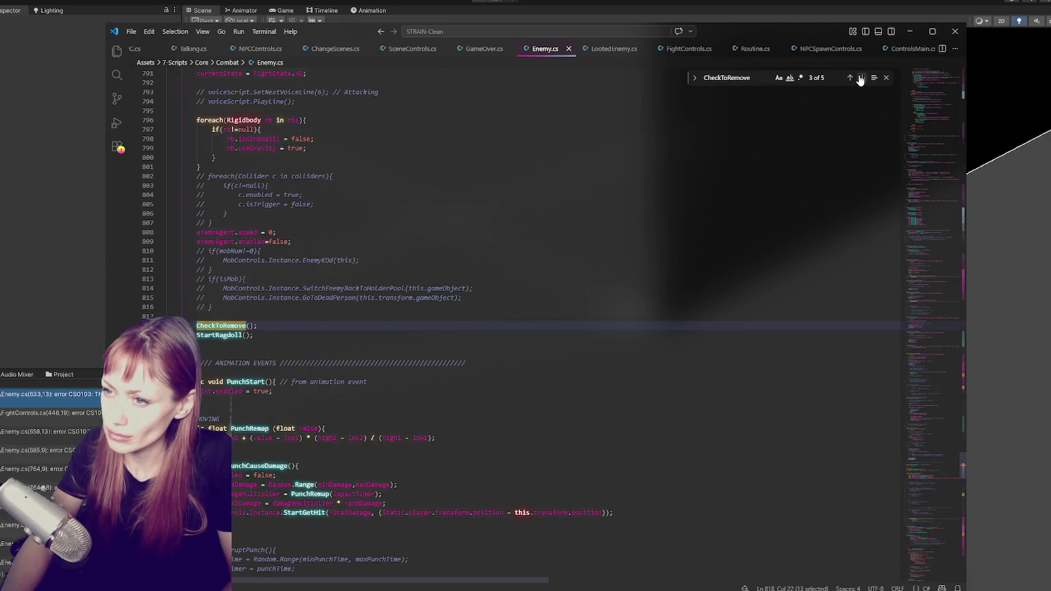
{"action": "left_click", "coordinate": [862, 78]}
{"action": "left_click", "coordinate": [861, 78]}
{"action": "left_click", "coordinate": [861, 78]}
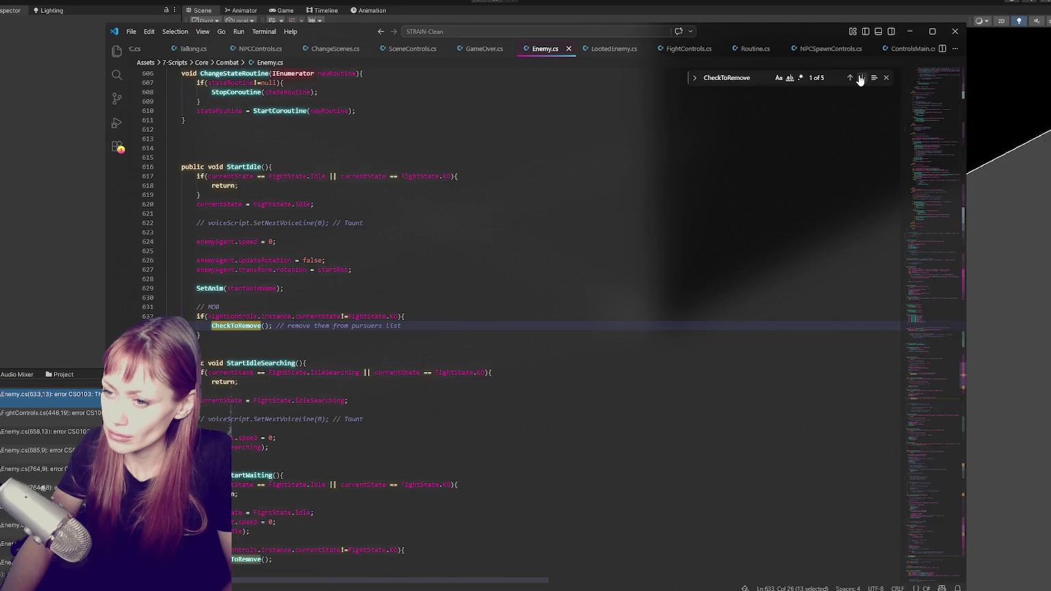
{"action": "left_click", "coordinate": [861, 78]}
{"action": "left_click", "coordinate": [861, 78]}
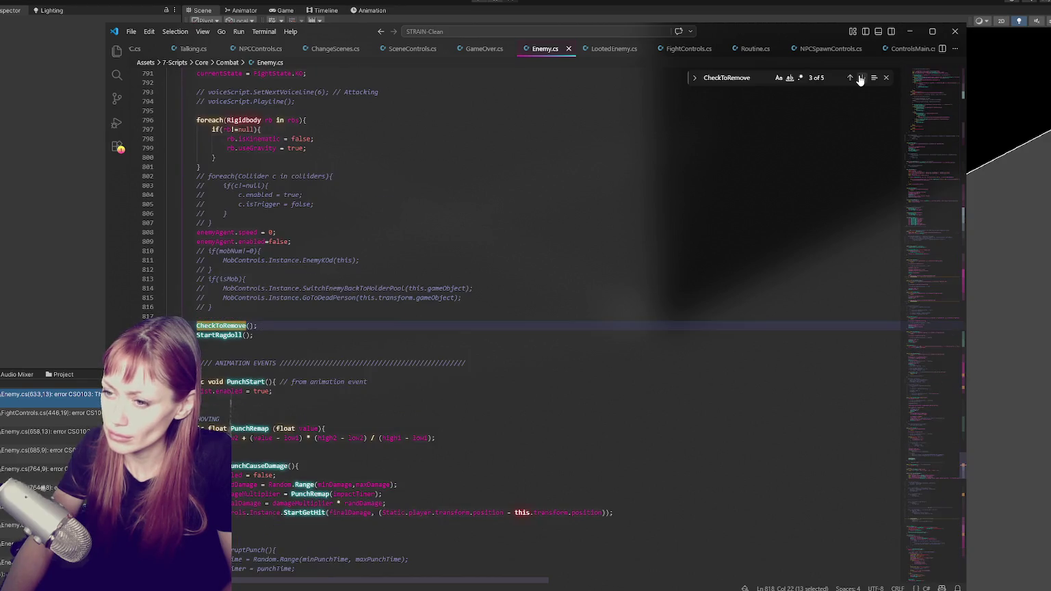
{"action": "left_click", "coordinate": [861, 78]}
{"action": "left_click", "coordinate": [861, 78]}
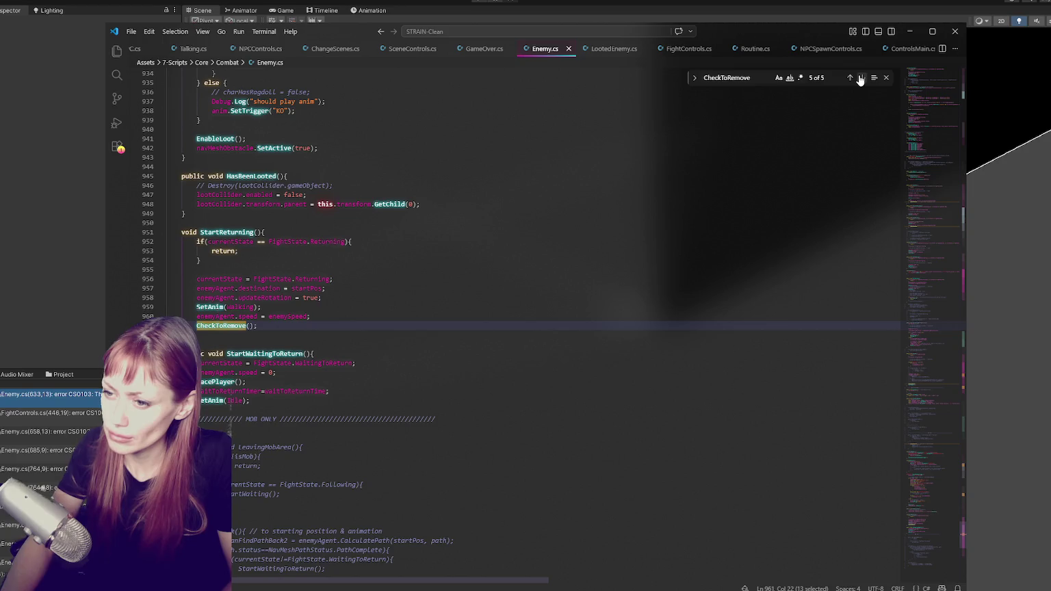
{"action": "left_click", "coordinate": [861, 78]}
{"action": "left_click", "coordinate": [861, 78]}
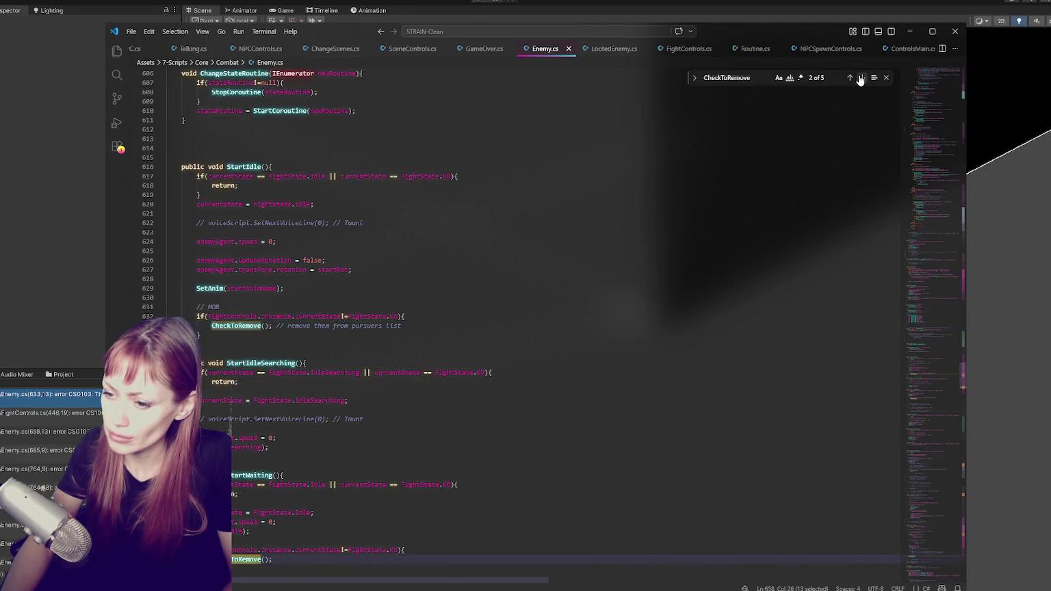
{"action": "left_click", "coordinate": [861, 78]}
{"action": "left_click", "coordinate": [861, 78]}
{"action": "left_click", "coordinate": [861, 78]}
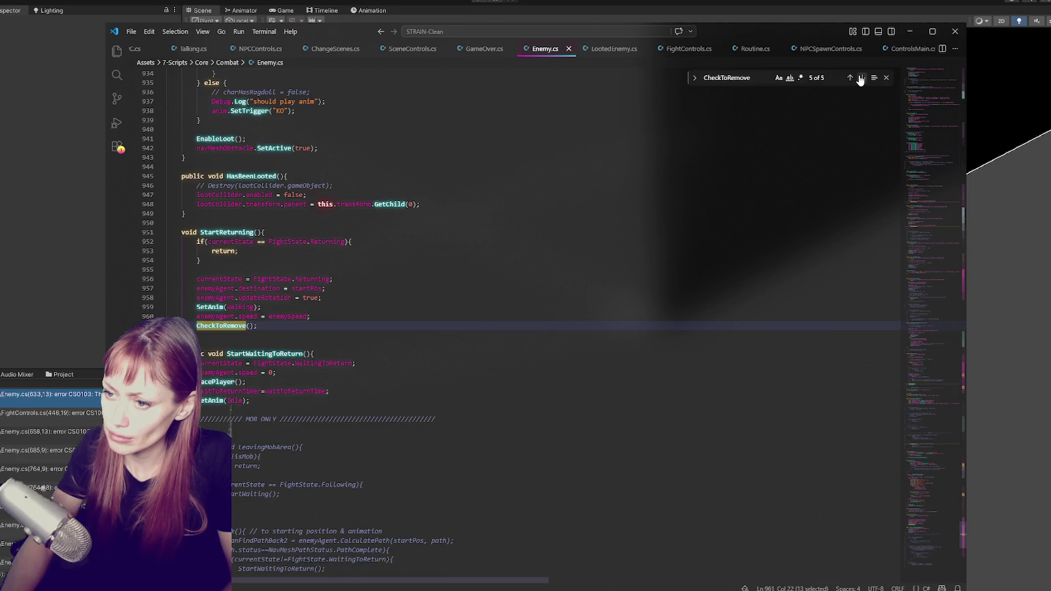
{"action": "left_click", "coordinate": [861, 78]}
{"action": "left_click", "coordinate": [861, 78]}
{"action": "left_click", "coordinate": [861, 78]}
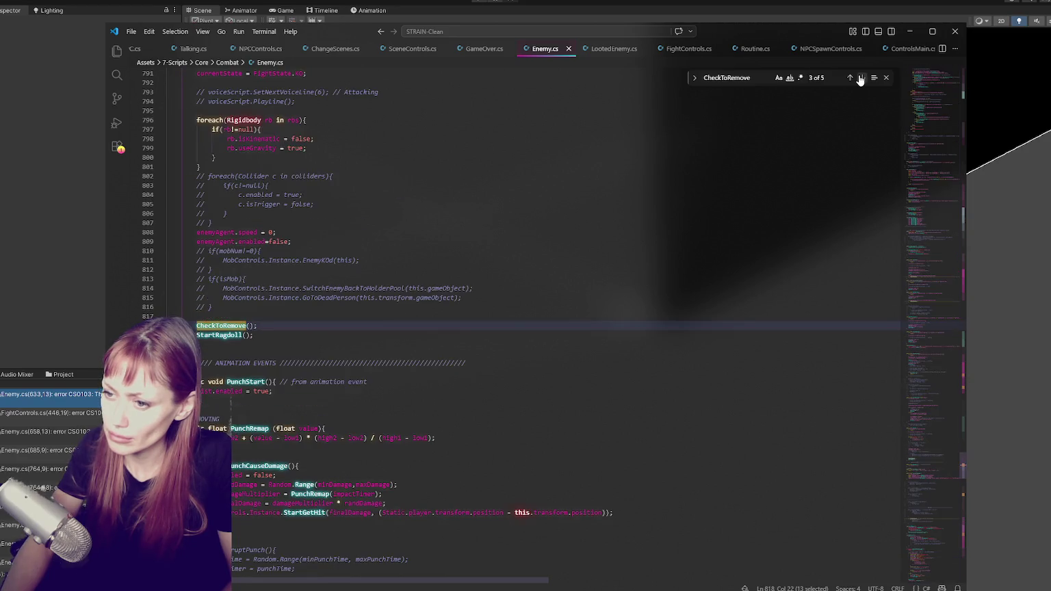
{"action": "left_click", "coordinate": [861, 78]}
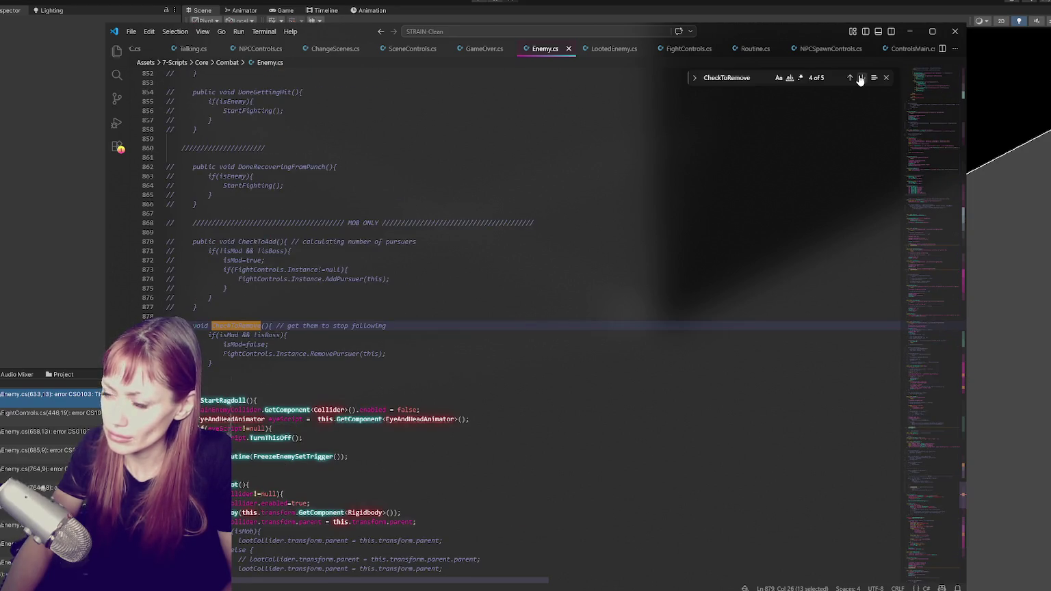
{"action": "left_click", "coordinate": [861, 78]}
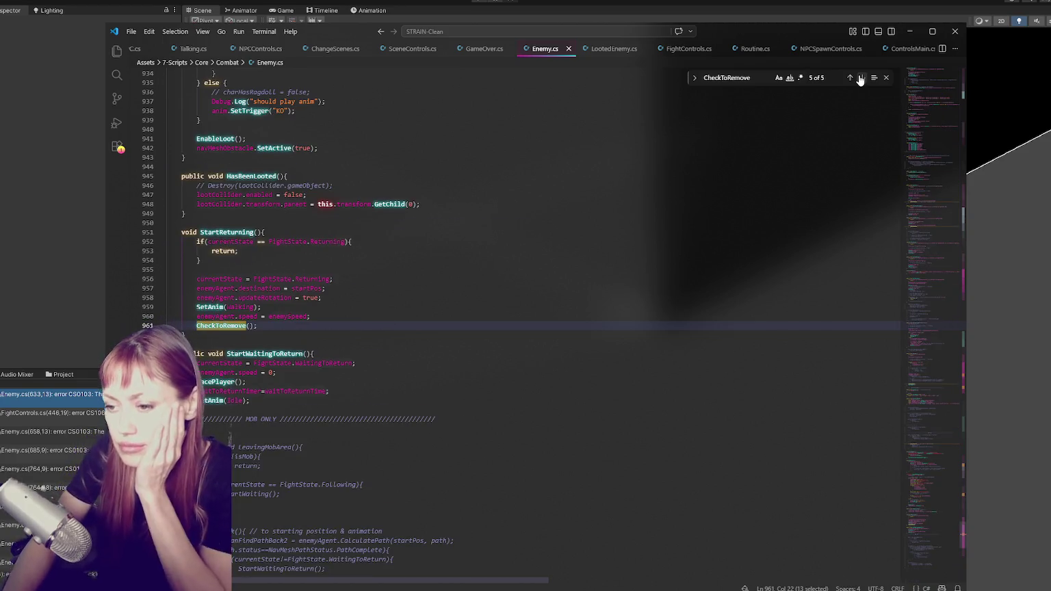
{"action": "left_click", "coordinate": [861, 78]}
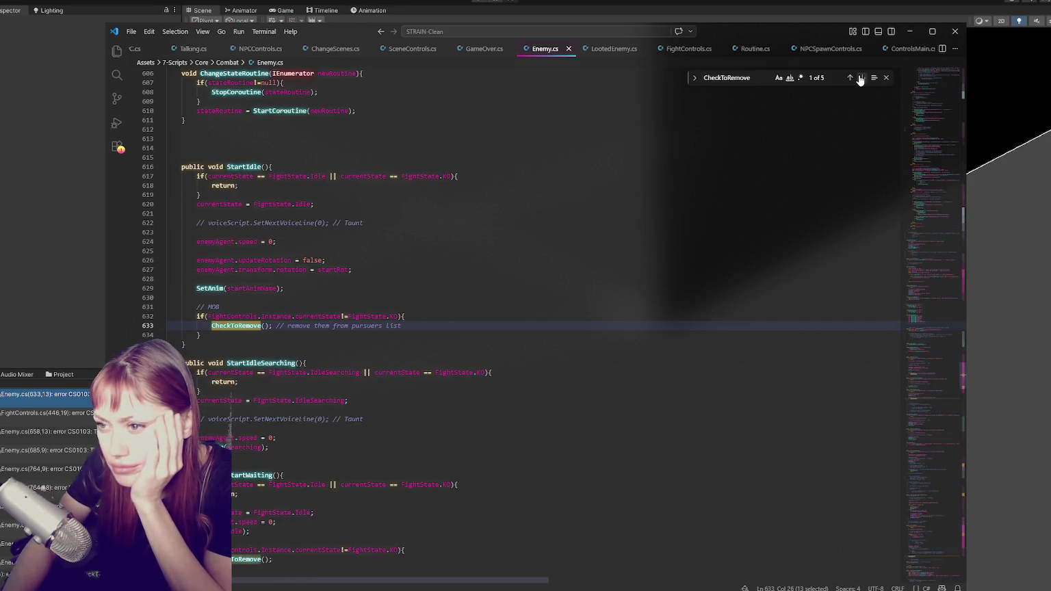
{"action": "left_click", "coordinate": [861, 78]}
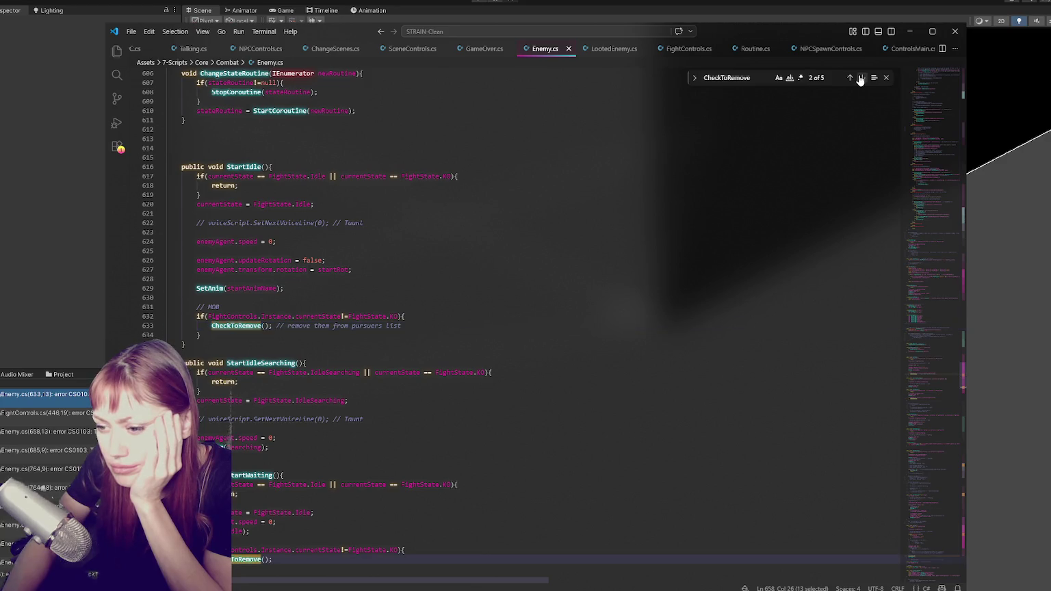
{"action": "left_click", "coordinate": [861, 78]}
{"action": "left_click", "coordinate": [861, 78]}
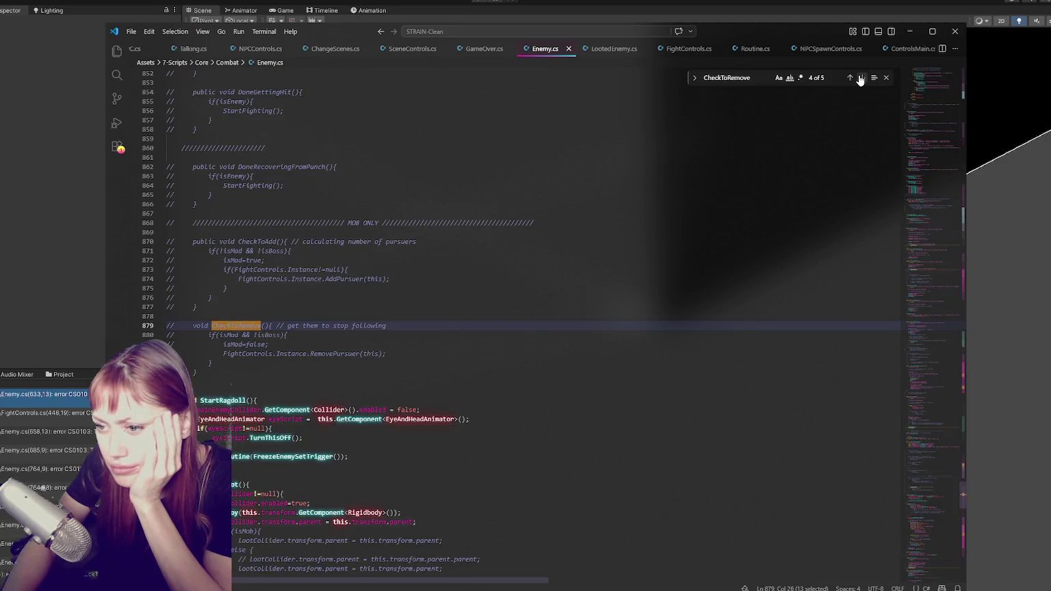
{"action": "left_click", "coordinate": [197, 372]}
Restore CheckToRemove, leaving its if check and isMad = false lines commented out.
{"action": "key", "text": "shift+Up"}
{"action": "key", "text": "shift+Up"}
{"action": "key", "text": "shift+Up"}
{"action": "key", "text": "BackSpace"}
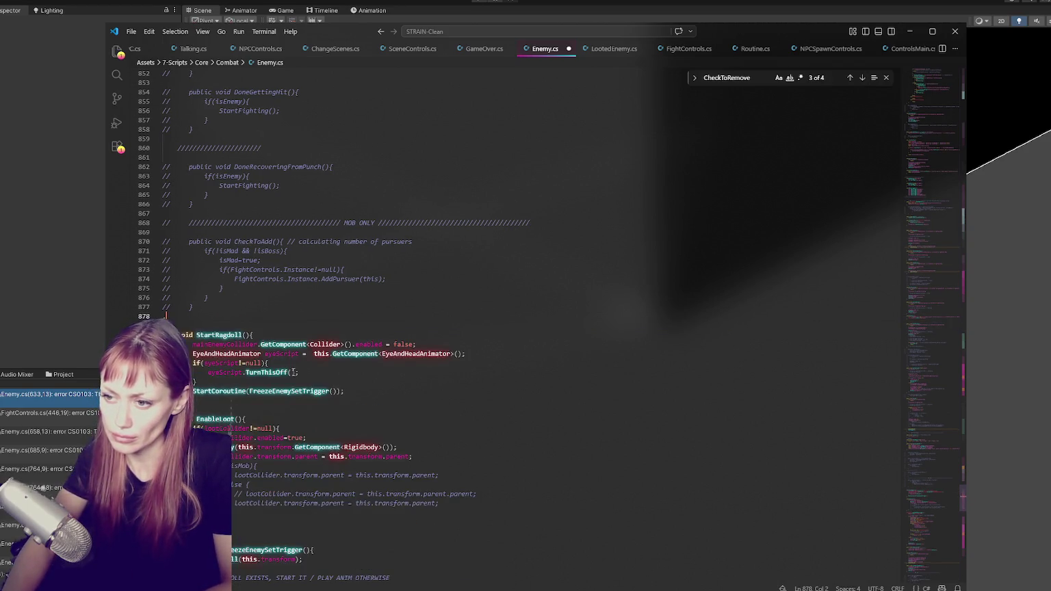
{"action": "key", "text": "ctrl+z"}
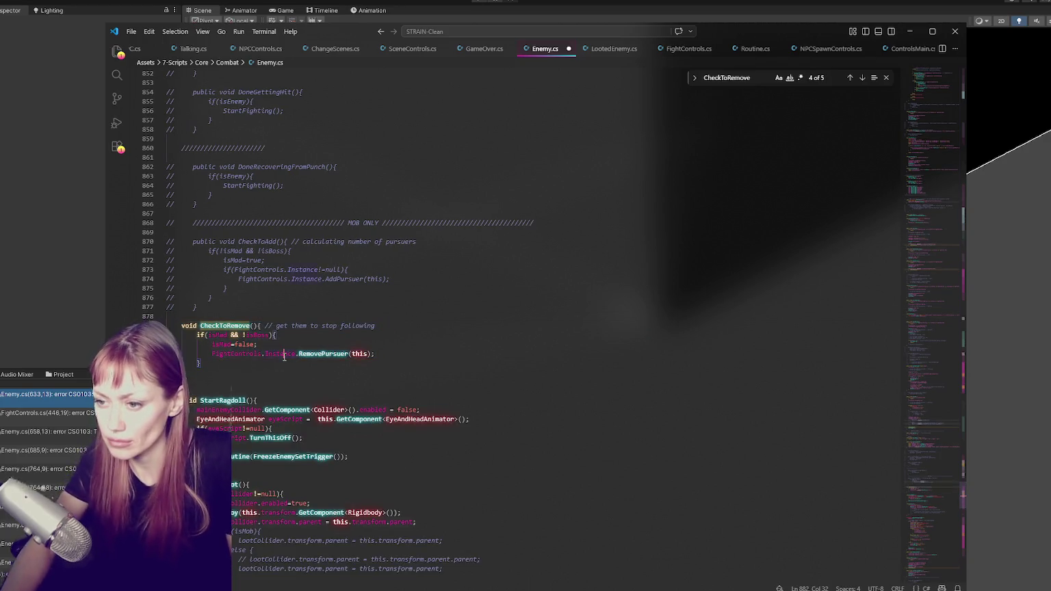
{"action": "left_click", "coordinate": [272, 347]}
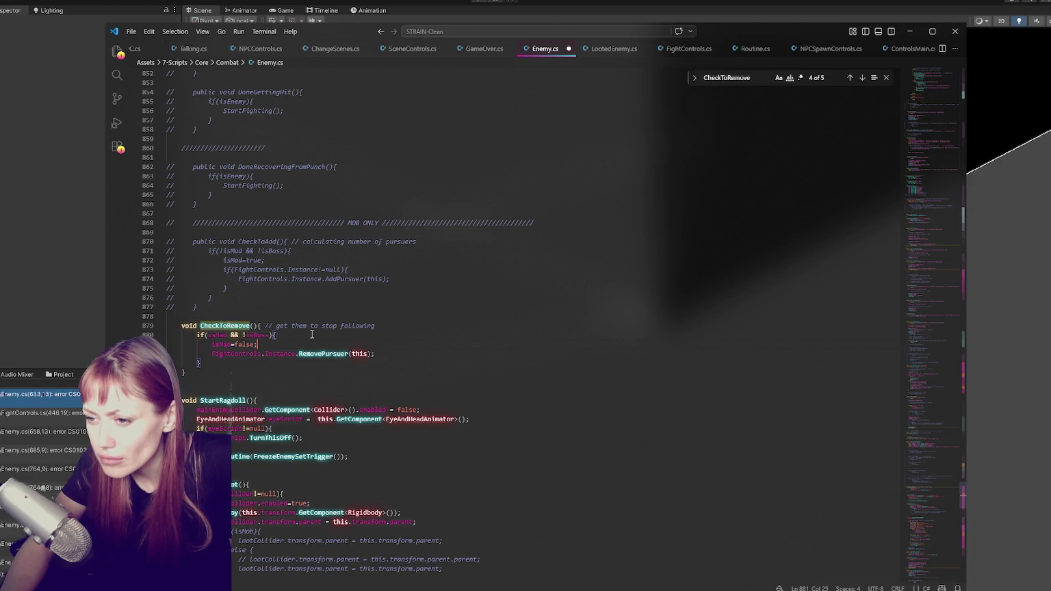
{"action": "left_click_drag", "start_coordinate": [311, 334], "coordinate": [308, 341]}
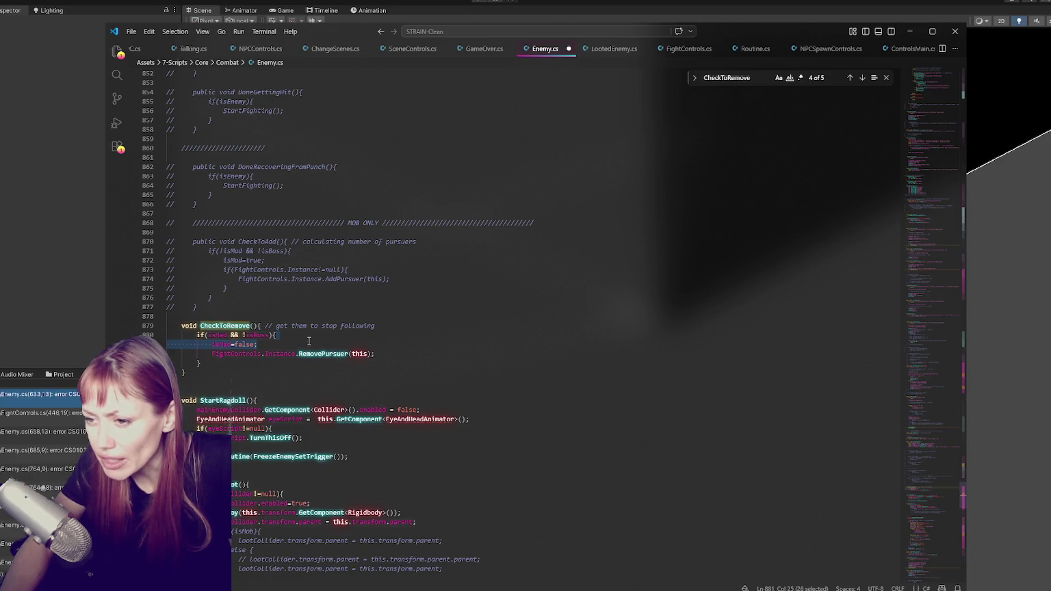
{"action": "key", "text": "ctrl+slash"}
{"action": "left_click", "coordinate": [280, 363]}
{"action": "key", "text": "ctrl+slash"}
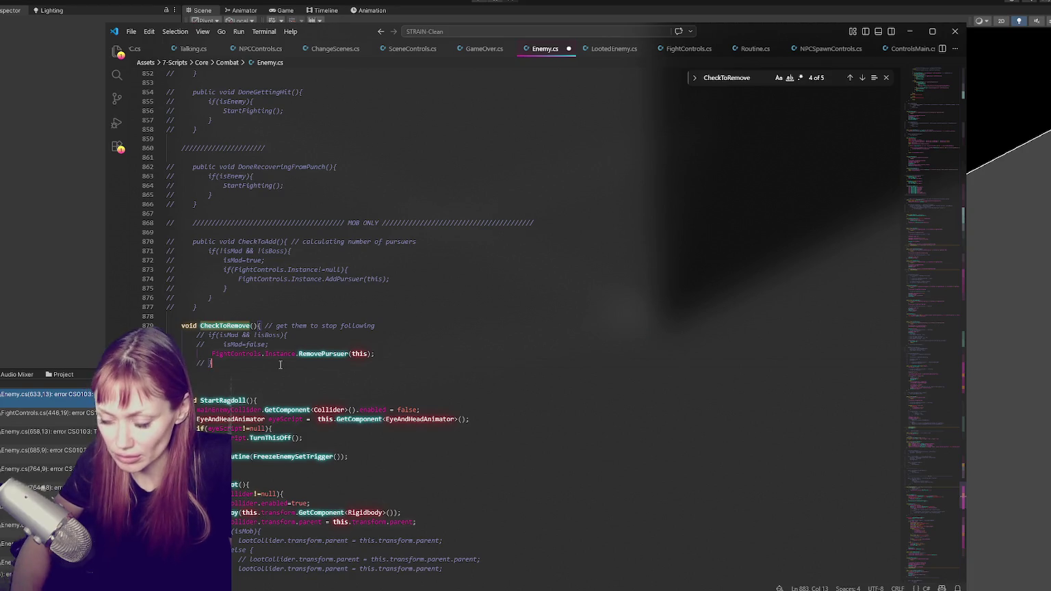
Comment out the enemy.isMad reset on FightControls.cs line 446 and recompile in Unity.
{"action": "left_click", "coordinate": [62, 318]}
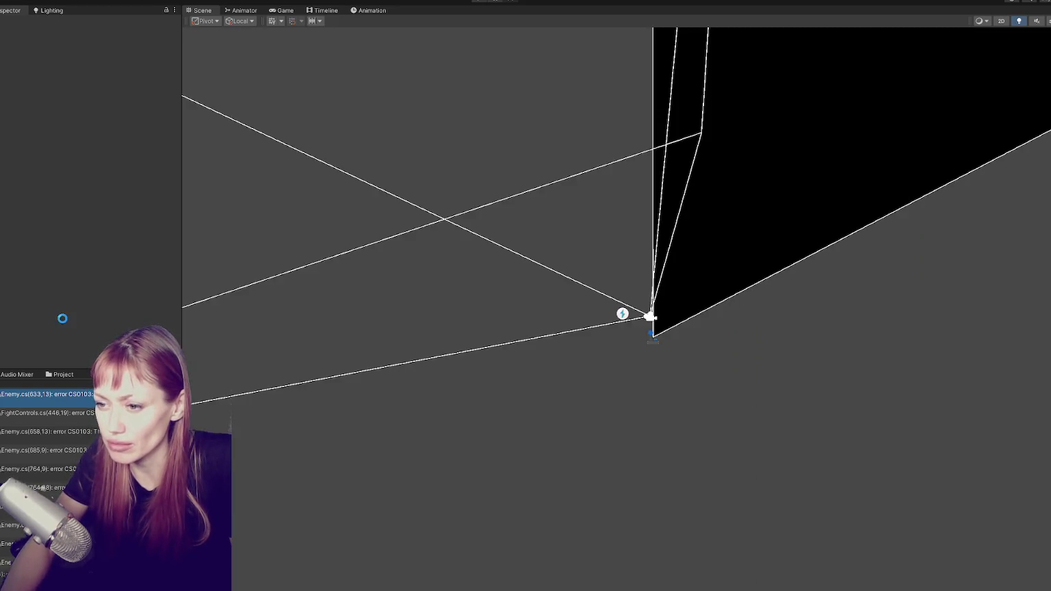
{"action": "key", "text": "alt+Tab"}
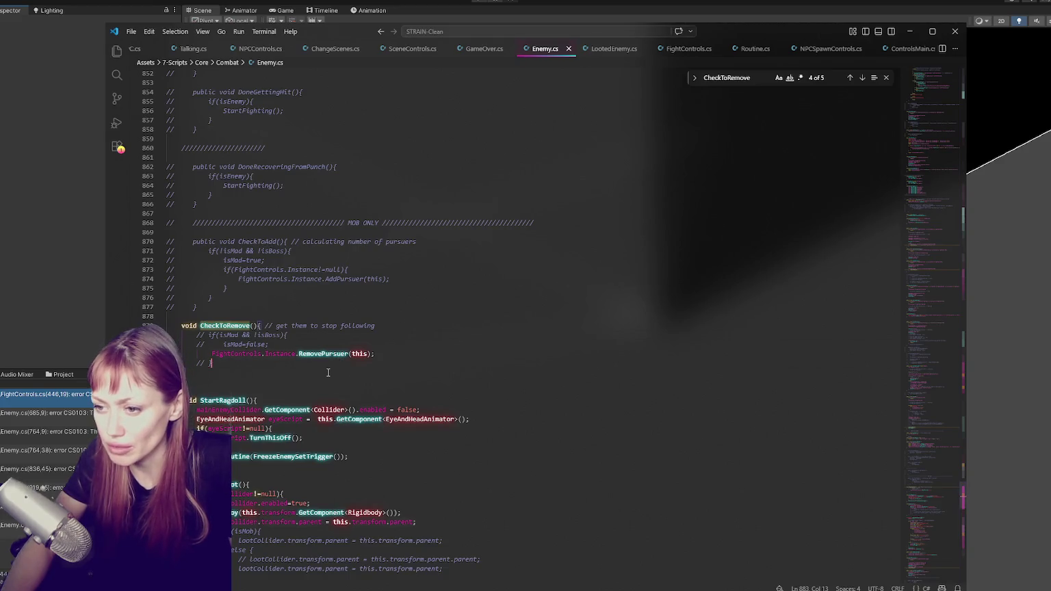
{"action": "key", "text": "alt+Tab"}
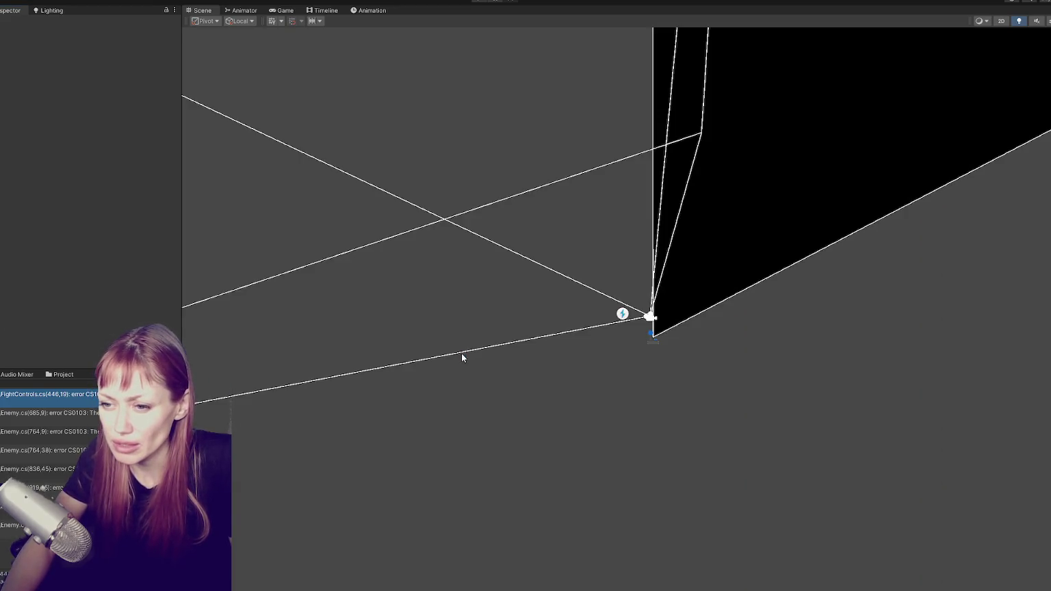
{"action": "key", "text": "ctrl+slash"}
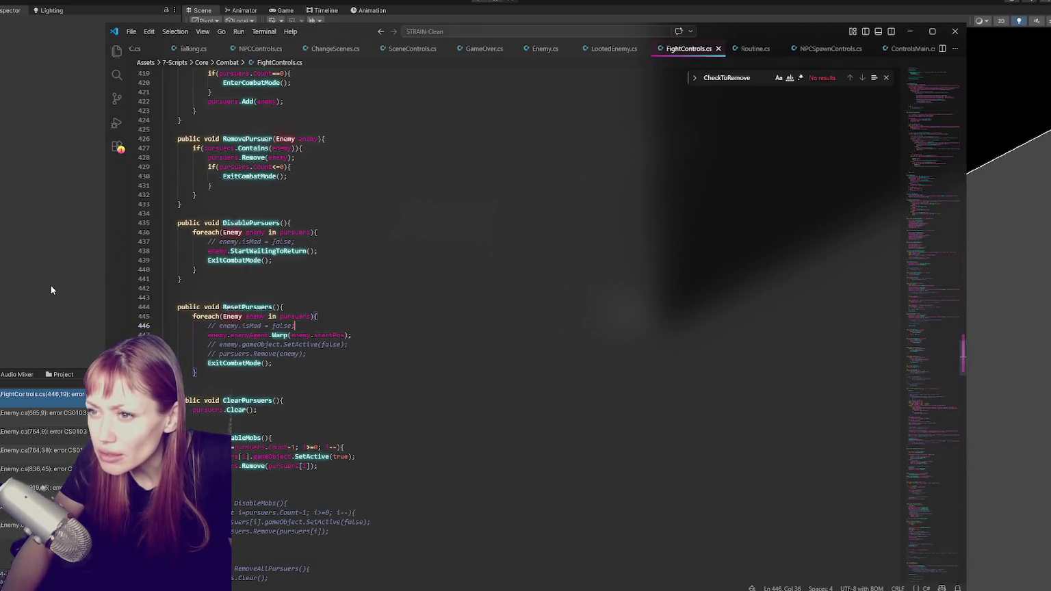
{"action": "key", "text": "alt+Tab"}
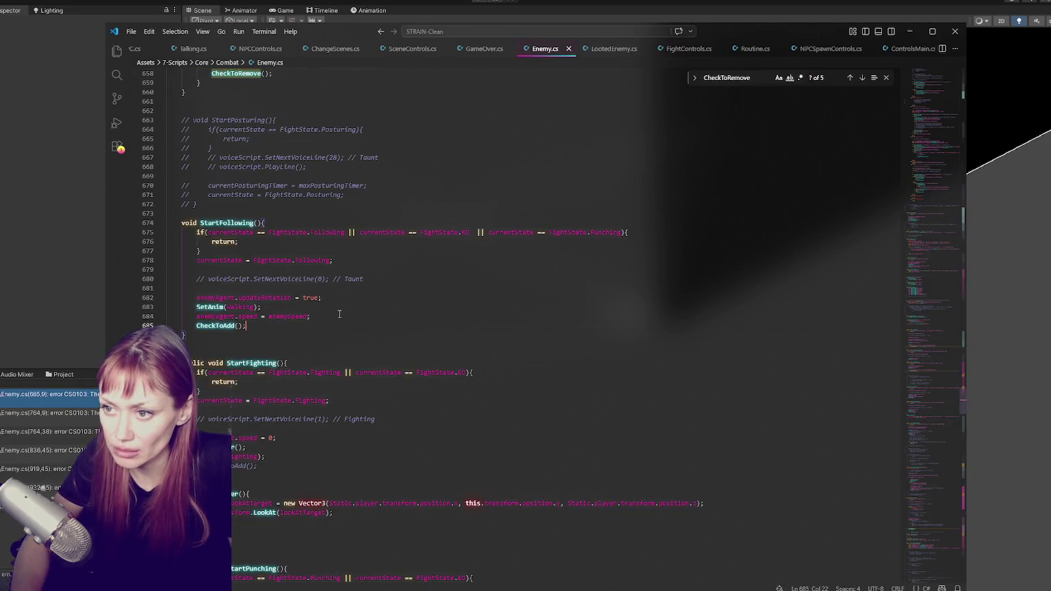
Toggle the line 685 CheckToAdd call off and on, then search the file for CheckToAdd.
{"action": "key", "text": "ctrl+slash"}
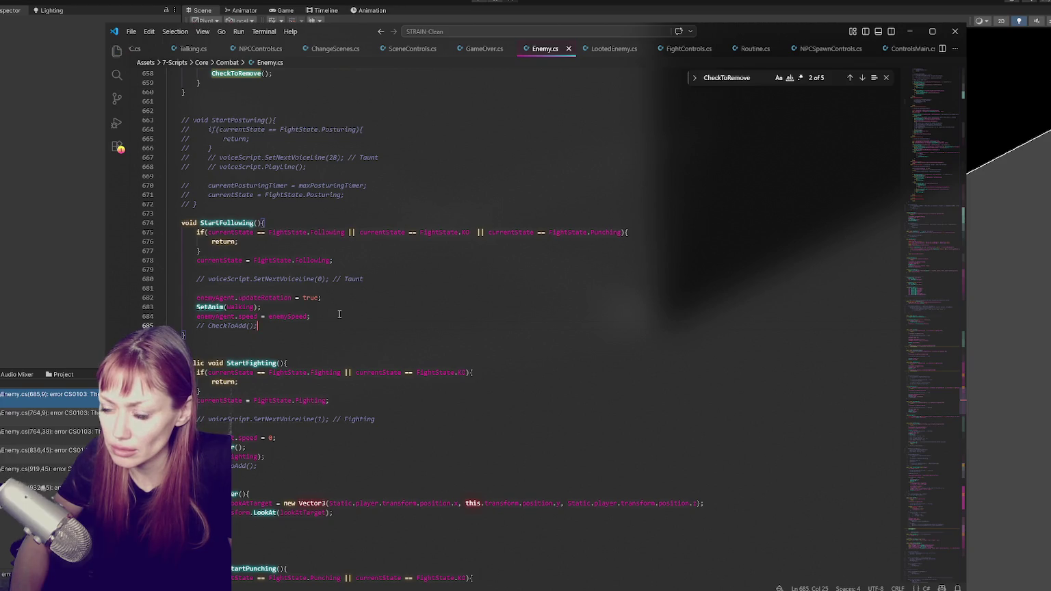
{"action": "key", "text": "ctrl+slash"}
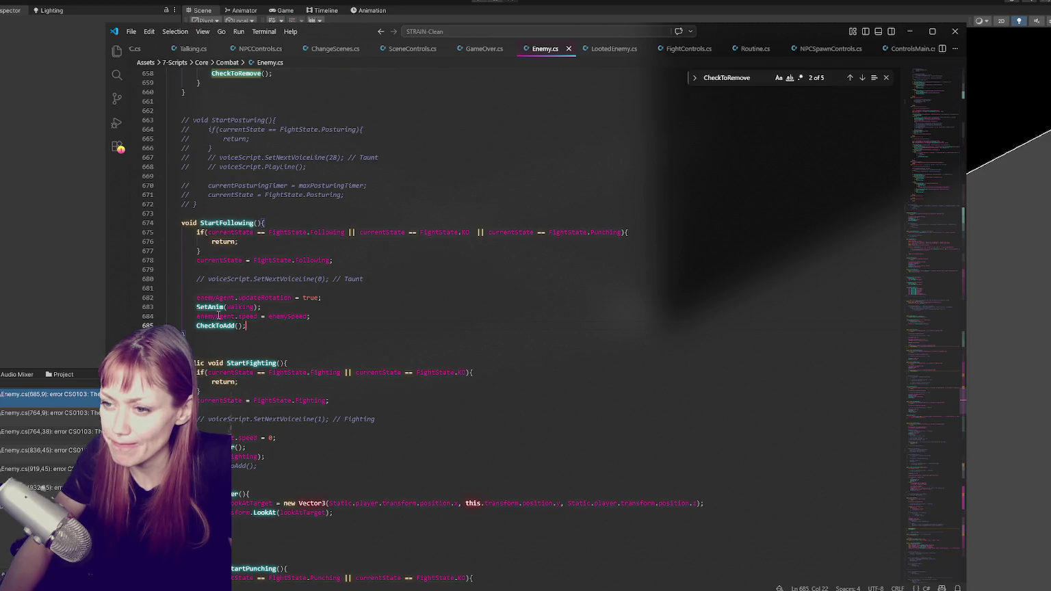
{"action": "key", "text": "ctrl+f"}
{"action": "left_click", "coordinate": [862, 78]}
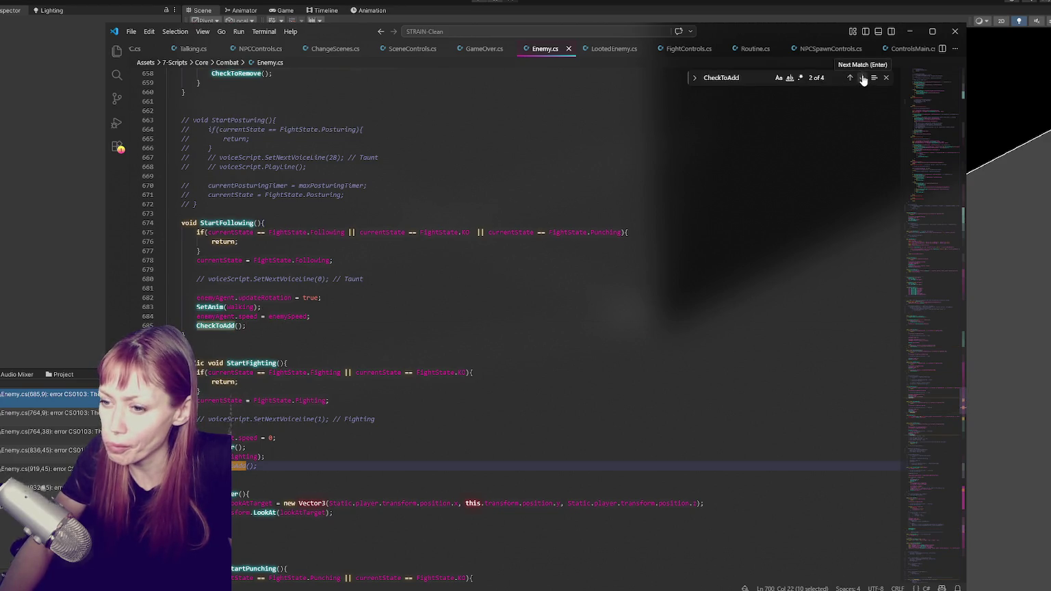
{"action": "left_click", "coordinate": [863, 77]}
{"action": "left_click", "coordinate": [863, 78]}
{"action": "left_click", "coordinate": [862, 77]}
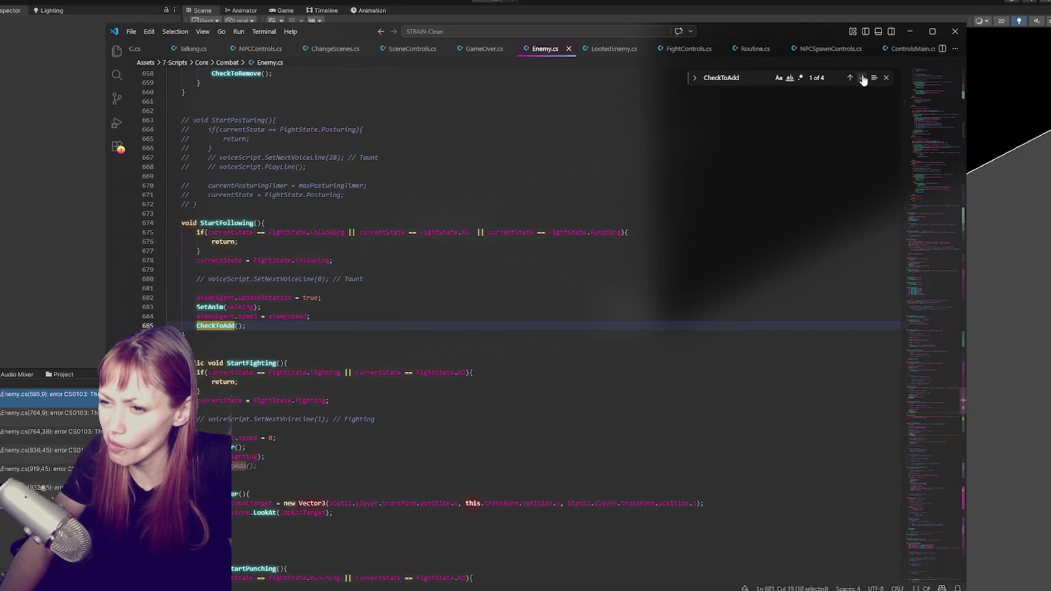
Go to the CheckToAdd definition at line 870 and comment out the RemovePursuer call.
{"action": "triple_click", "coordinate": [863, 77]}
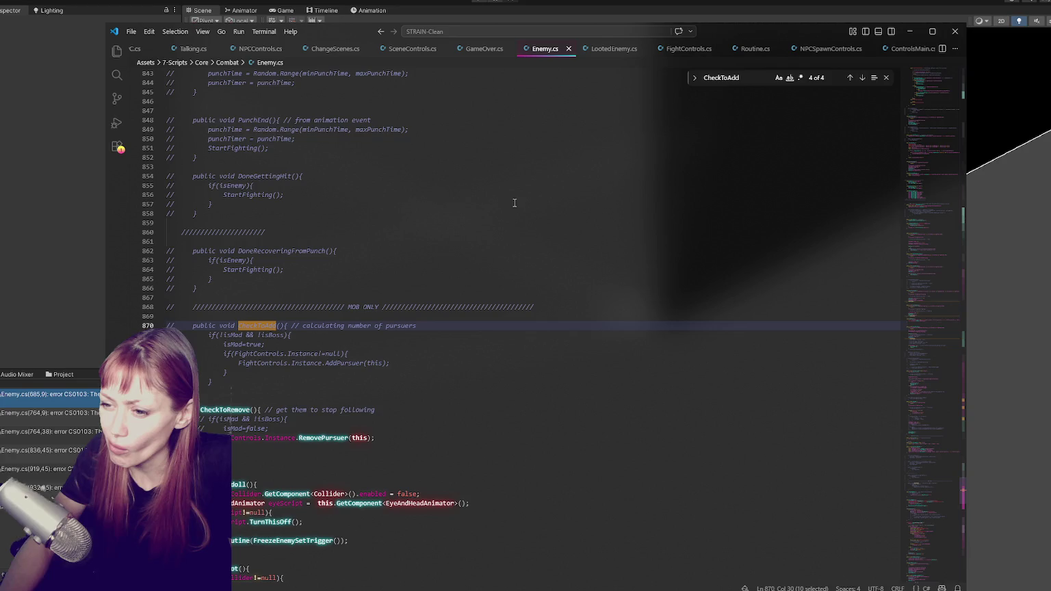
{"action": "left_click", "coordinate": [386, 429]}
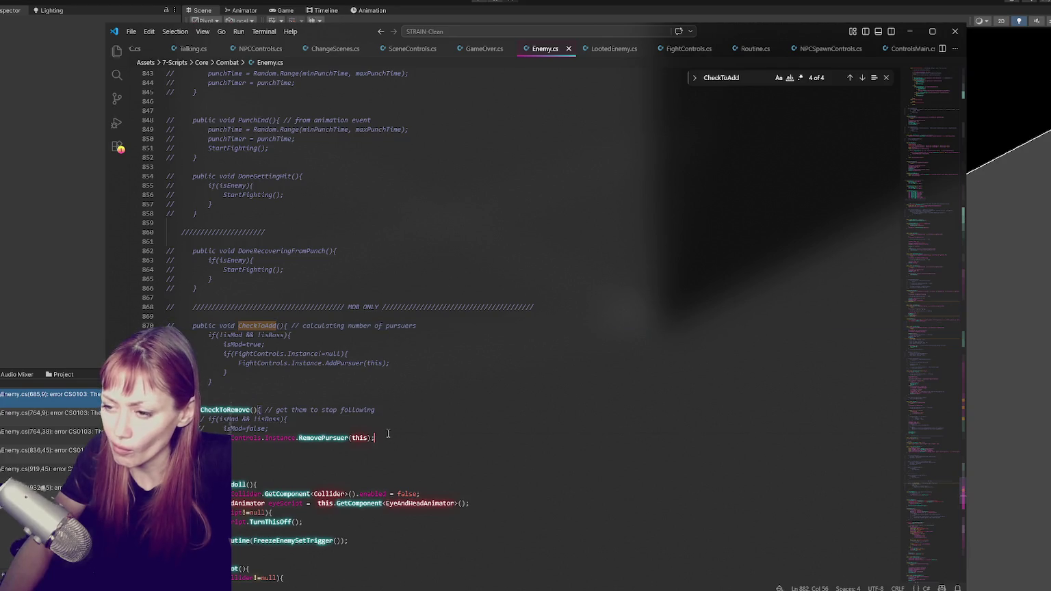
{"action": "key", "text": "ctrl+slash"}
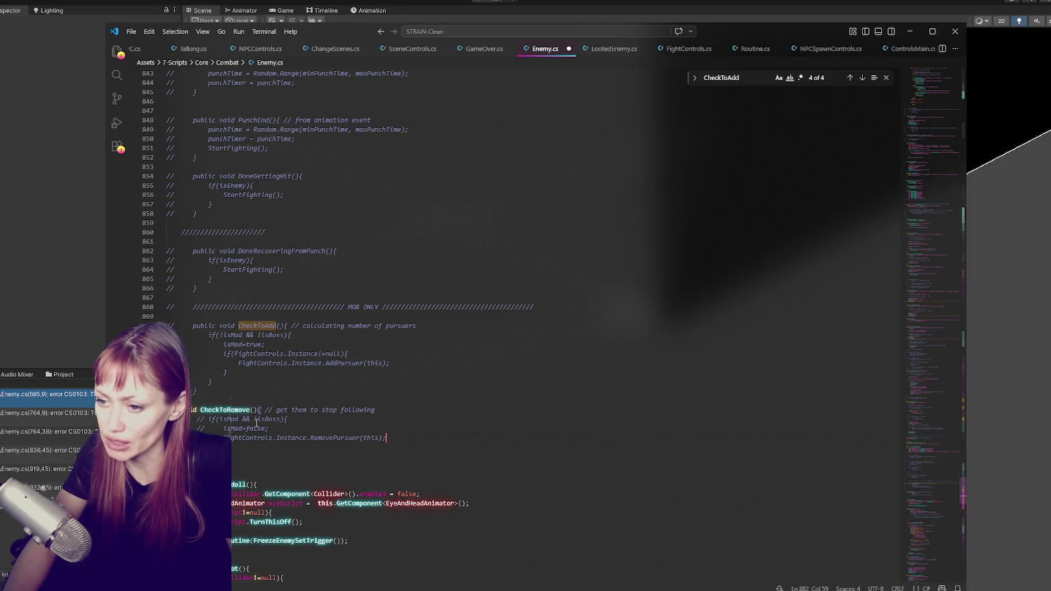
Uncomment the body lines inside CheckToRemove.
{"action": "left_click_drag", "start_coordinate": [242, 423], "coordinate": [233, 448]}
{"action": "key", "text": "ctrl+slash"}
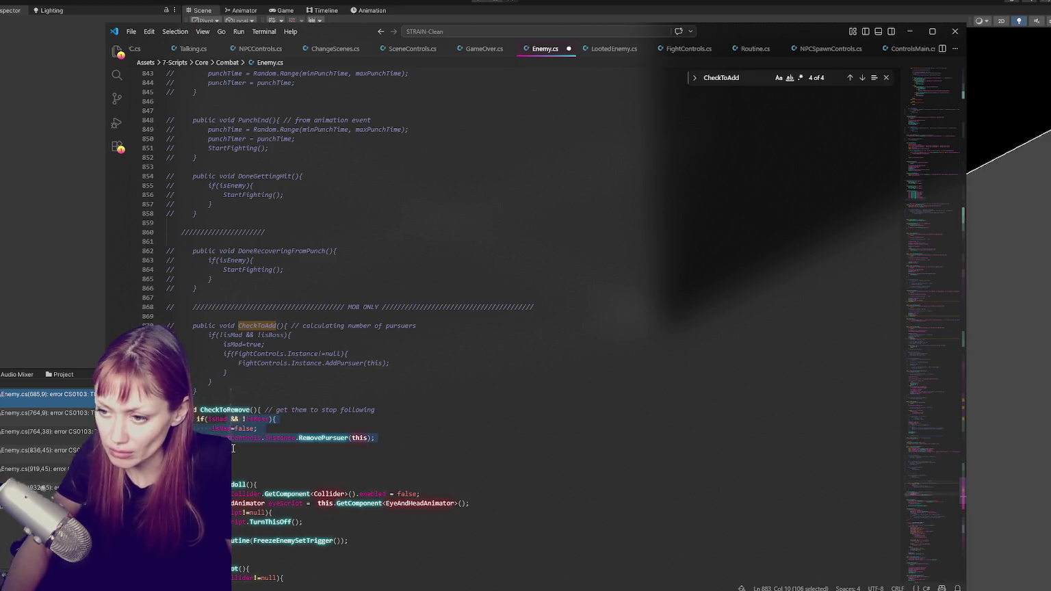
{"action": "left_click", "coordinate": [384, 438]}
Delete the MOB ONLY header above CheckToAdd and uncomment the CheckToAdd method.
{"action": "left_click_drag", "start_coordinate": [175, 326], "coordinate": [167, 298]}
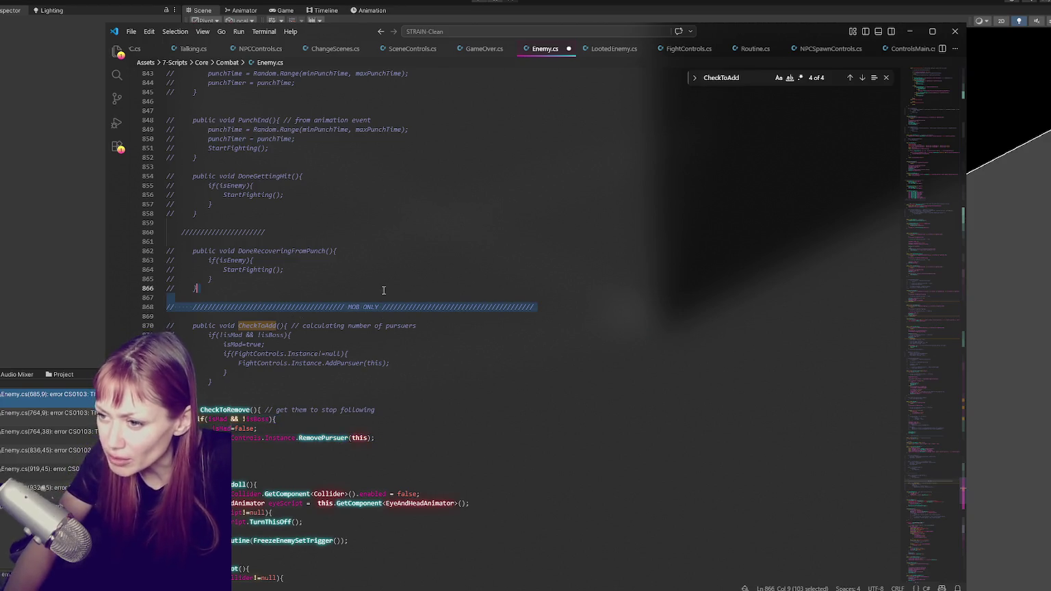
{"action": "key", "text": "BackSpace"}
{"action": "left_click", "coordinate": [281, 287]}
{"action": "key", "text": "Return"}
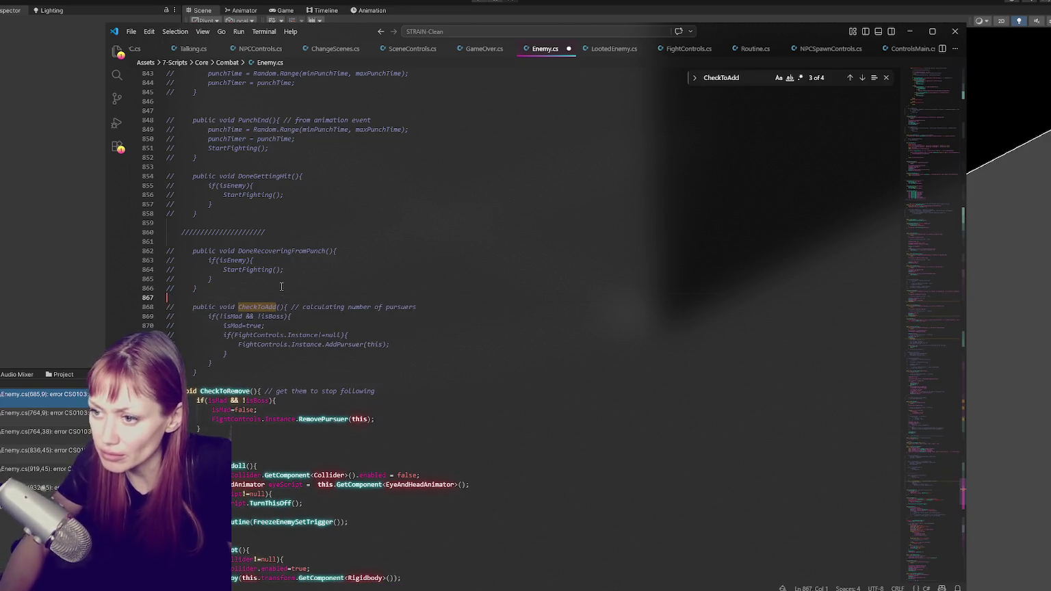
{"action": "left_click_drag", "start_coordinate": [167, 299], "coordinate": [268, 372]}
{"action": "key", "text": "ctrl+slash"}
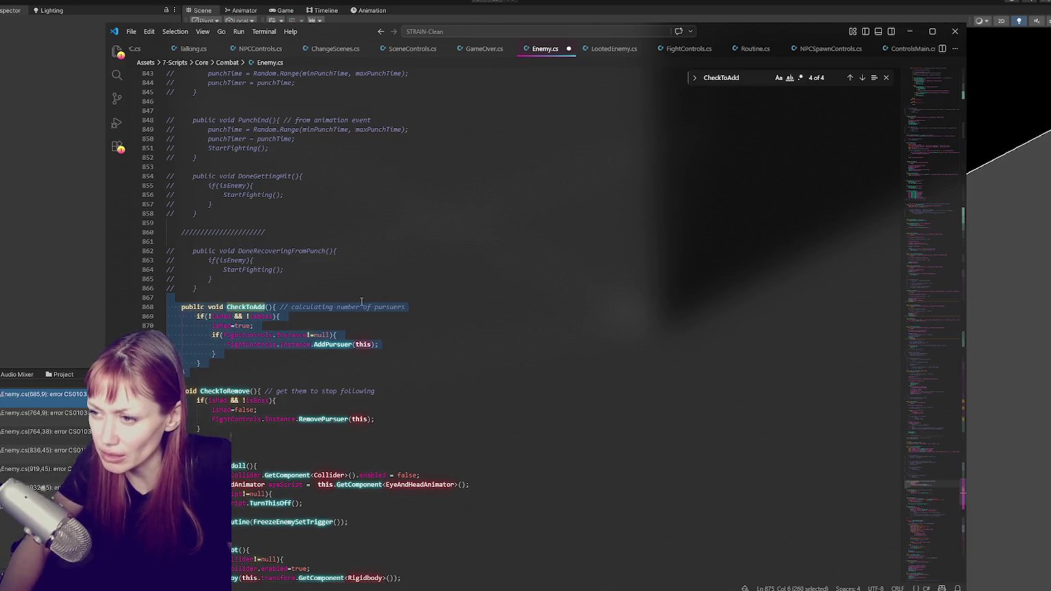
{"action": "left_click", "coordinate": [378, 307]}
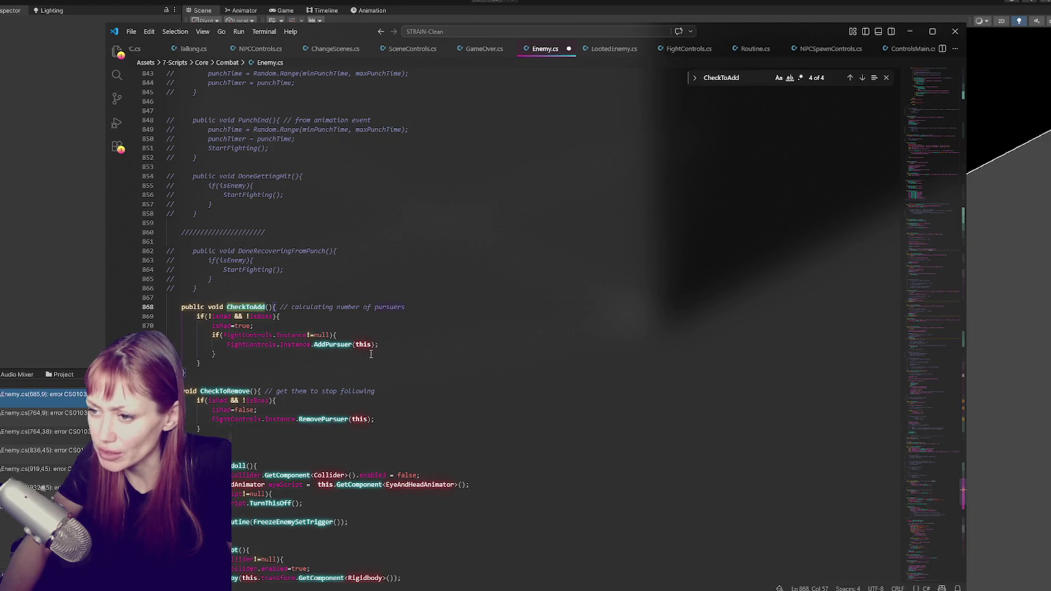
Review the CheckToAdd calls, including the commented one in StartPunching, then recompile in Unity.
{"action": "double_click", "coordinate": [345, 419]}
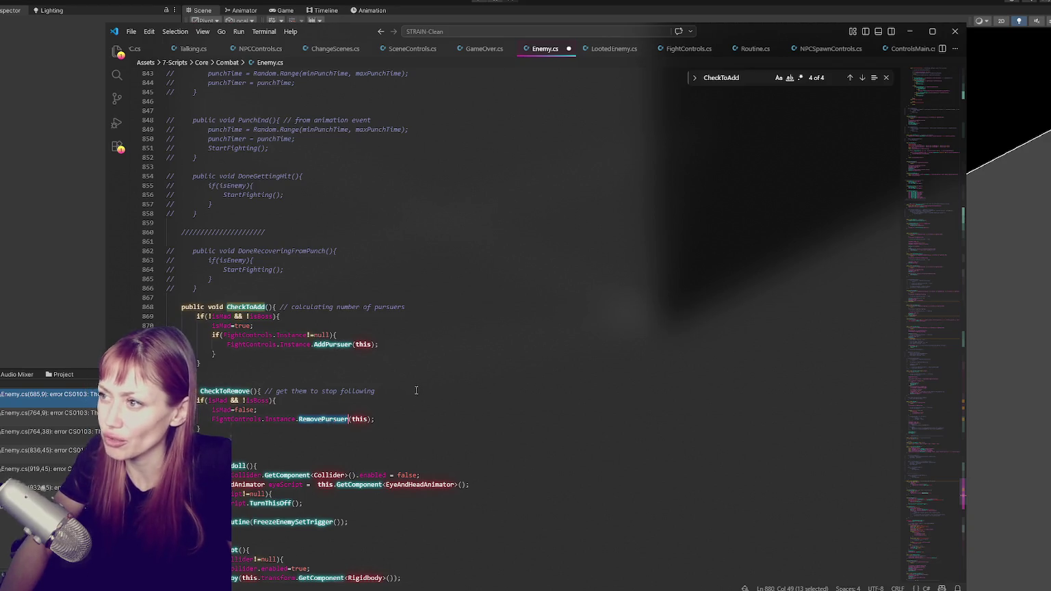
{"action": "left_click", "coordinate": [862, 77]}
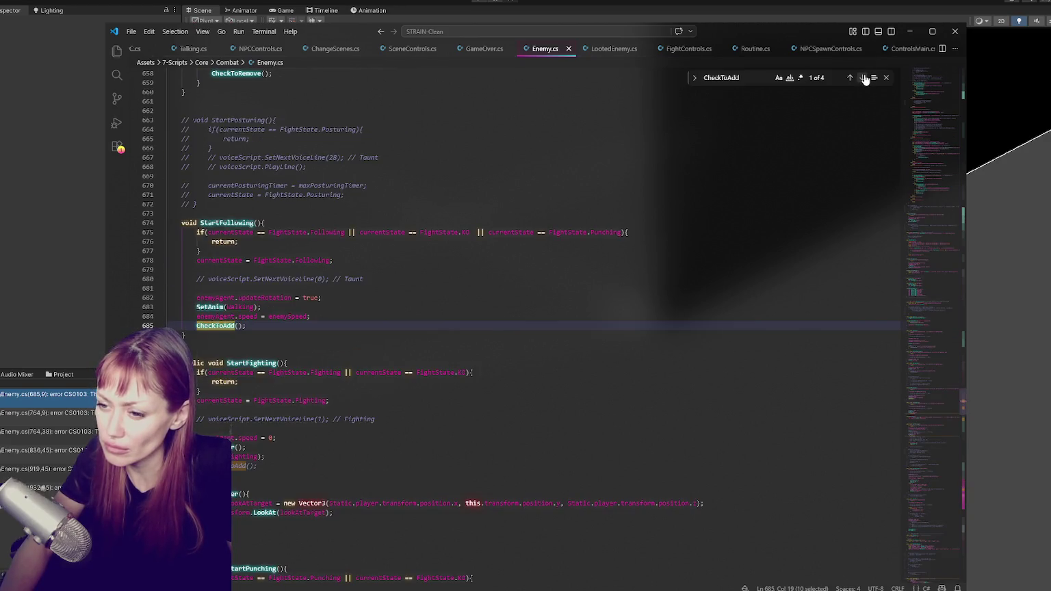
{"action": "left_click", "coordinate": [297, 461]}
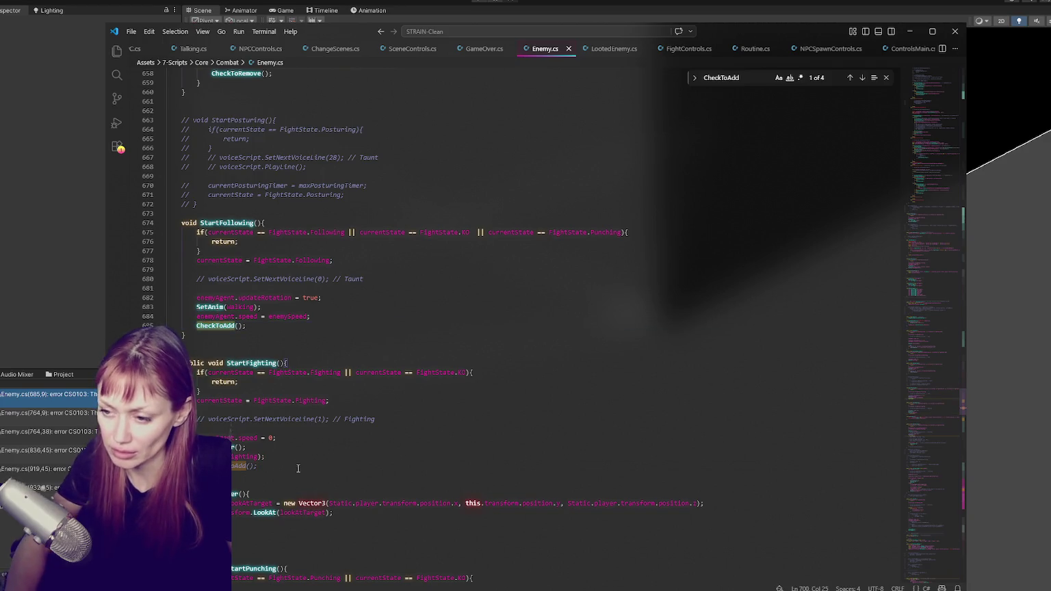
{"action": "left_click", "coordinate": [862, 78]}
{"action": "left_click", "coordinate": [862, 78]}
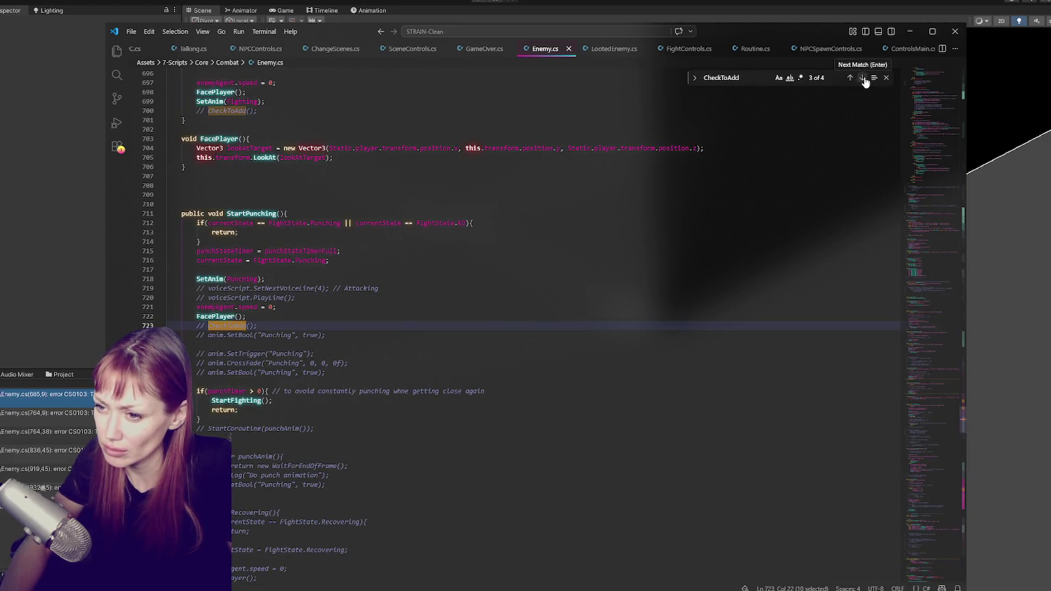
{"action": "key", "text": "alt+Tab"}
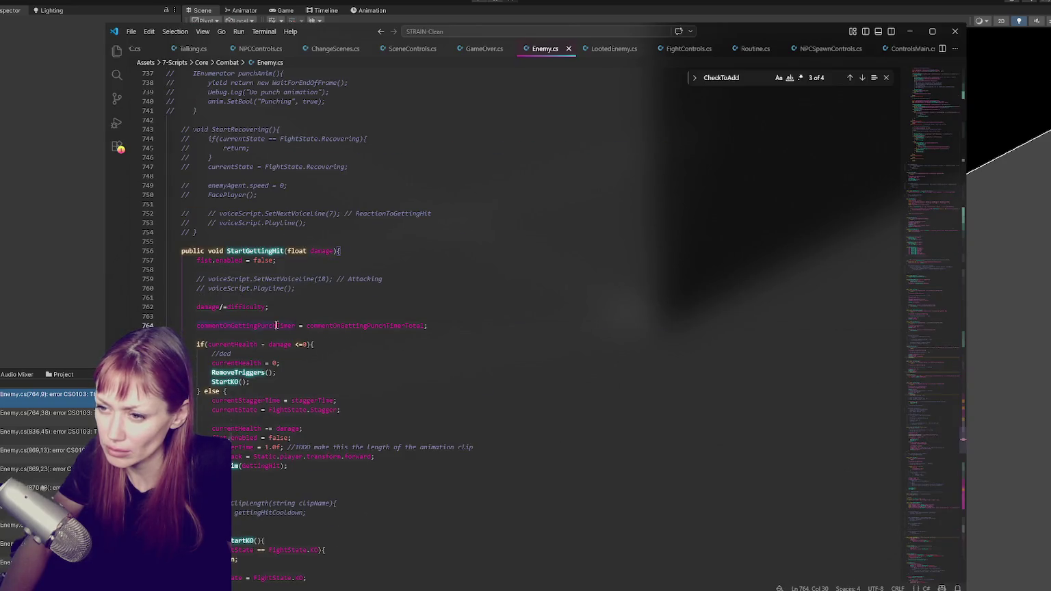
Find the commentOnGettingPunchTimer matches and comment out its use on line 764.
{"action": "double_click", "coordinate": [277, 326]}
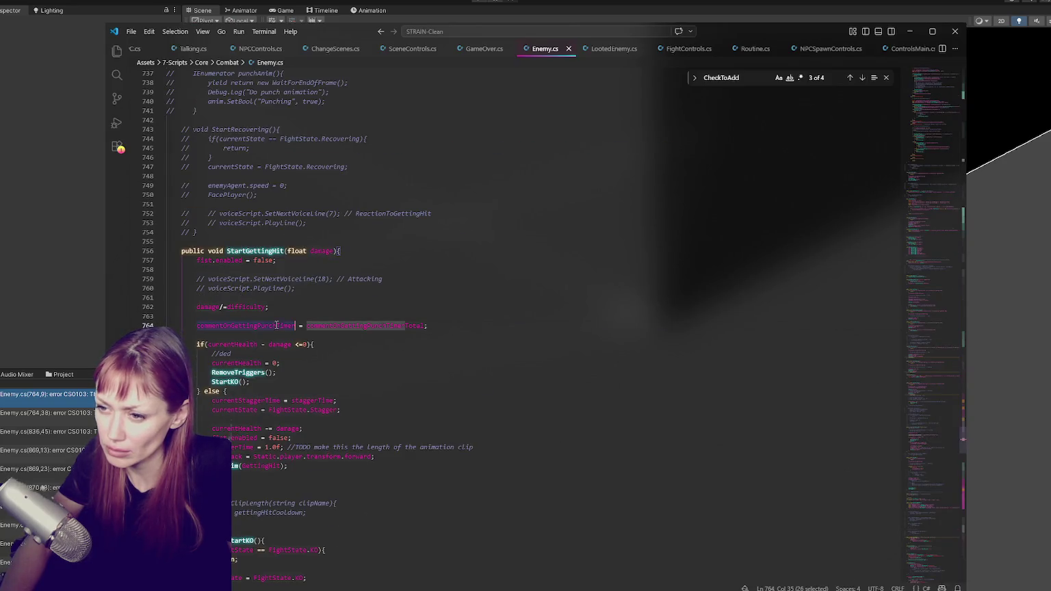
{"action": "key", "text": "ctrl+f"}
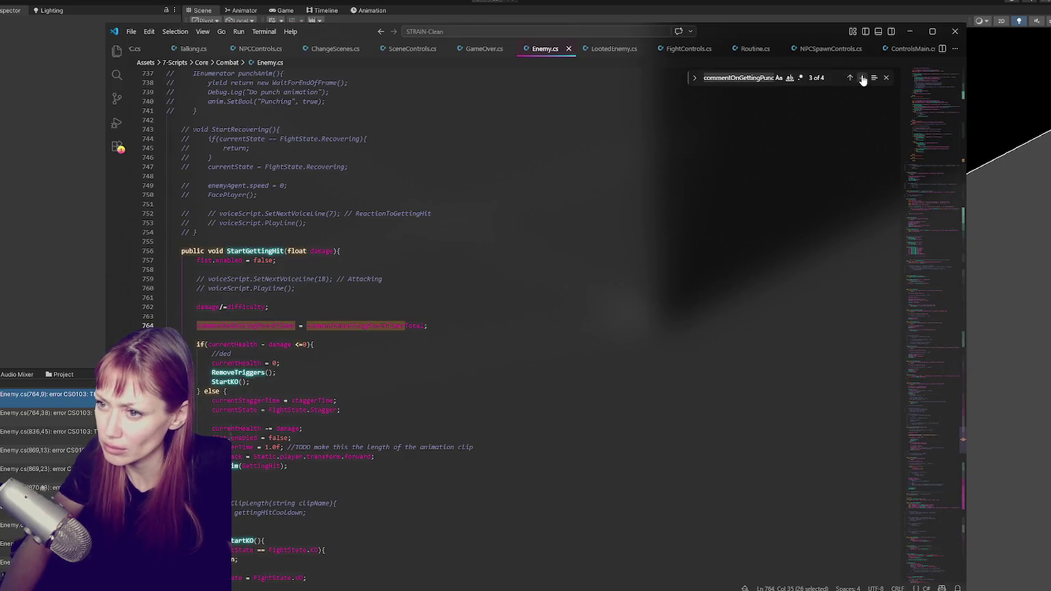
{"action": "left_click", "coordinate": [864, 80]}
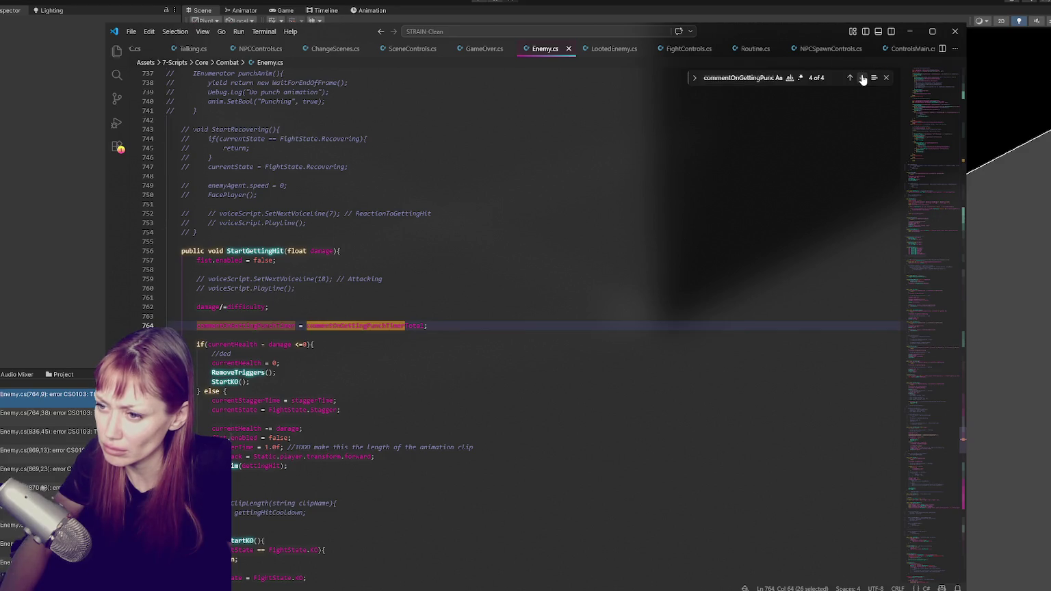
{"action": "left_click", "coordinate": [863, 79]}
{"action": "left_click", "coordinate": [863, 79]}
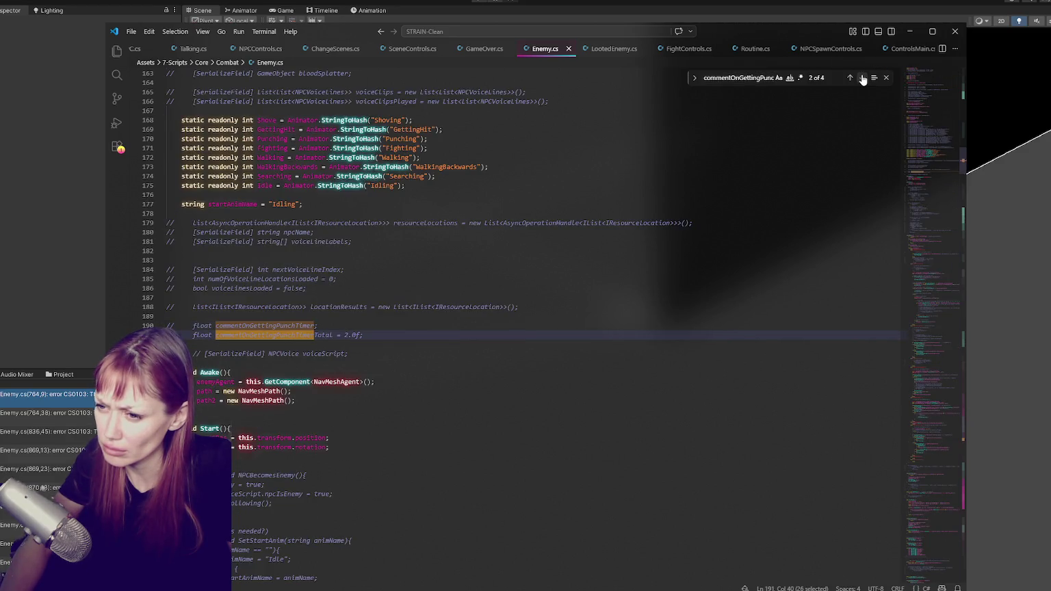
{"action": "left_click", "coordinate": [864, 80]}
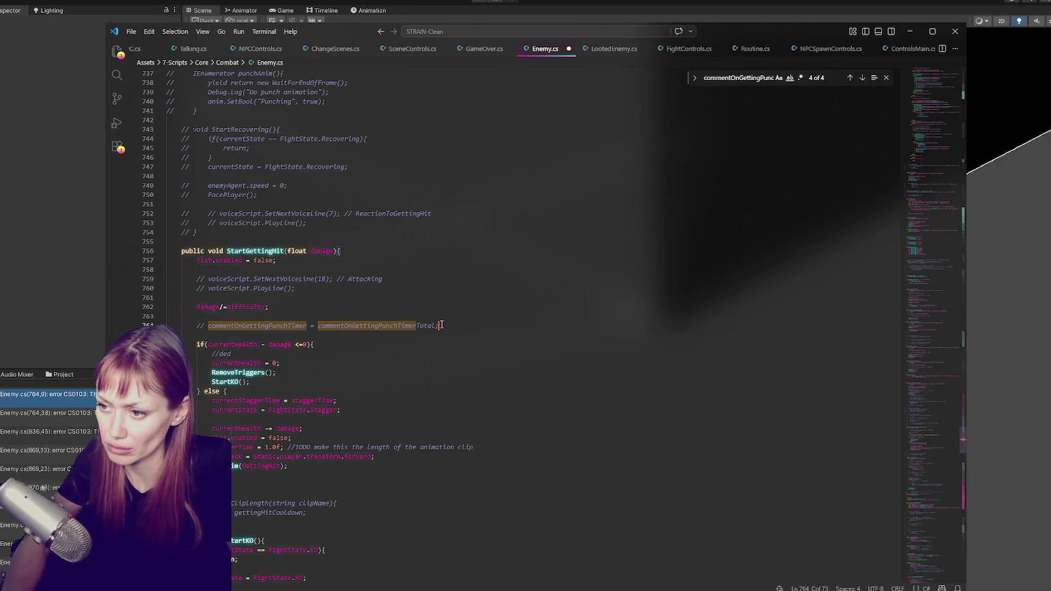
{"action": "key", "text": "alt+Tab"}
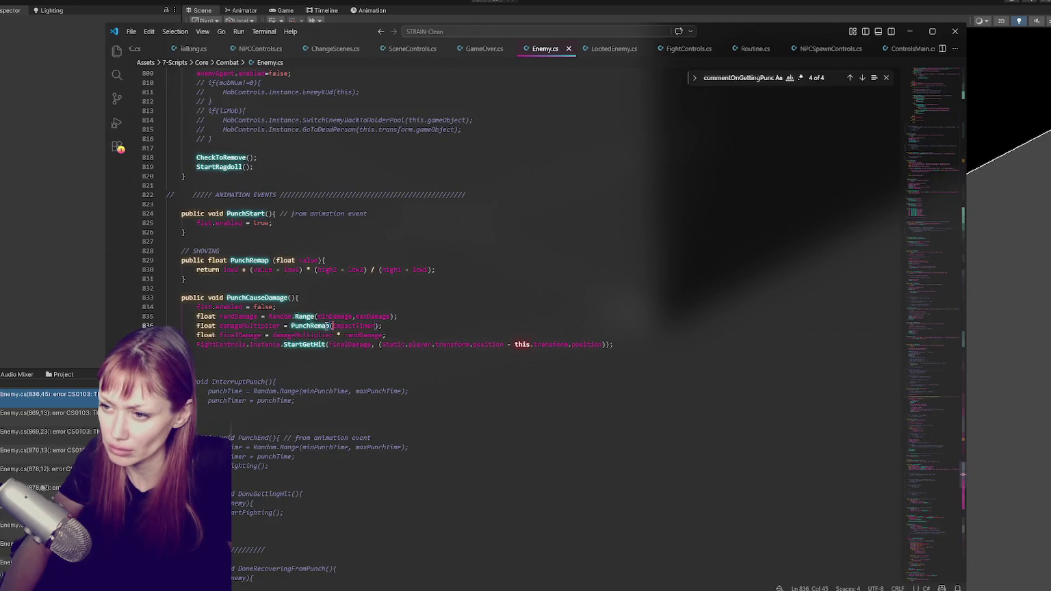
Uncomment the impactTimer declaration on line 90 and recompile in Unity.
{"action": "double_click", "coordinate": [345, 326]}
{"action": "key", "text": "ctrl+f"}
{"action": "left_click", "coordinate": [850, 78]}
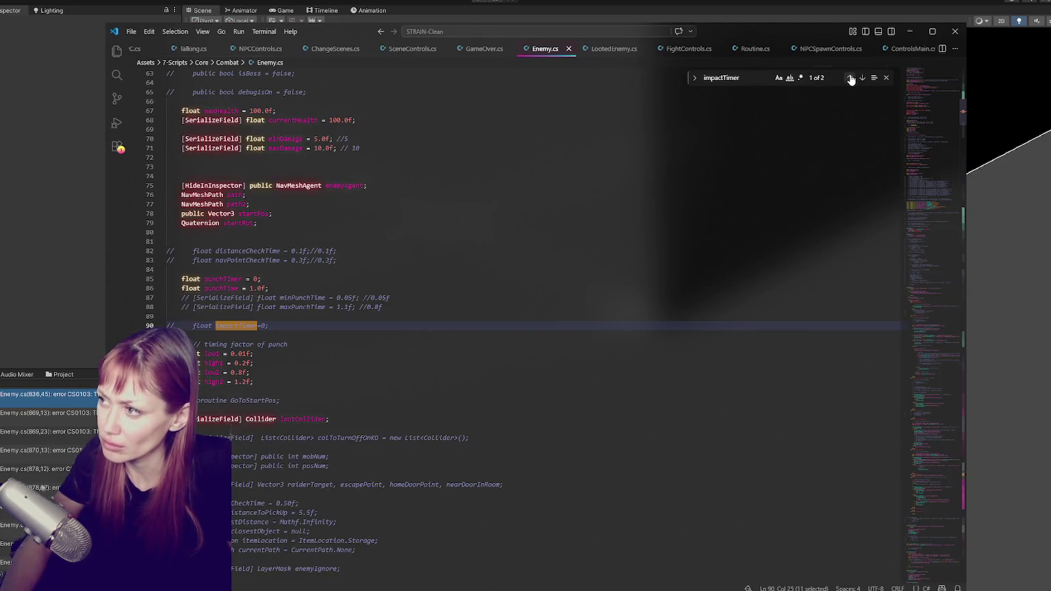
{"action": "key", "text": "ctrl+slash"}
{"action": "left_click", "coordinate": [96, 294]}
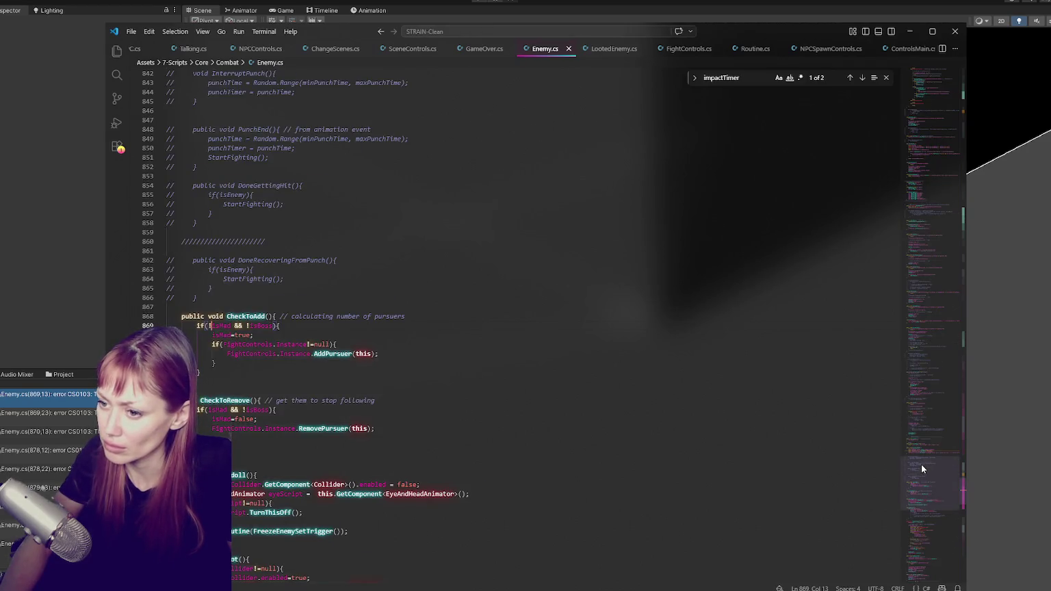
Comment out the isBoss checks in the CheckToAdd and CheckToRemove conditions and save Enemy.cs.
{"action": "type", "text": "() //"}
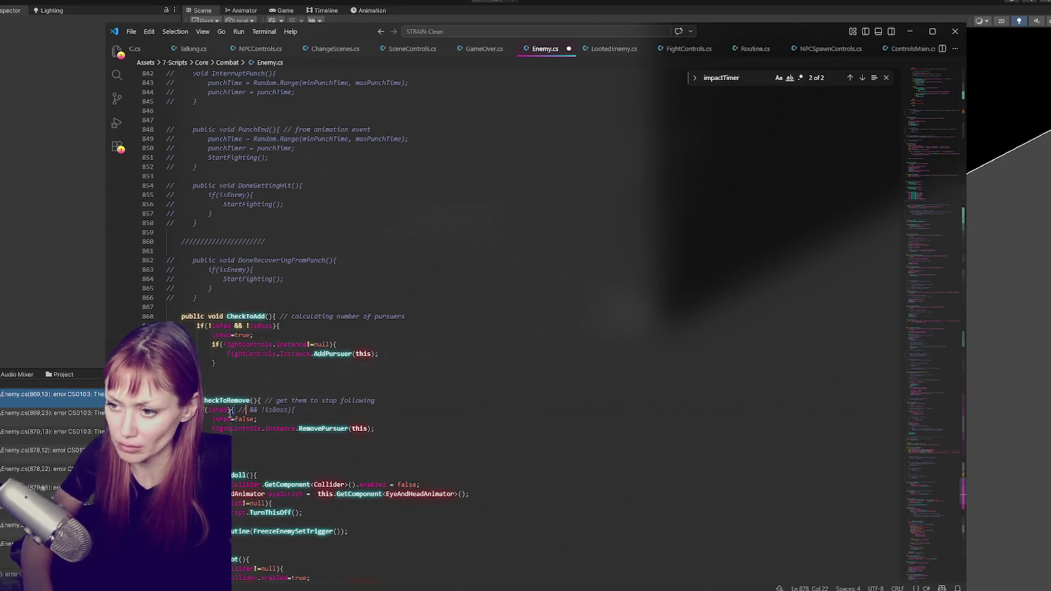
{"action": "left_click", "coordinate": [230, 326]}
{"action": "type", "text": "){ //"}
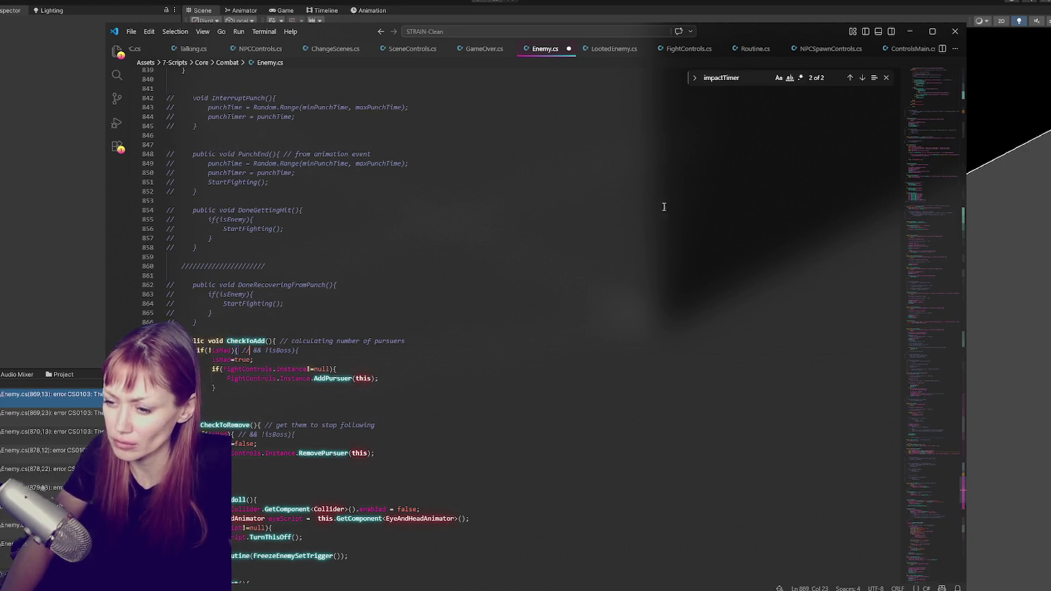
{"action": "key", "text": "ctrl+s"}
Uncomment the isMad declaration on line 57 and review every isMad use in Enemy.cs.
{"action": "left_click", "coordinate": [940, 267]}
{"action": "left_click_drag", "start_coordinate": [940, 267], "coordinate": [662, 181]}
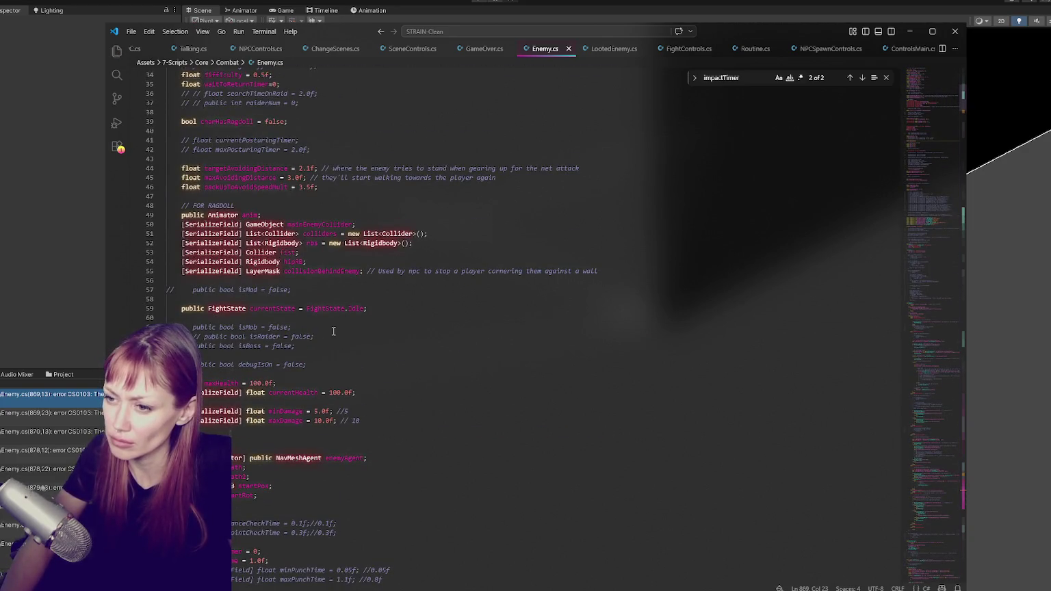
{"action": "key", "text": "ctrl+slash"}
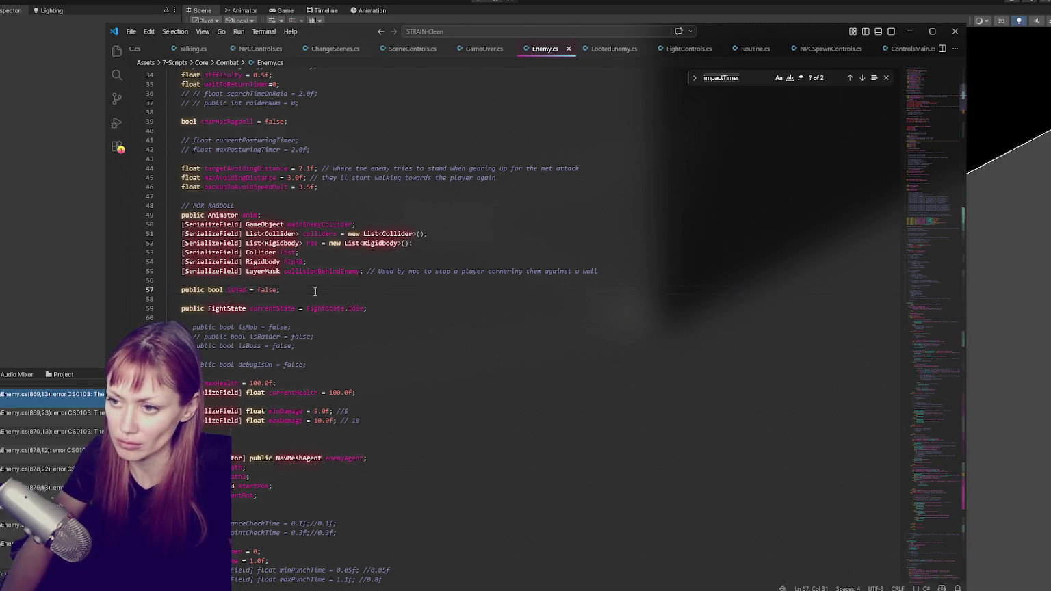
{"action": "key", "text": "ctrl+f"}
{"action": "type", "text": "ismad"}
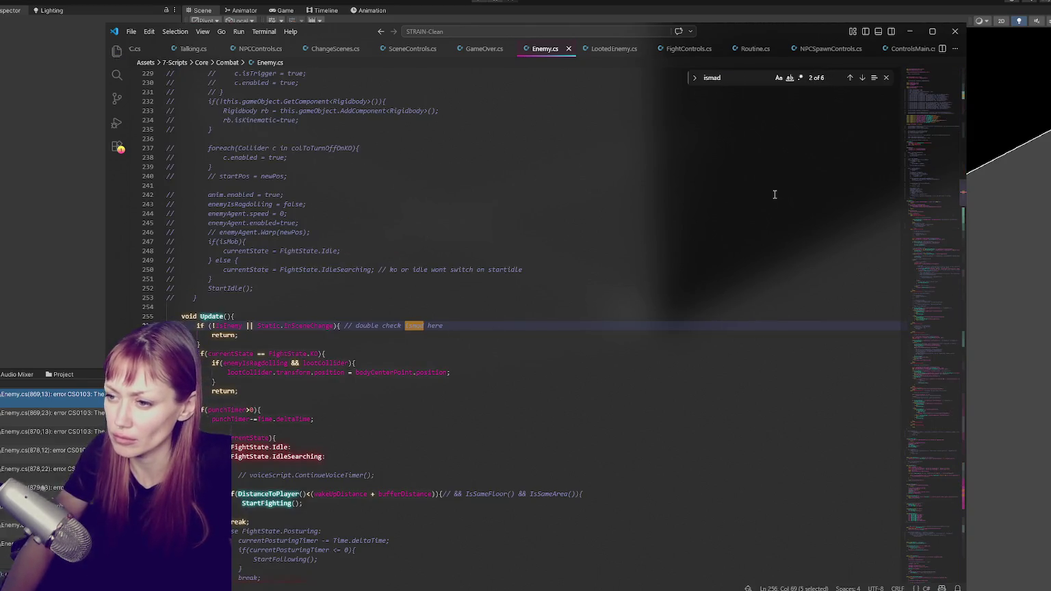
{"action": "left_click", "coordinate": [759, 242]}
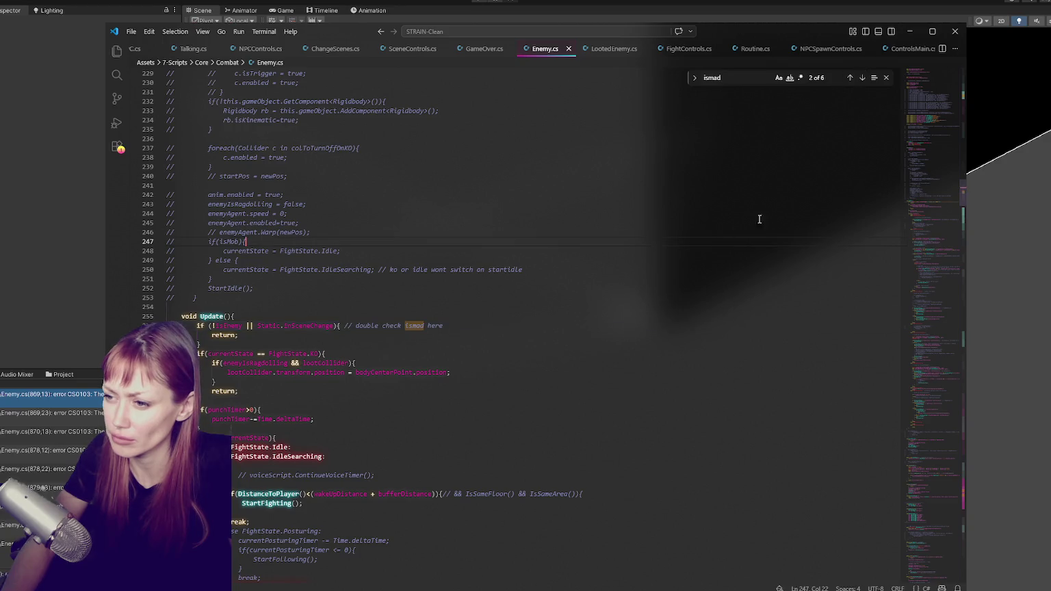
{"action": "left_click", "coordinate": [863, 79]}
{"action": "left_click", "coordinate": [863, 78]}
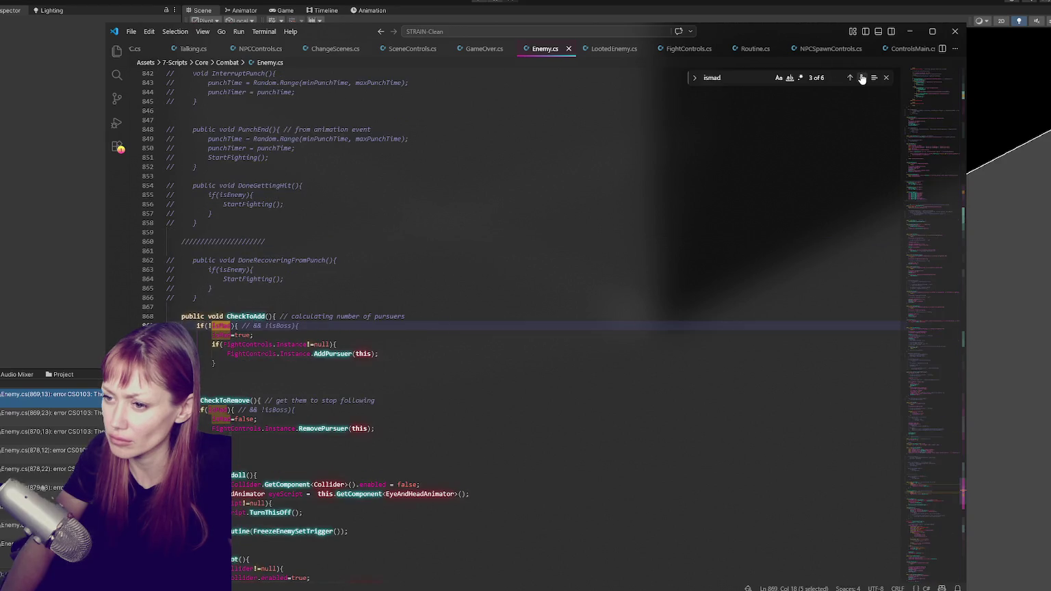
{"action": "left_click", "coordinate": [862, 79]}
{"action": "left_click", "coordinate": [863, 79]}
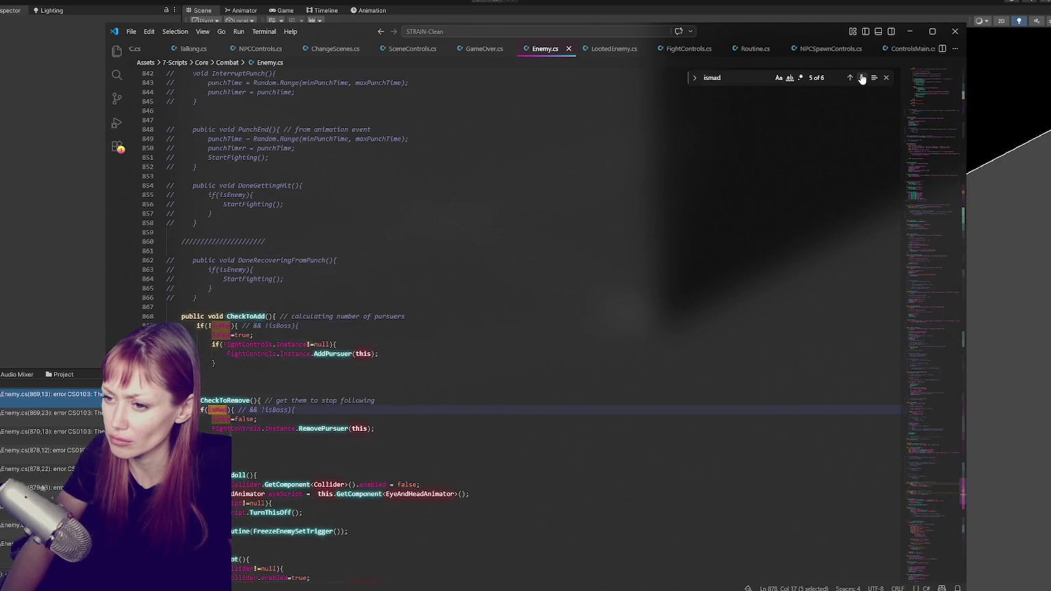
{"action": "left_click", "coordinate": [863, 78]}
{"action": "left_click", "coordinate": [863, 79]}
{"action": "left_click", "coordinate": [862, 78]}
{"action": "left_click", "coordinate": [863, 79]}
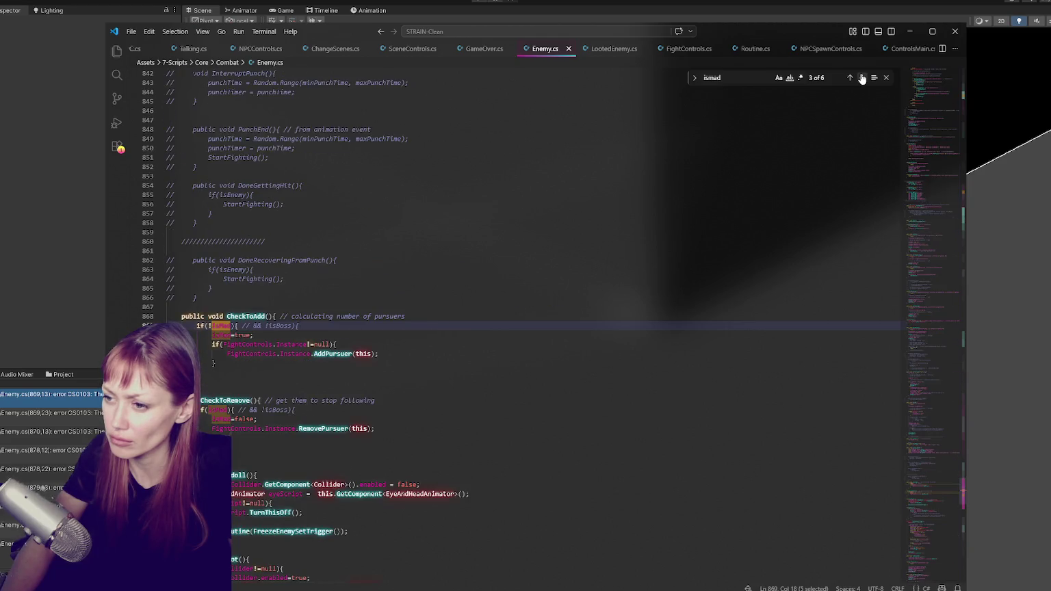
In FightControls.cs, restore the enemy.isMad resets in ResetPursuers and DisablePursuers, then recompile in Unity.
{"action": "left_click", "coordinate": [685, 56]}
{"action": "key", "text": "ctrl+slash"}
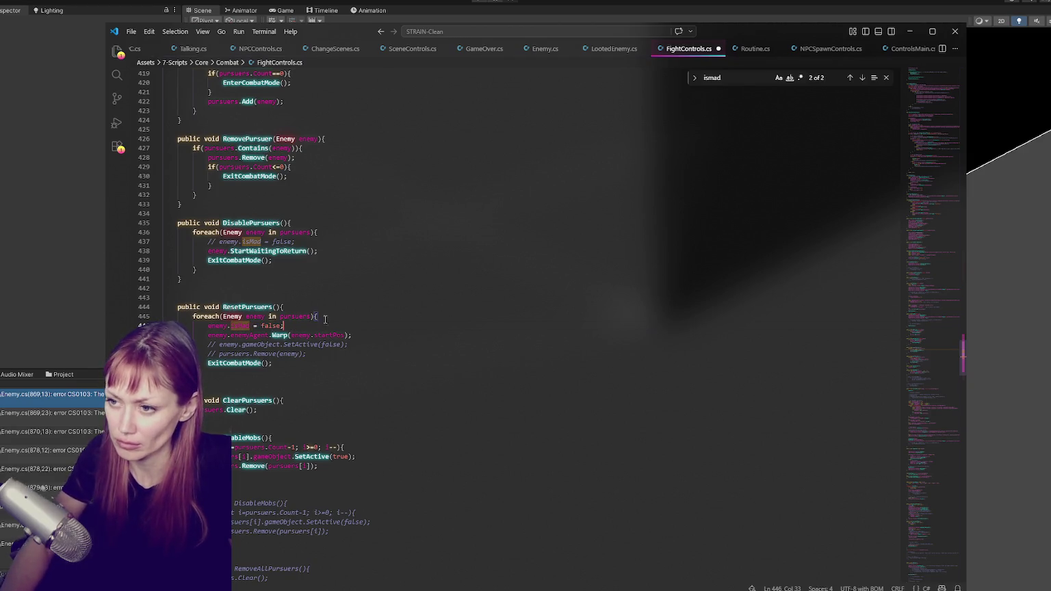
{"action": "key", "text": "ctrl+slash"}
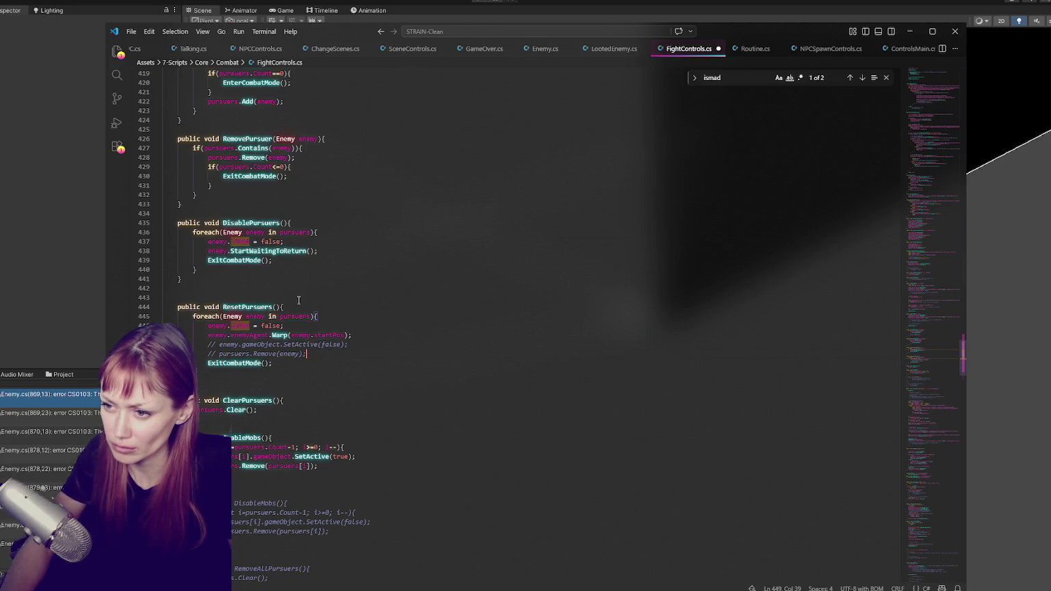
{"action": "left_click", "coordinate": [34, 211]}
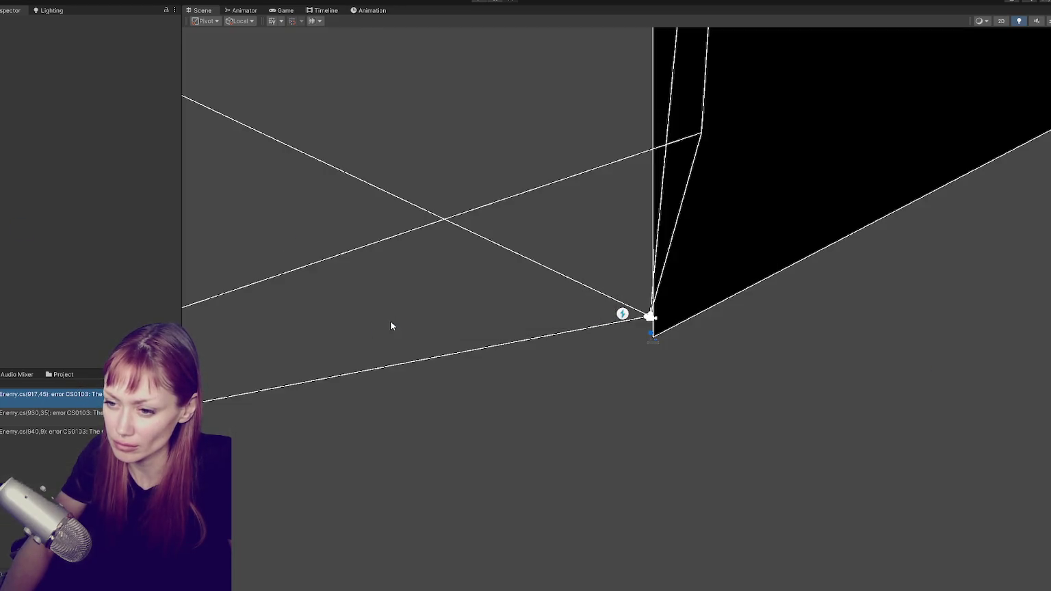
Uncomment the foreach reset loop over colToTurnOffOnKO on line 237 and recompile in Unity.
{"action": "key", "text": "ctrl+f"}
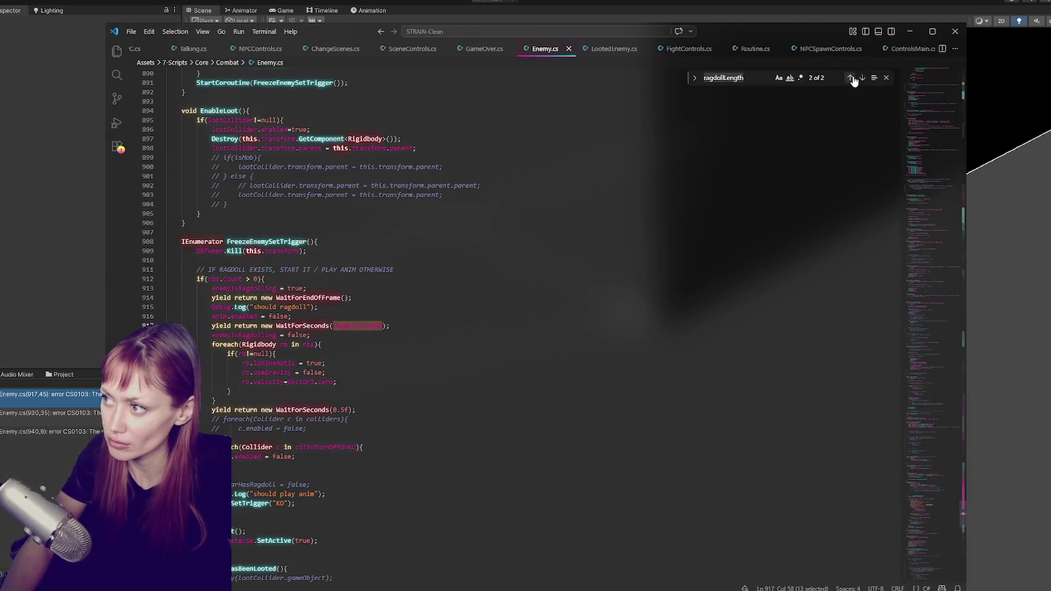
{"action": "left_click", "coordinate": [850, 77]}
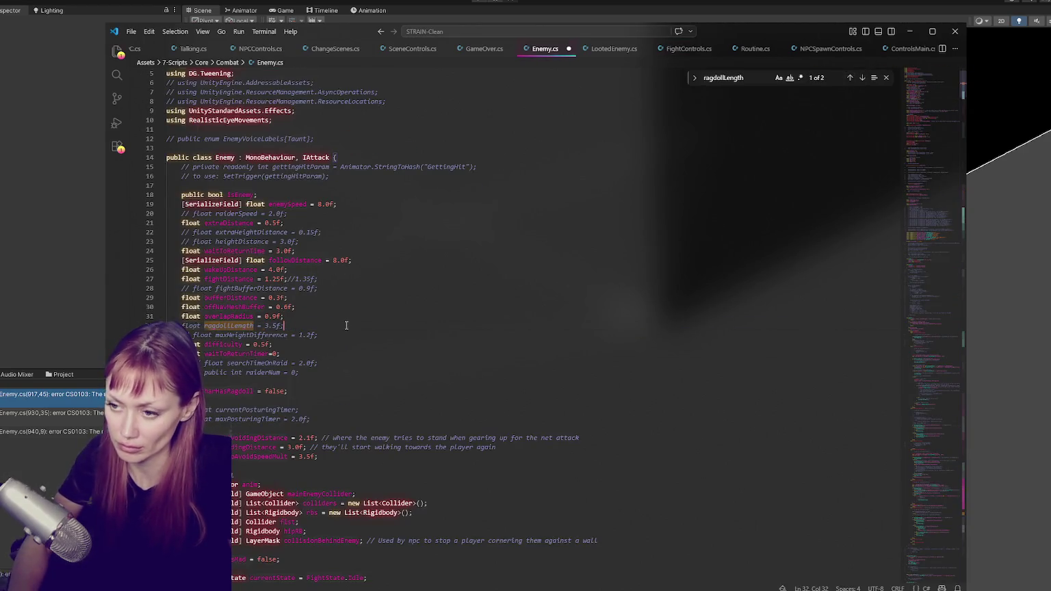
{"action": "key", "text": "alt+Tab"}
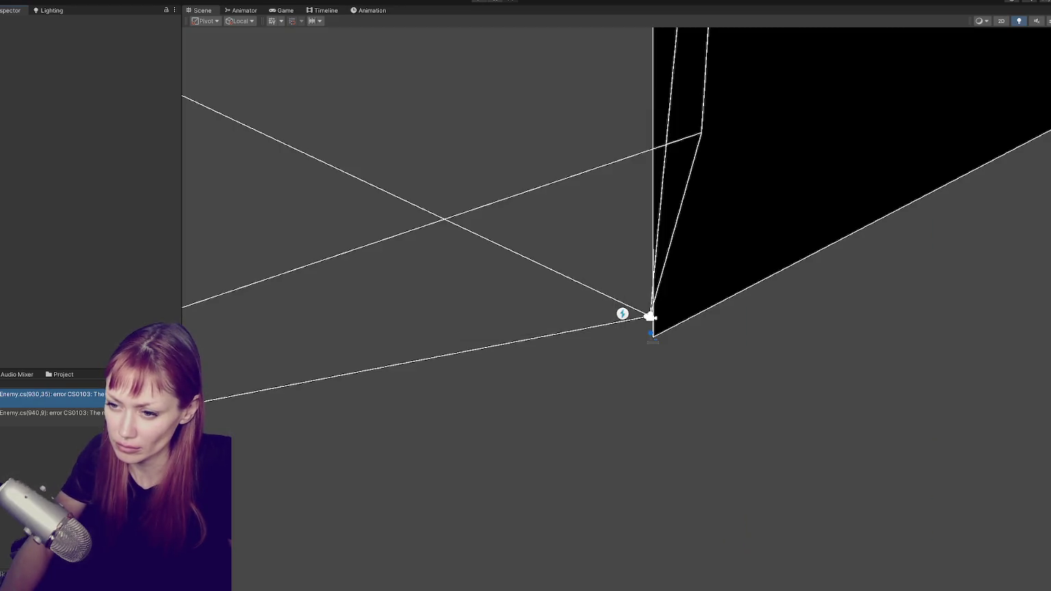
{"action": "key", "text": "alt+Tab"}
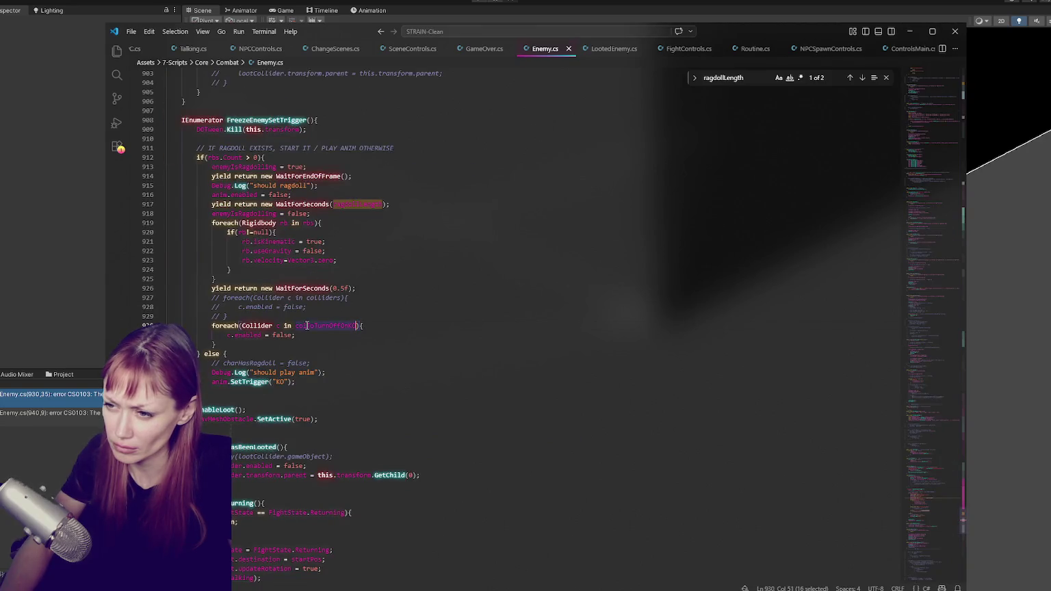
{"action": "left_click", "coordinate": [851, 78]}
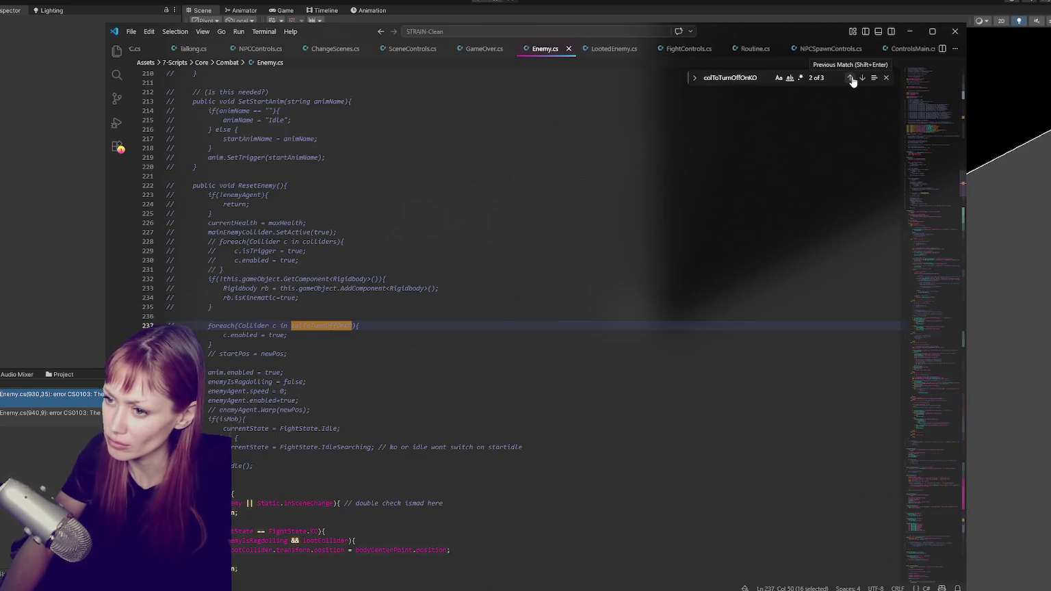
{"action": "key", "text": "ctrl+slash"}
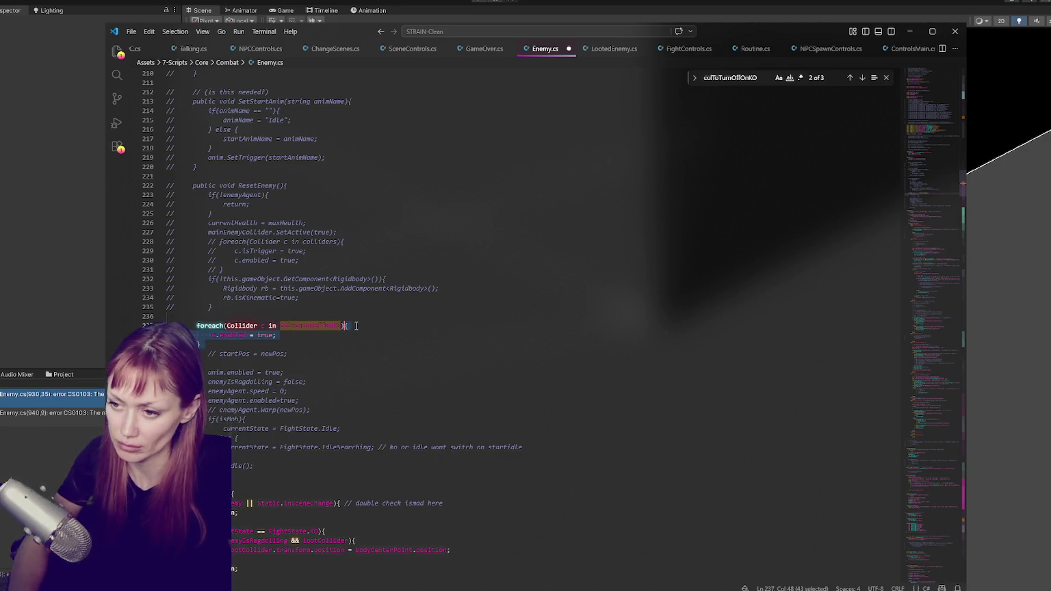
{"action": "key", "text": "alt+Tab"}
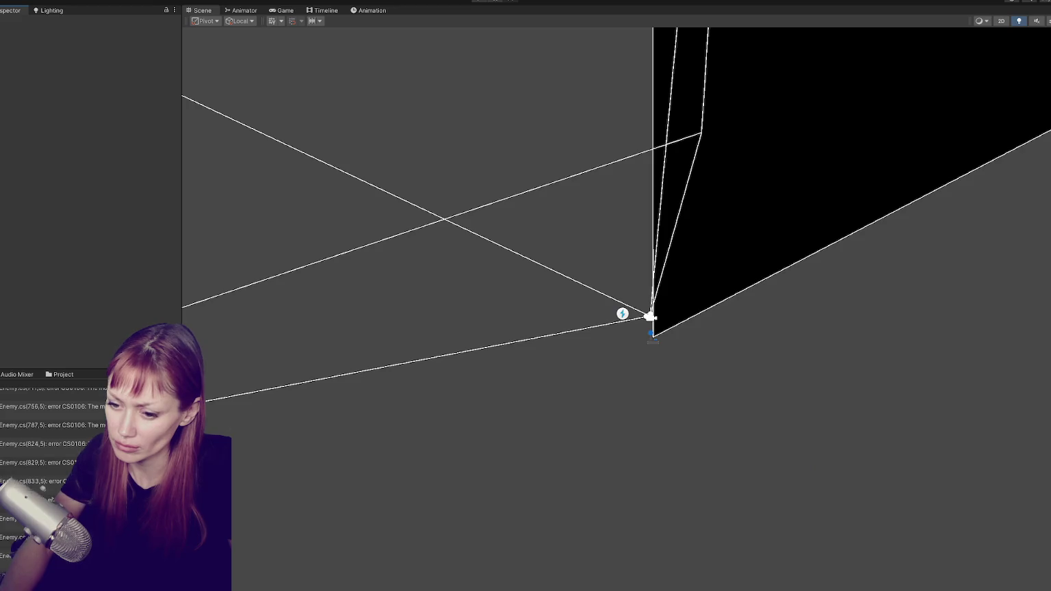
{"action": "key", "text": "alt+Tab"}
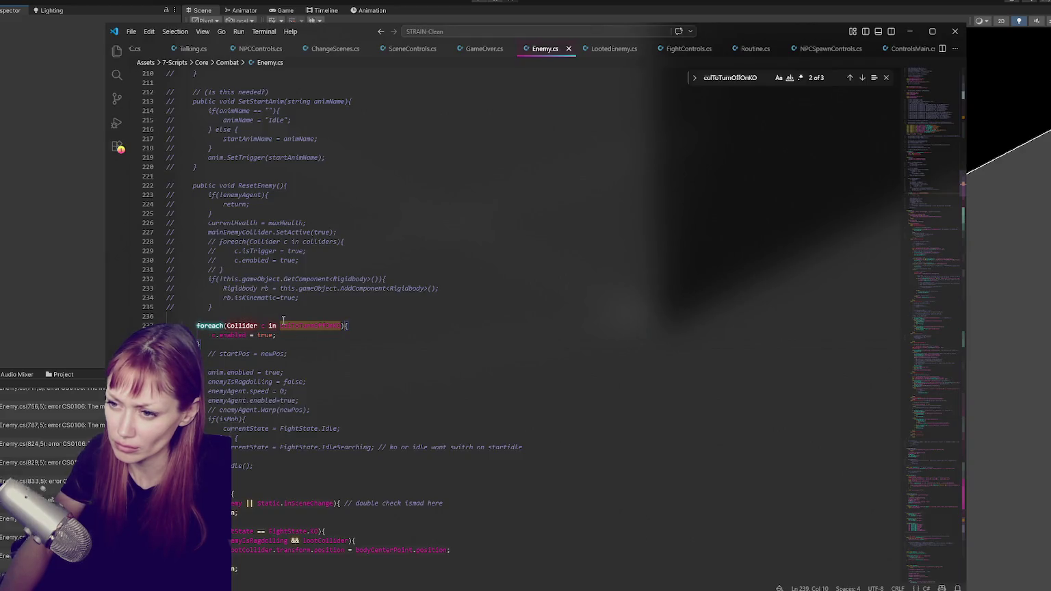
Uncomment the colToTurnOffOnKO list declaration on line 102, save, and recompile.
{"action": "left_click", "coordinate": [850, 78]}
{"action": "key", "text": "ctrl+slash"}
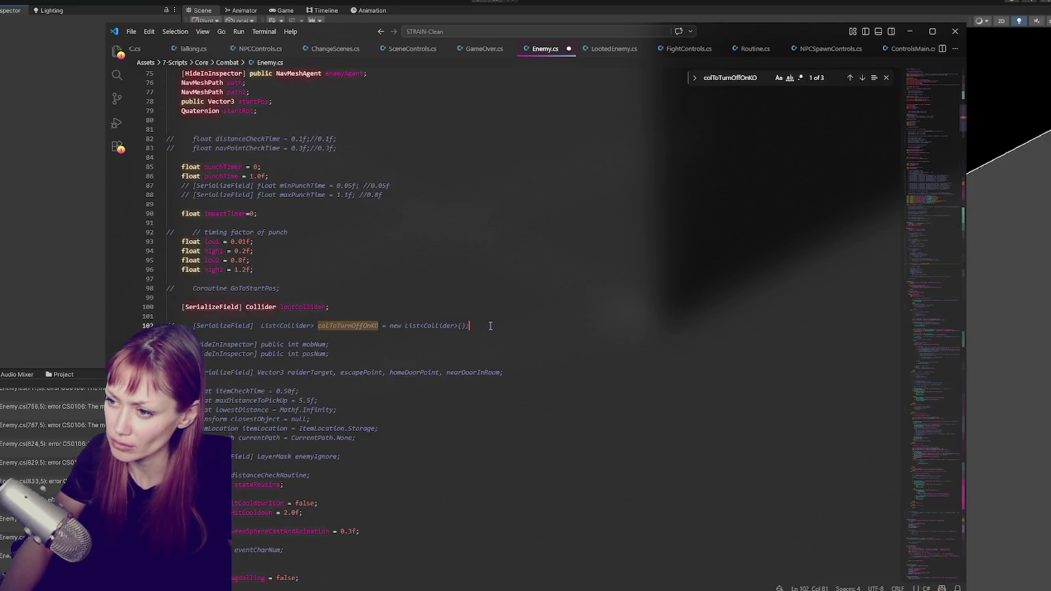
{"action": "key", "text": "ctrl+s"}
{"action": "key", "text": "alt+Tab"}
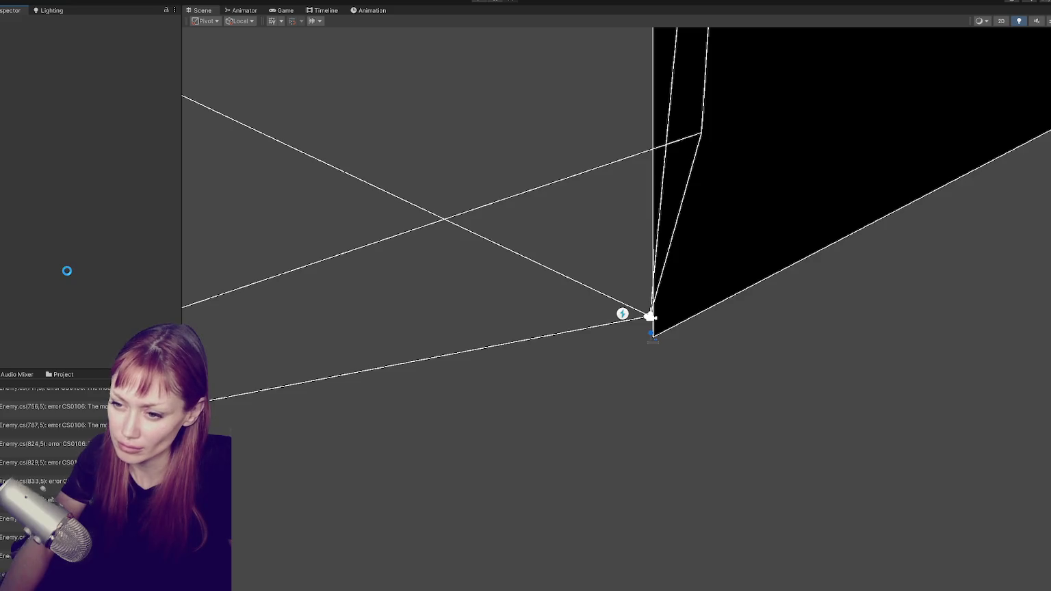
{"action": "key", "text": "alt+Tab"}
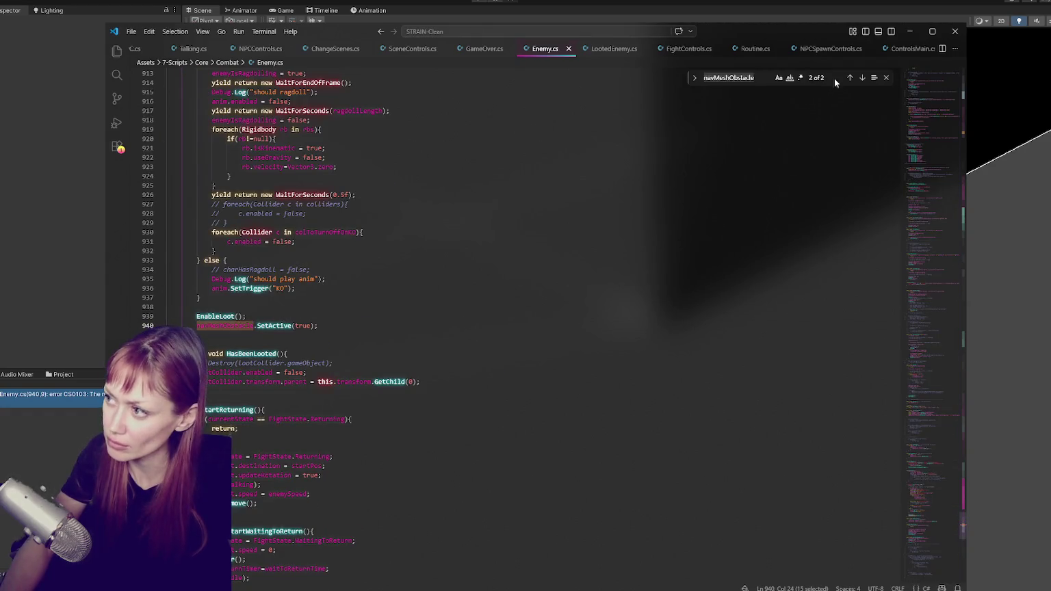
Uncomment the navMeshObstacle field on line 133, save, and recompile in Unity.
{"action": "left_click", "coordinate": [862, 77]}
{"action": "left_click", "coordinate": [412, 326]}
{"action": "key", "text": "ctrl+slash"}
{"action": "key", "text": "ctrl+s"}
{"action": "key", "text": "alt+Tab"}
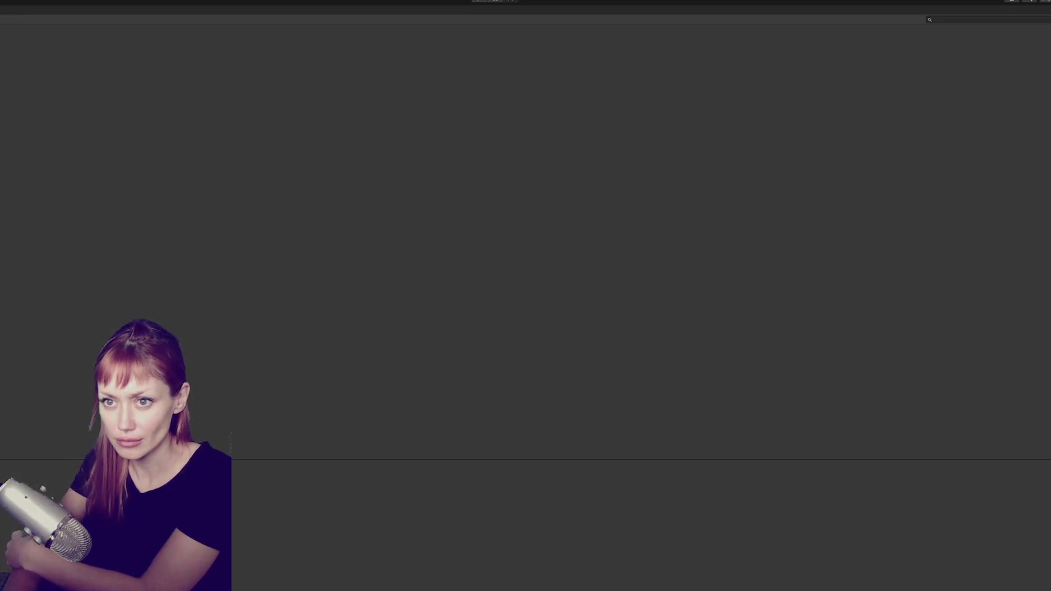
{"action": "key", "text": "alt+Tab"}
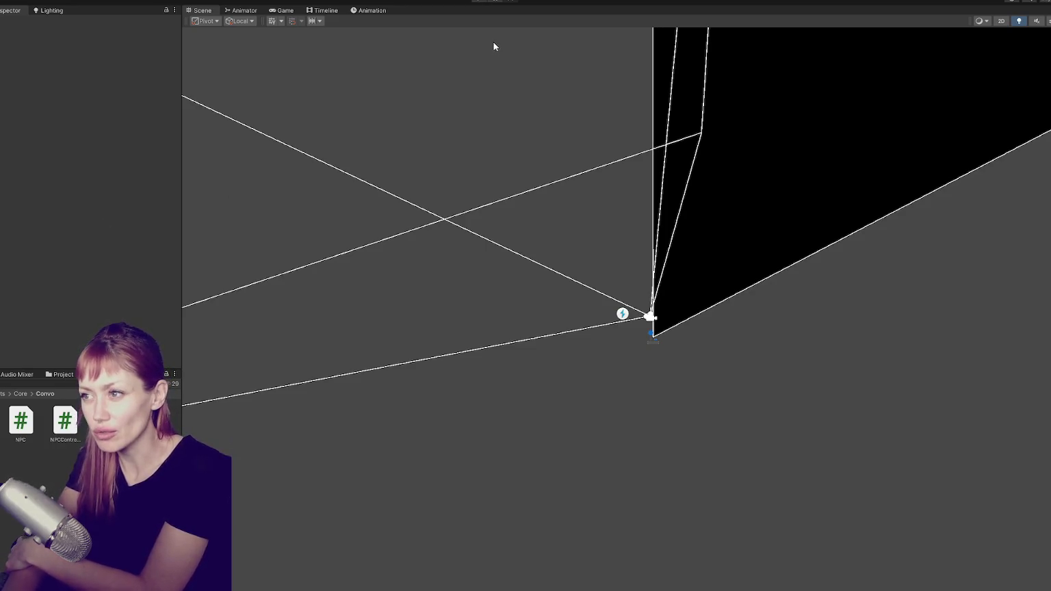
{"action": "left_click", "coordinate": [477, 2]}
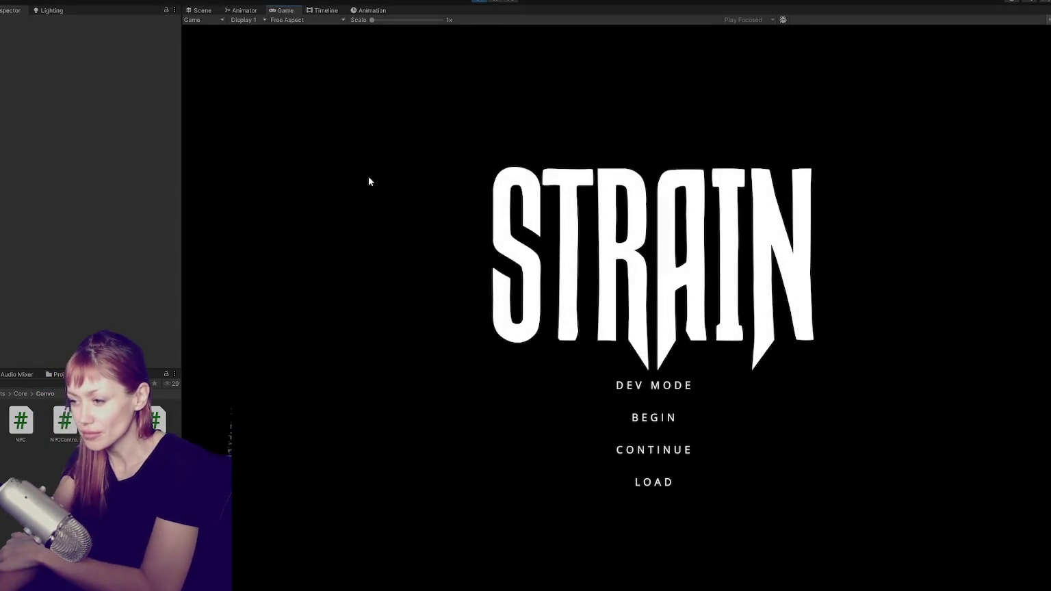
Start the game in DEV MODE and walk through the red door and wall gap into the street.
{"action": "left_click", "coordinate": [681, 388]}
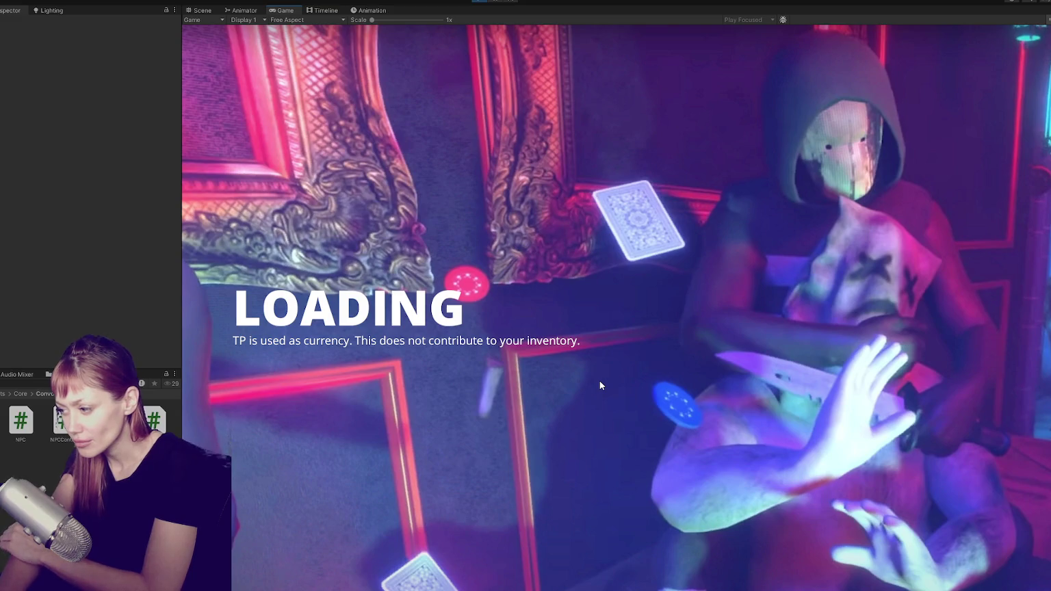
{"action": "key", "text": "w"}
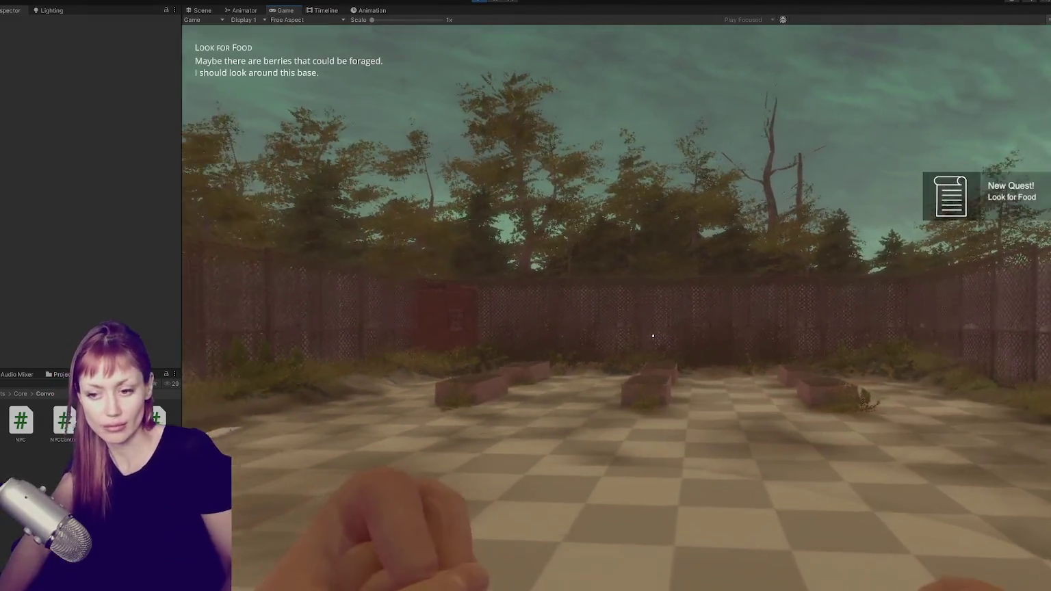
{"action": "key", "text": "w"}
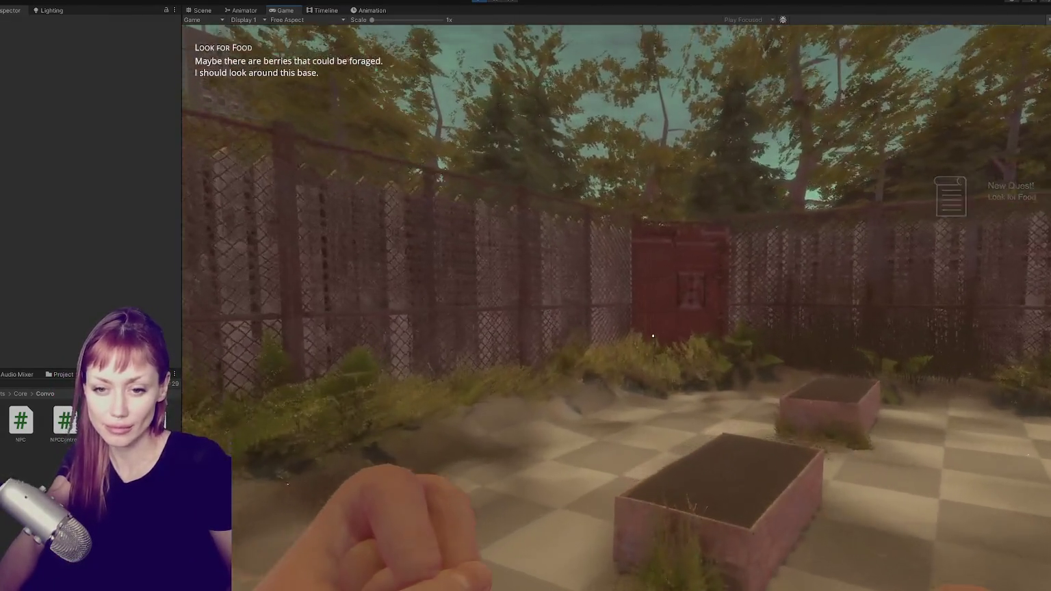
{"action": "key", "text": "w"}
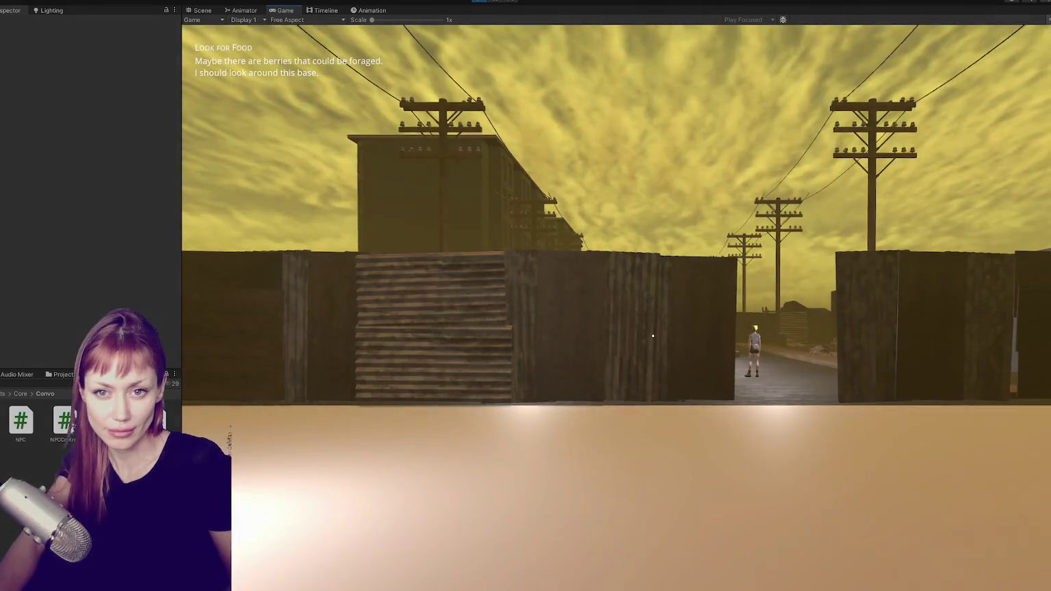
{"action": "mouse_move", "coordinate": [653, 336]}
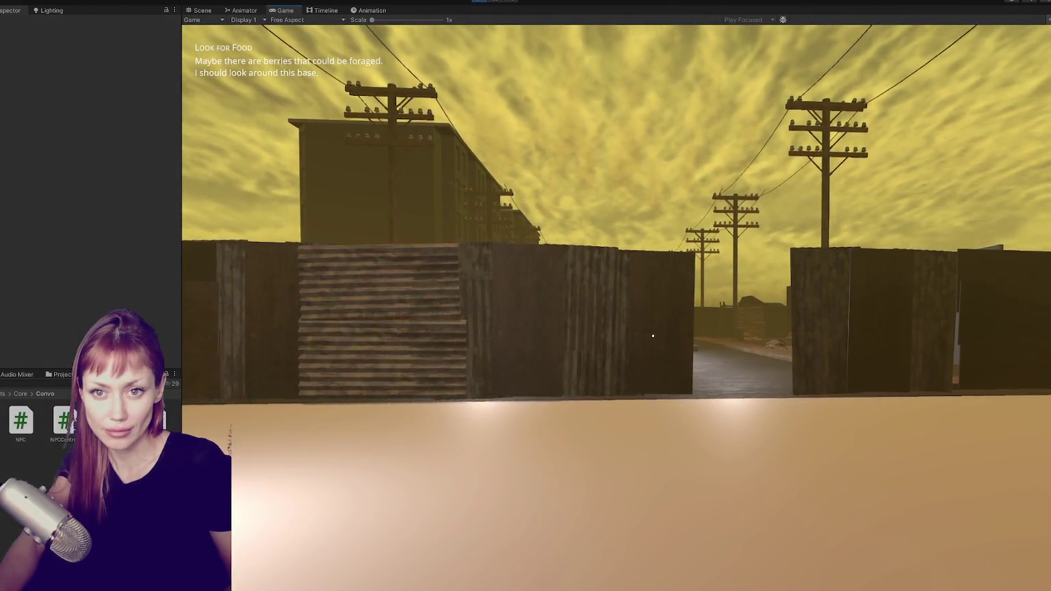
{"action": "key", "text": "w"}
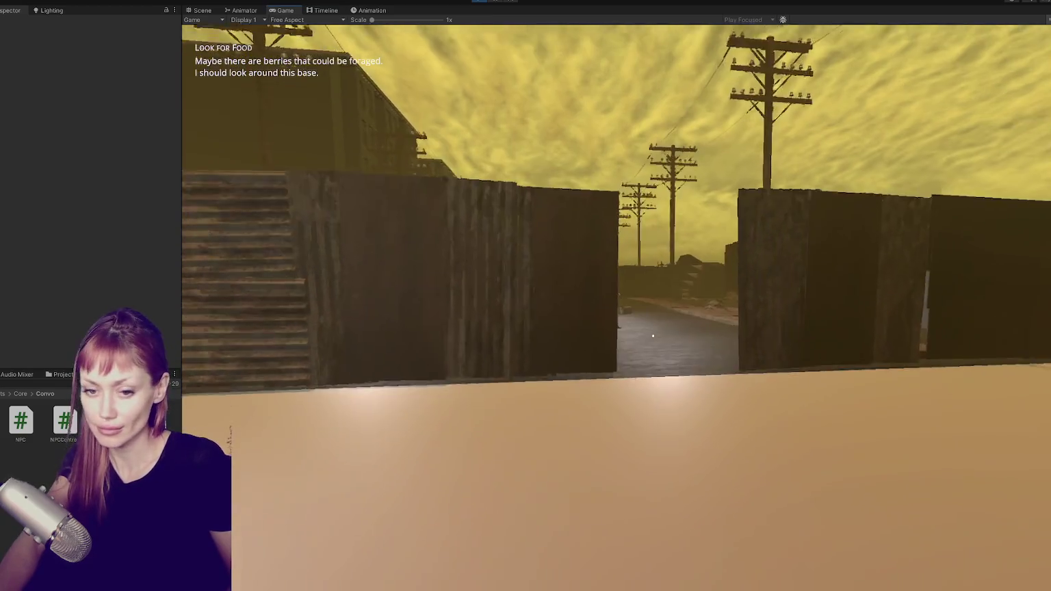
{"action": "key", "text": "w"}
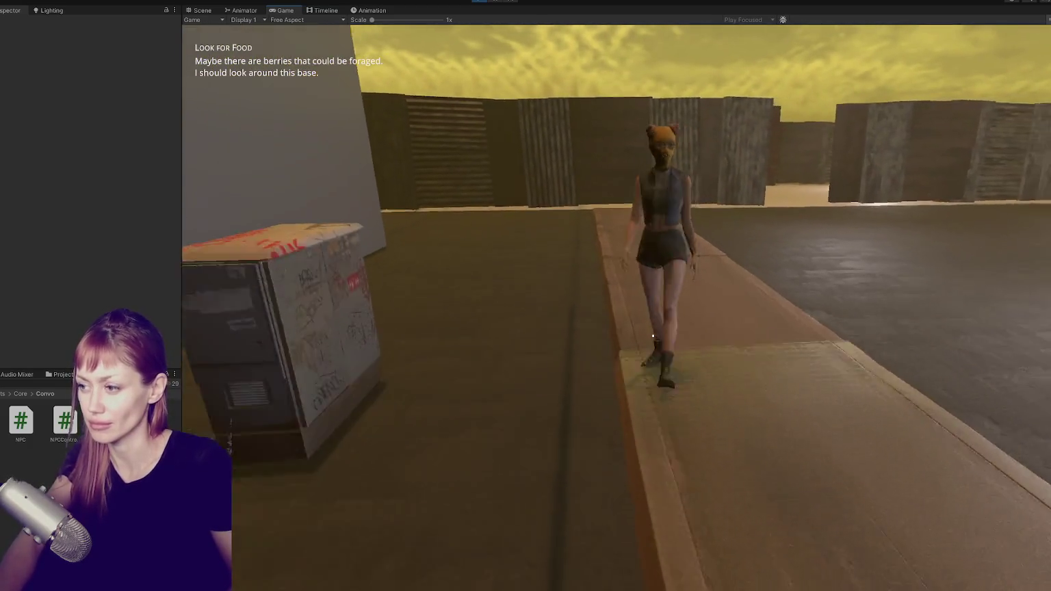
Back away from the approaching NPC, close in on it by the far wall, then view the tasks list.
{"action": "key", "text": "s"}
{"action": "key", "text": "s"}
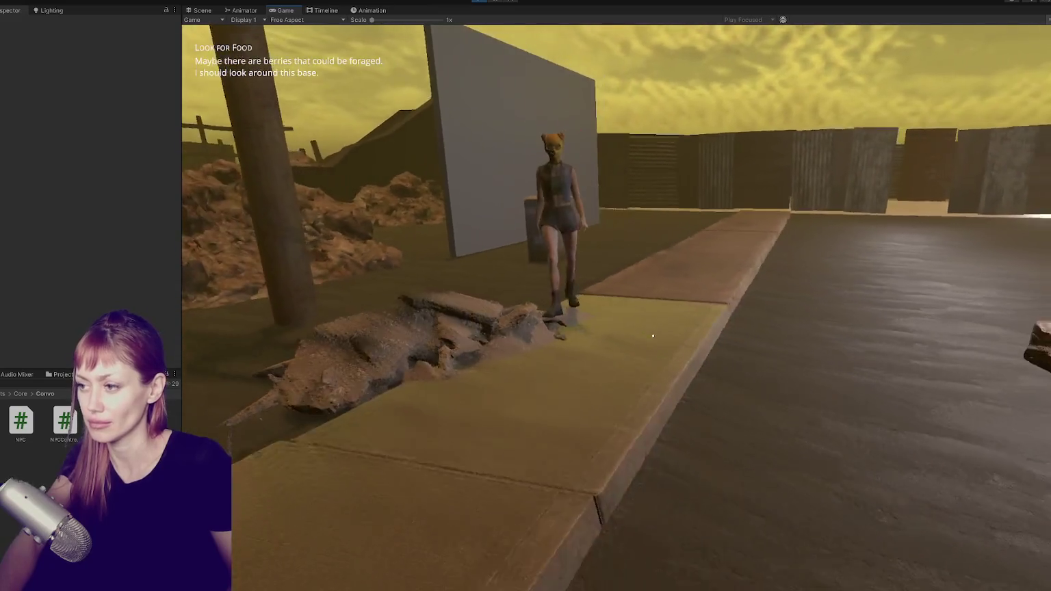
{"action": "key", "text": "s"}
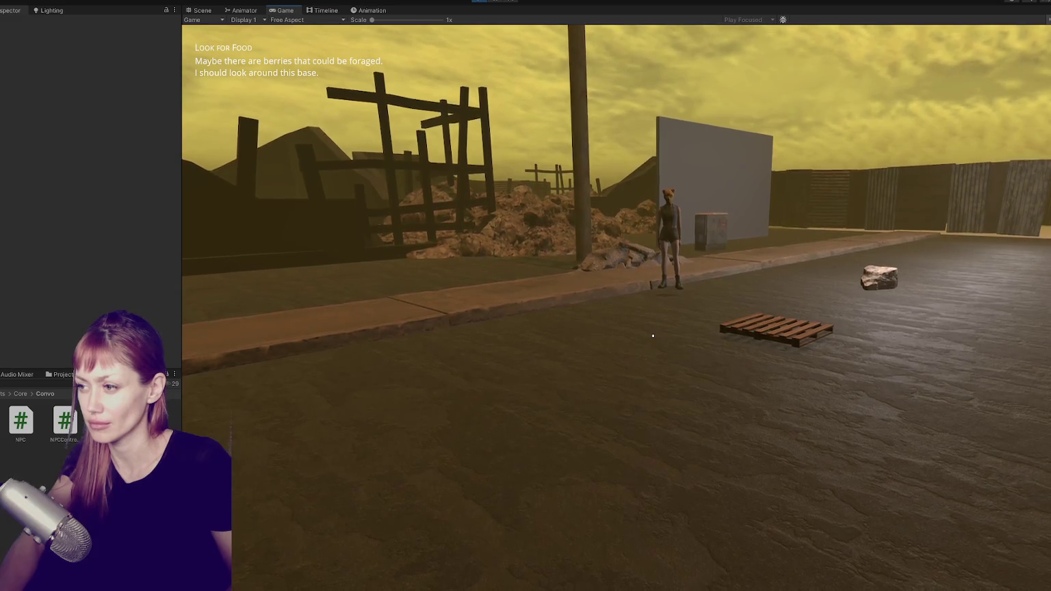
{"action": "mouse_move", "coordinate": [653, 336]}
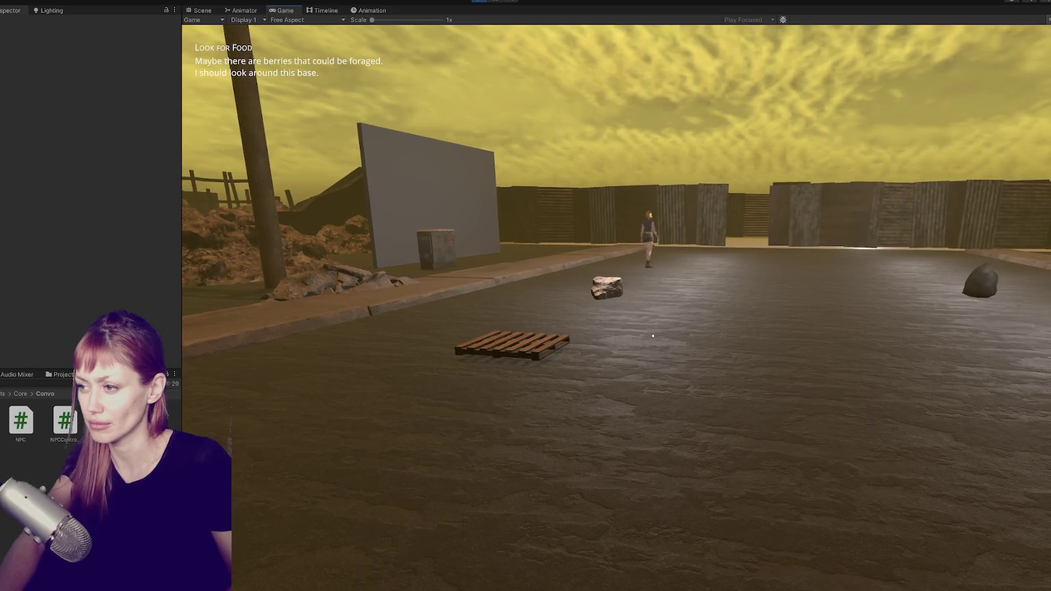
{"action": "key", "text": "w"}
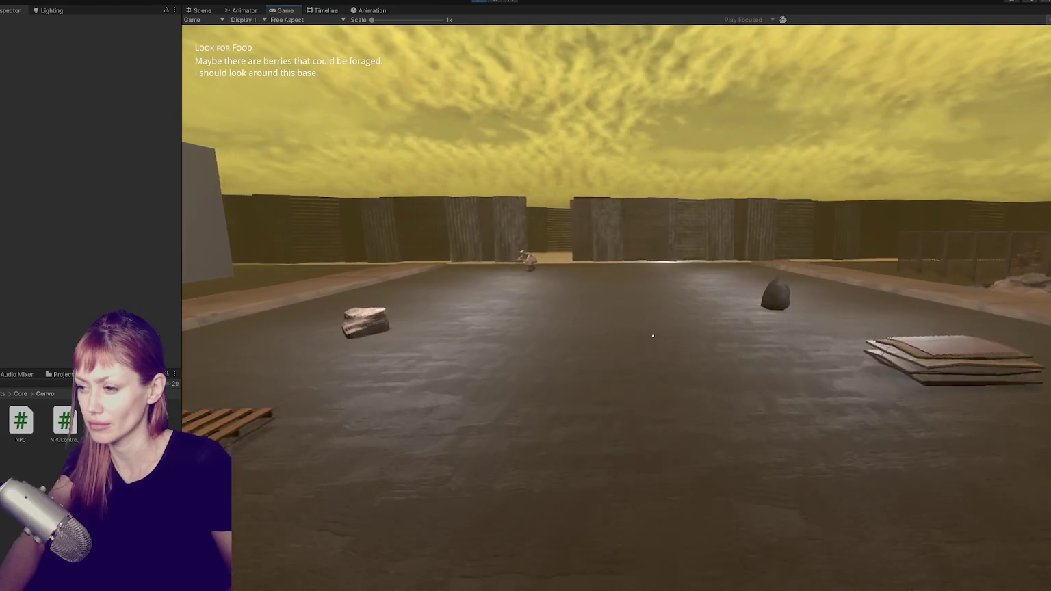
{"action": "key", "text": "w"}
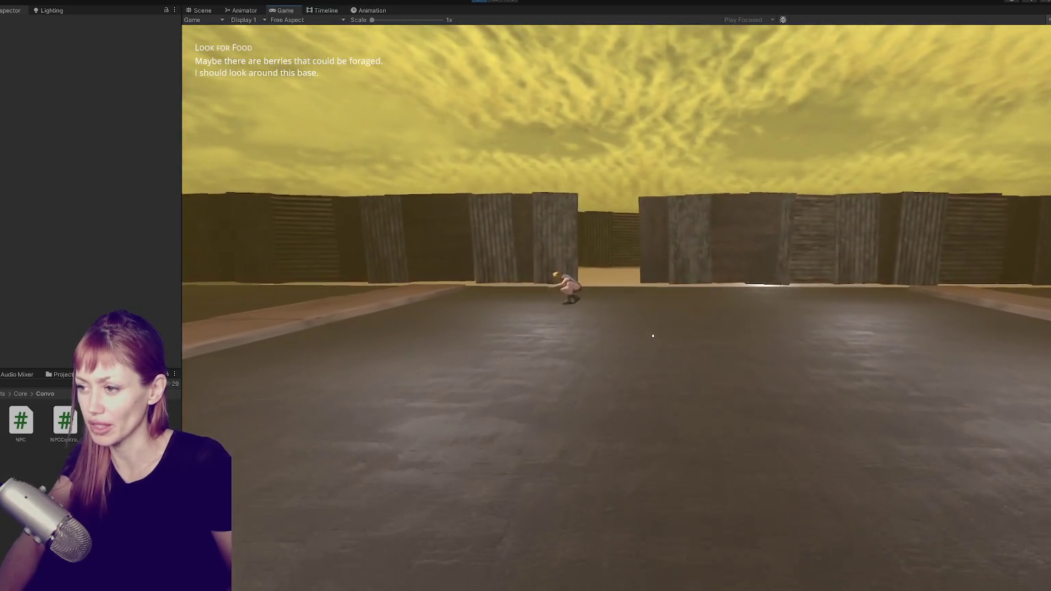
{"action": "key", "text": "w"}
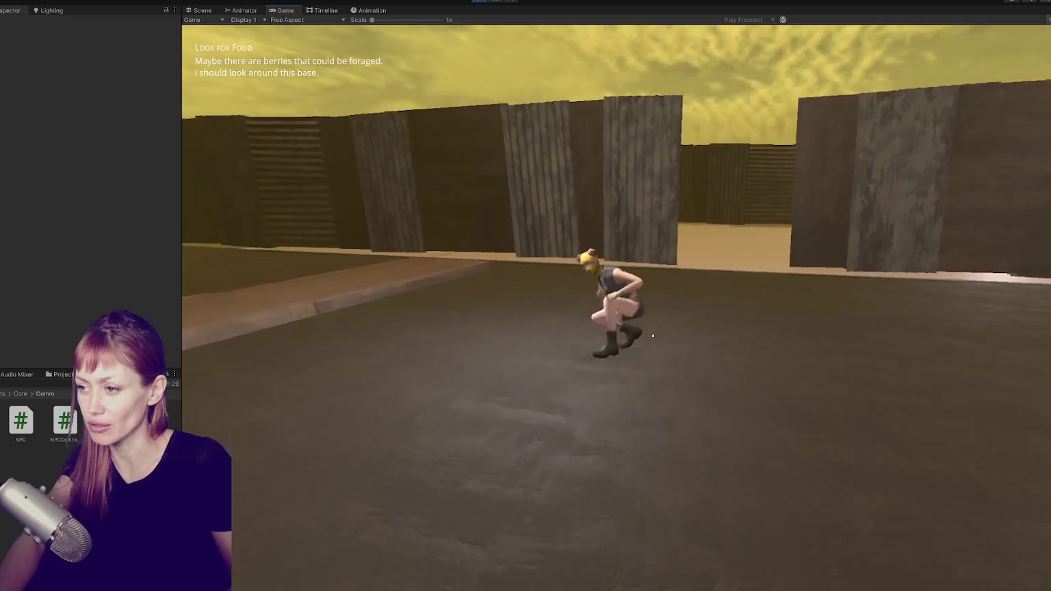
{"action": "key", "text": "s"}
{"action": "left_click", "coordinate": [653, 336]}
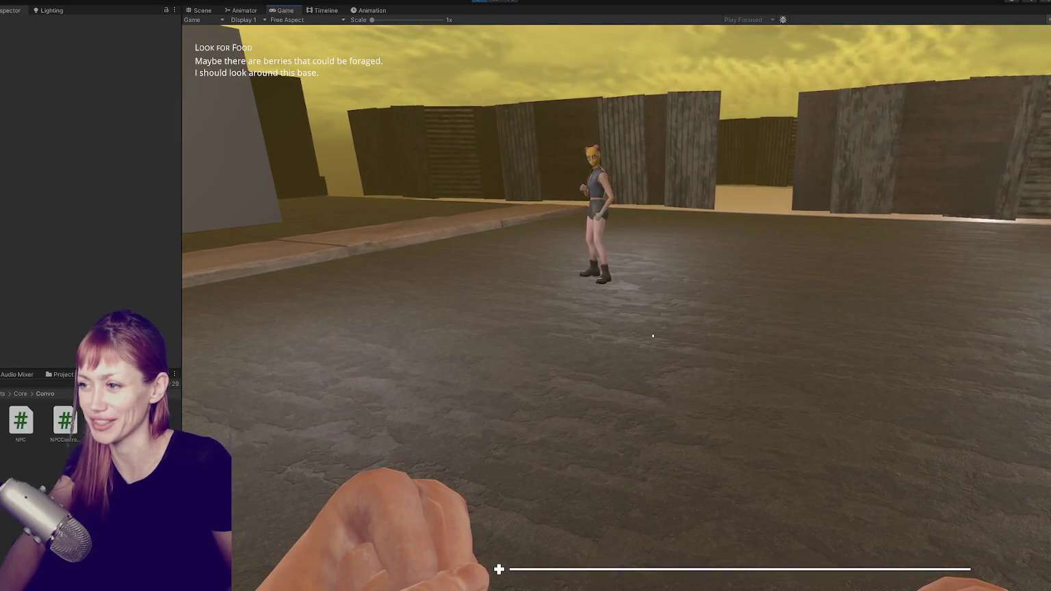
{"action": "key", "text": "Tab"}
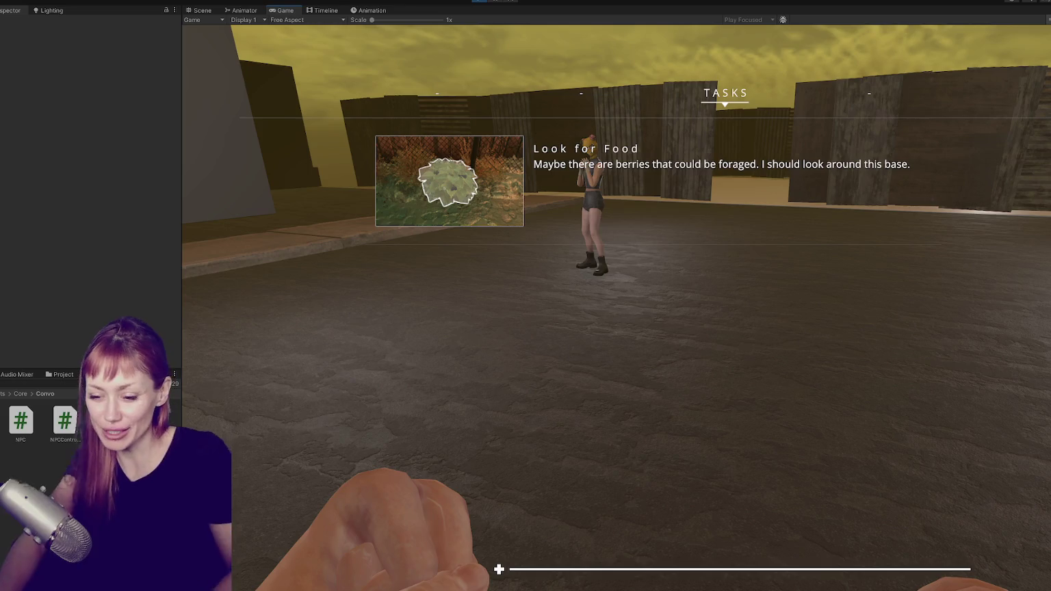
Back in Enemy.cs, search the file for 'smoking'.
{"action": "key", "text": "alt+Tab"}
{"action": "key", "text": "ctrl+f"}
{"action": "type", "text": "smoking"}
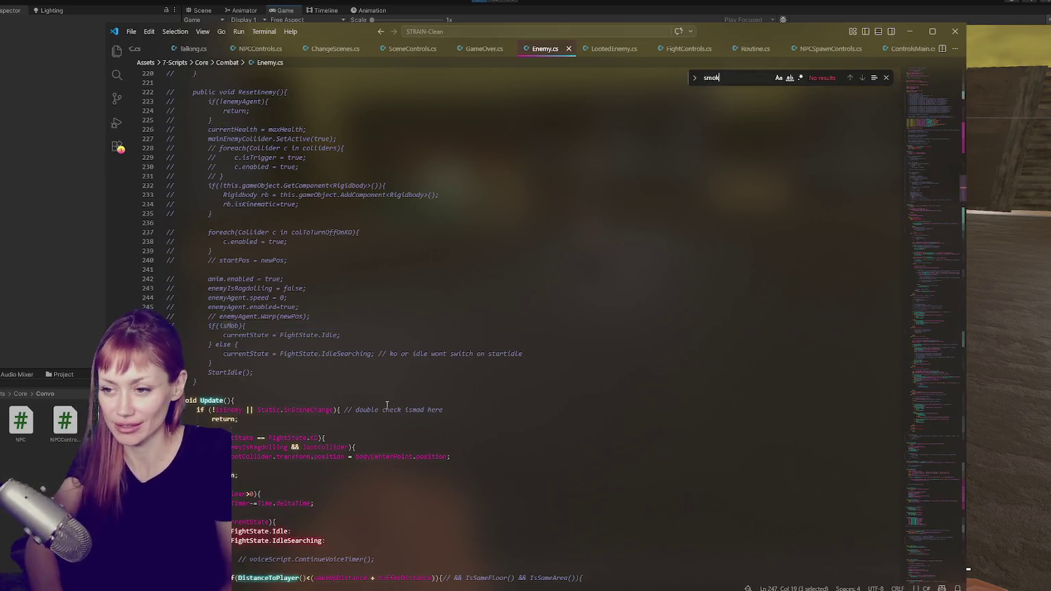
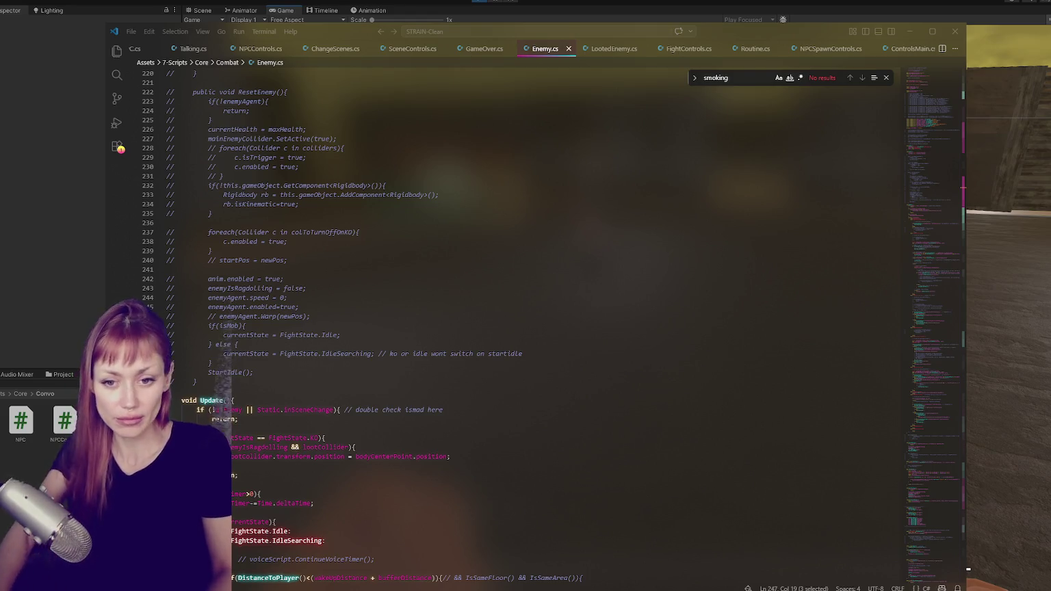
Walk around the masked NPC with WASD, check the tasks overlay, then exit Play mode.
{"action": "left_click", "coordinate": [96, 223]}
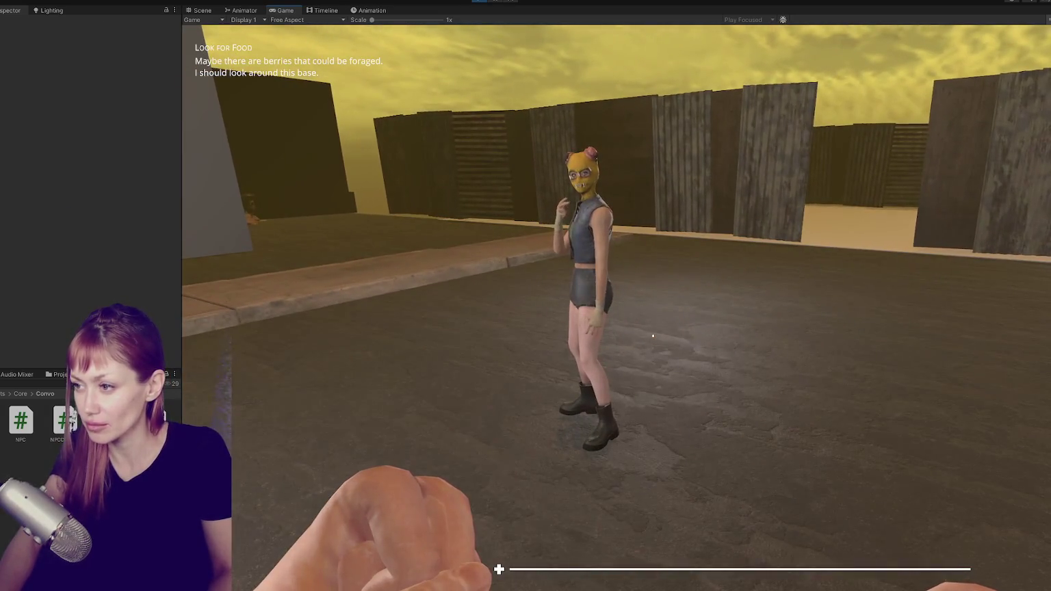
{"action": "key", "text": "w"}
{"action": "key", "text": "w"}
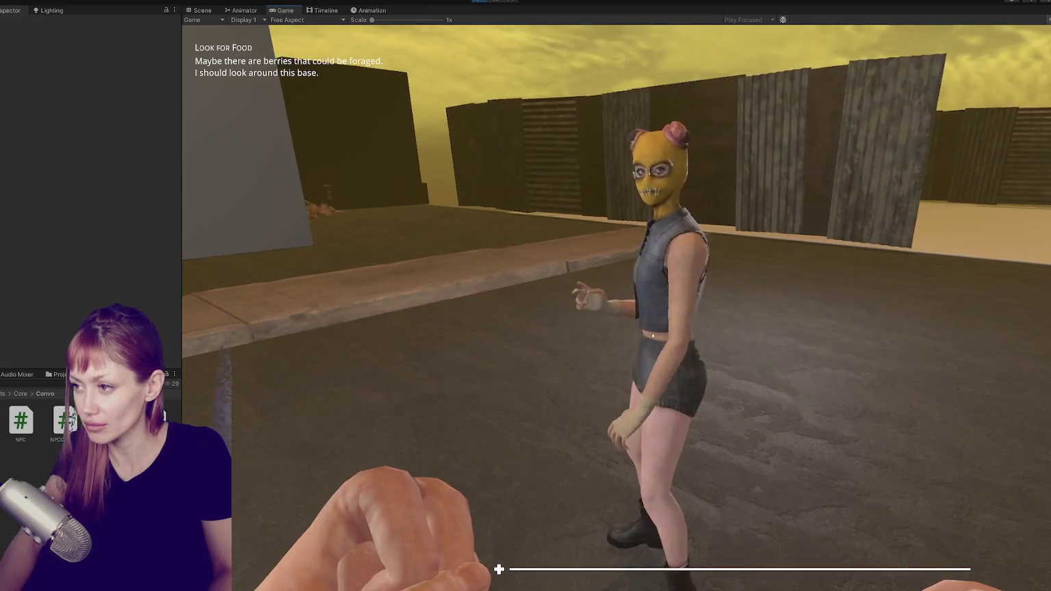
{"action": "key", "text": "s"}
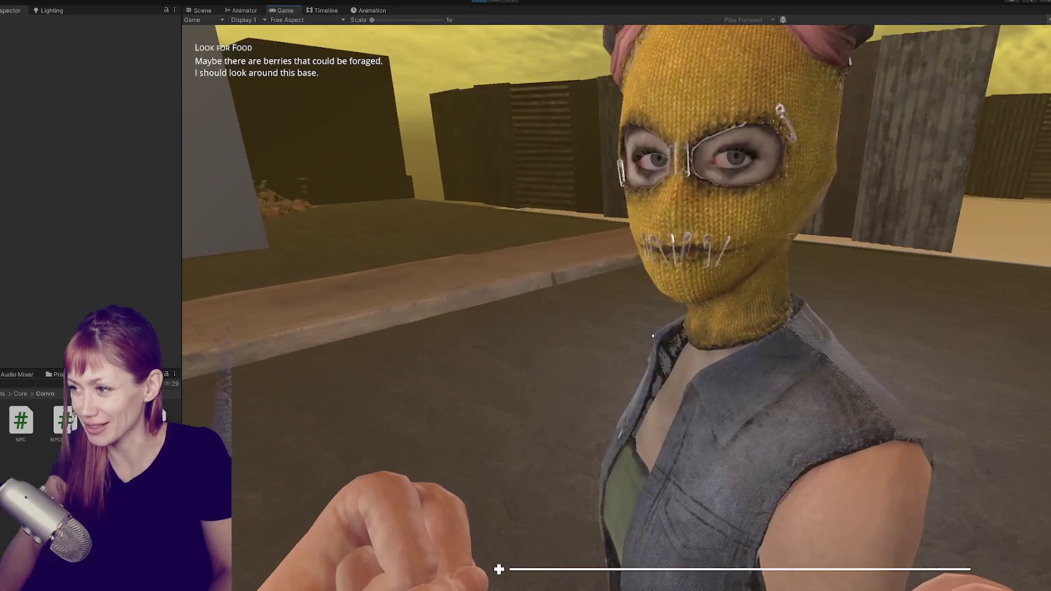
{"action": "key", "text": "s"}
{"action": "key", "text": "a"}
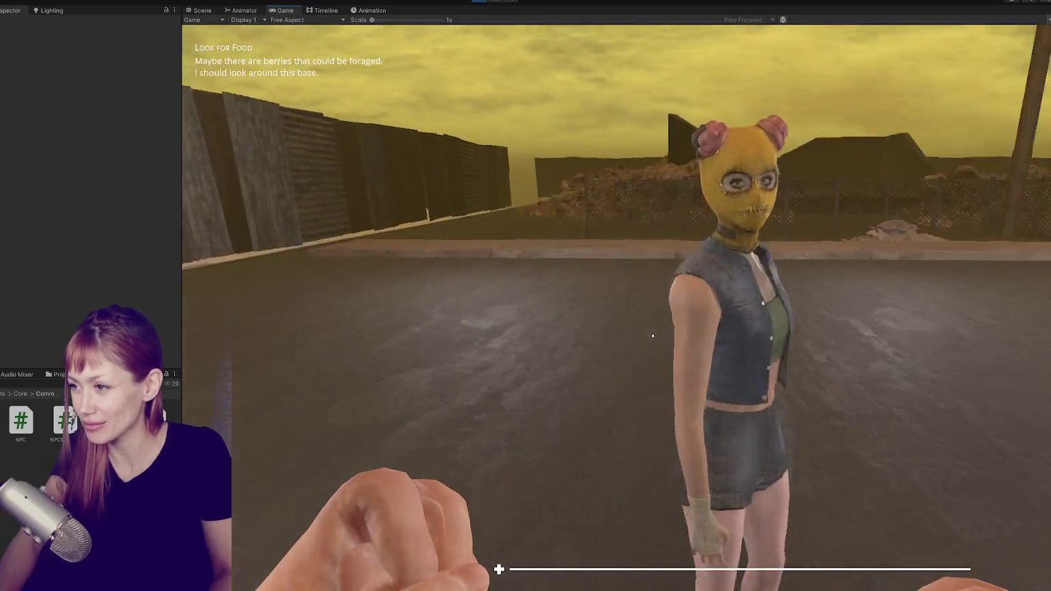
{"action": "key", "text": "d"}
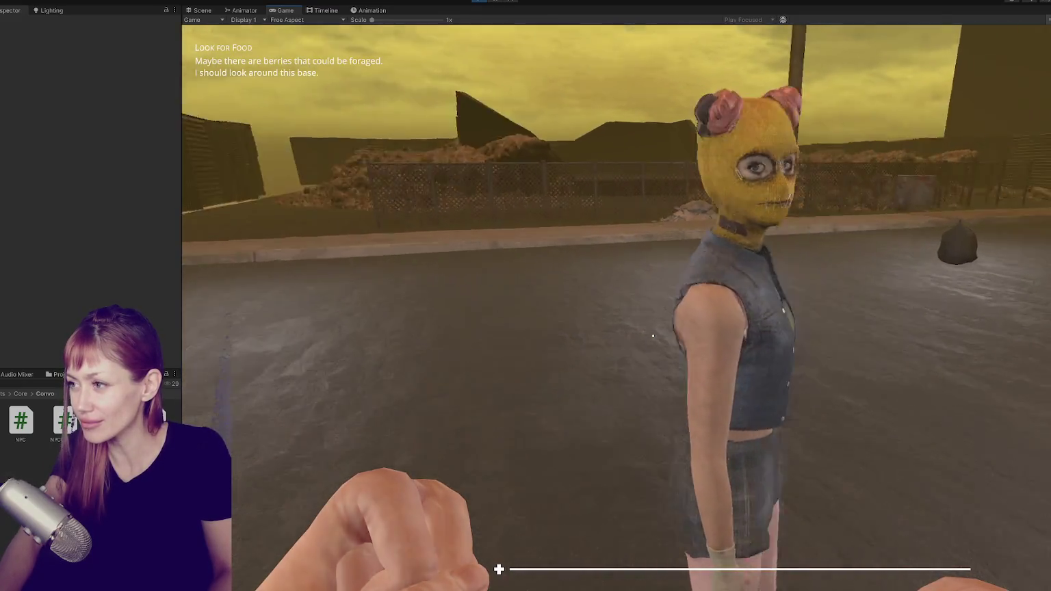
{"action": "key", "text": "w"}
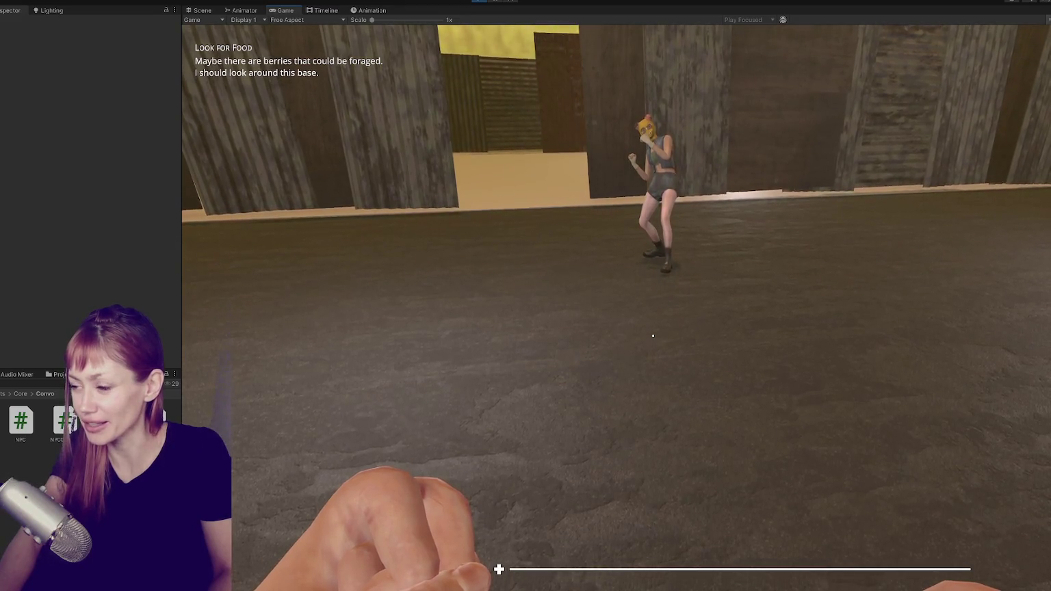
{"action": "key", "text": "Tab"}
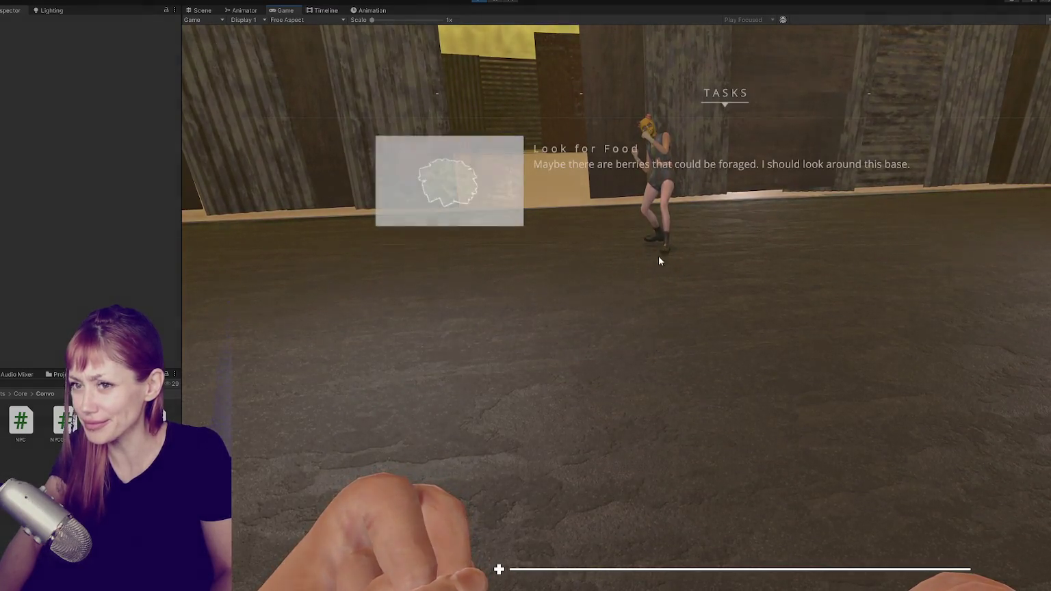
{"action": "key", "text": "ctrl+p"}
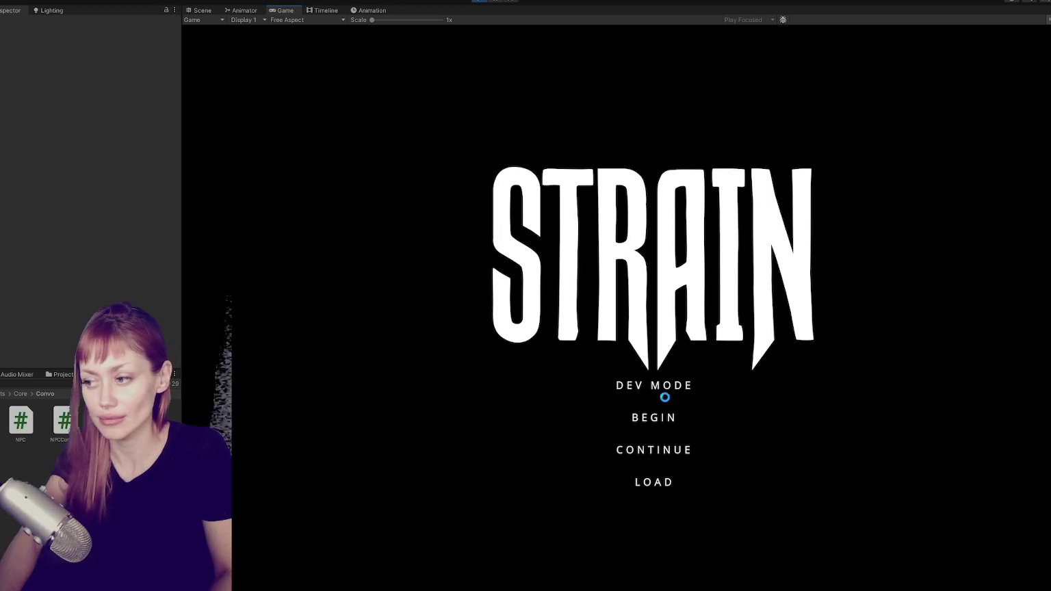
Start the game in DEV MODE and walk past the red door into the street.
{"action": "left_click", "coordinate": [664, 396]}
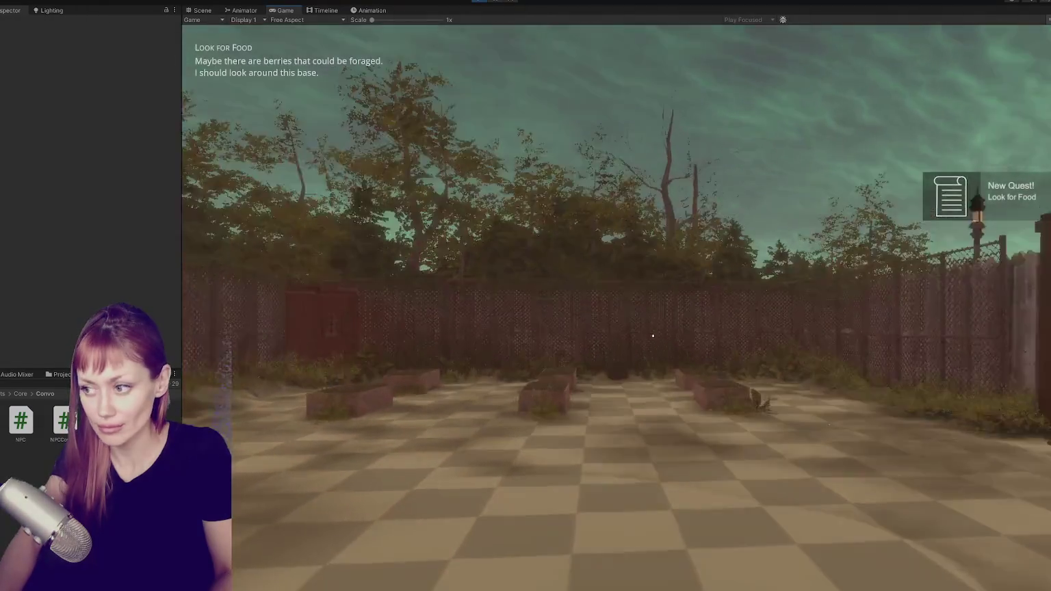
{"action": "key", "text": "w"}
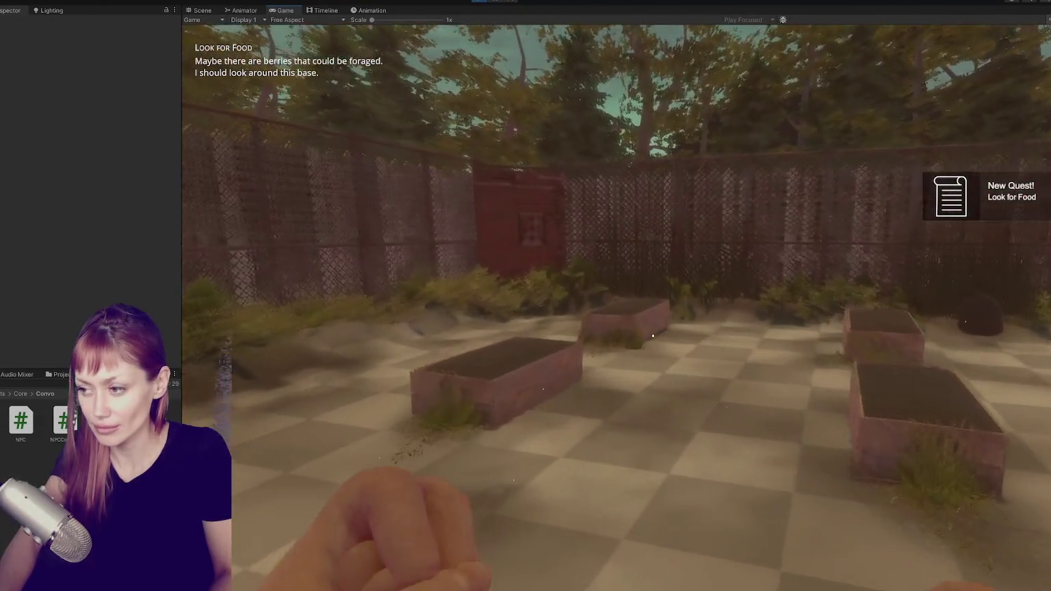
{"action": "key", "text": "w"}
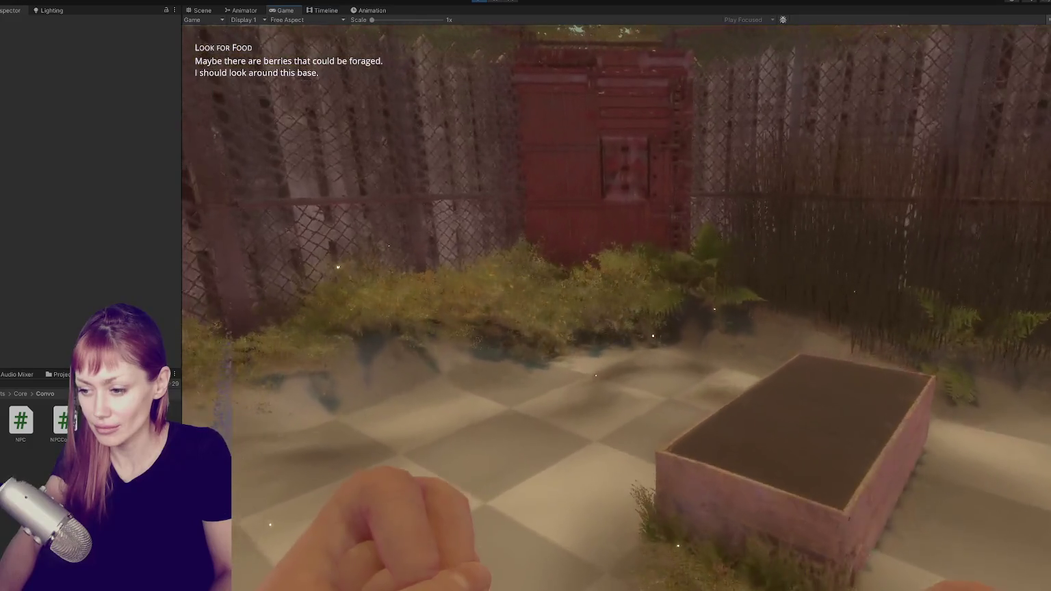
{"action": "key", "text": "w"}
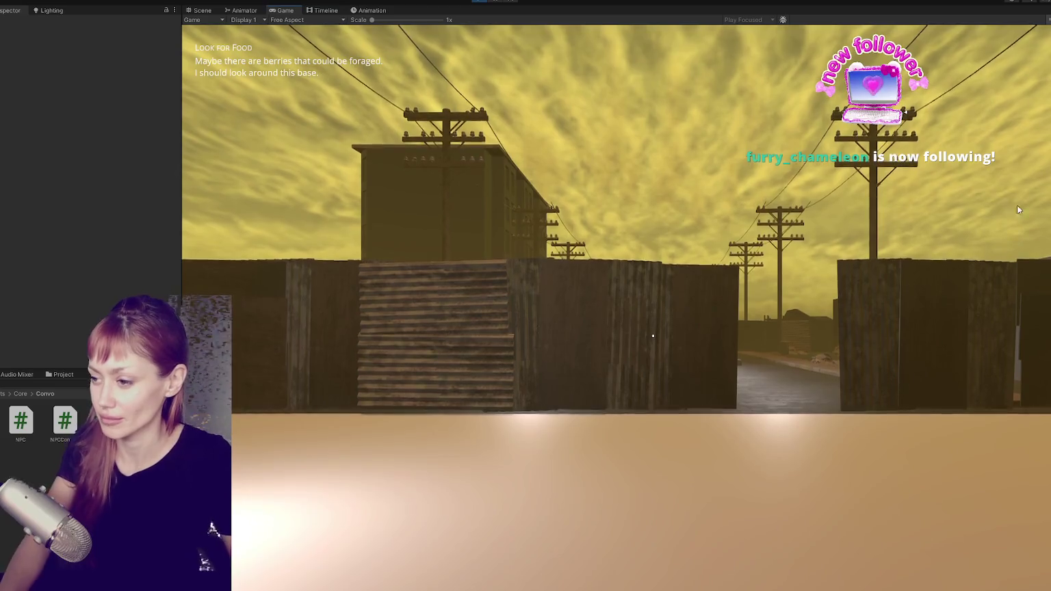
{"action": "key", "text": "w"}
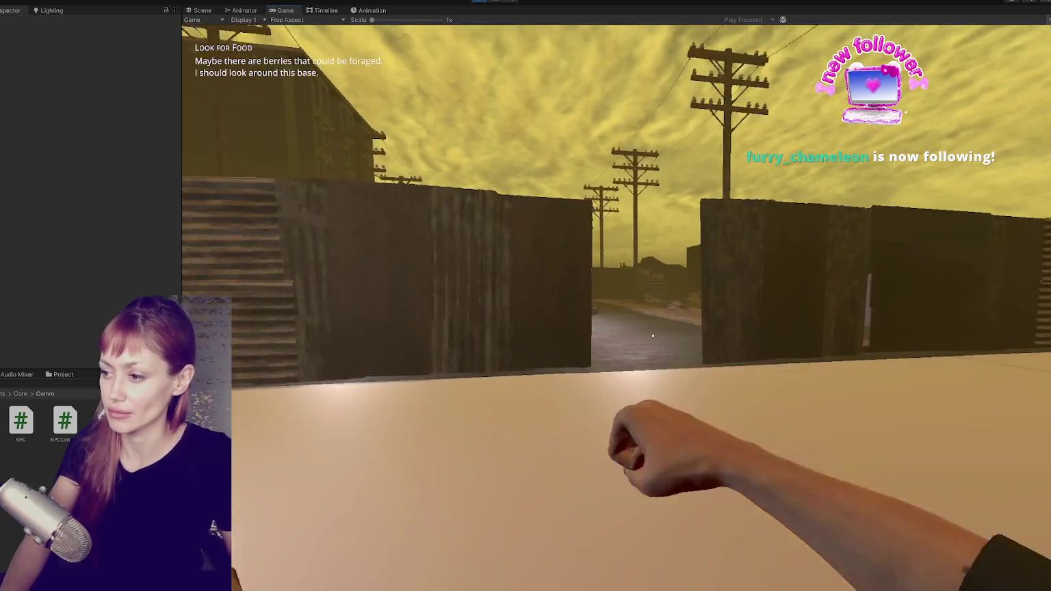
{"action": "key", "text": "w"}
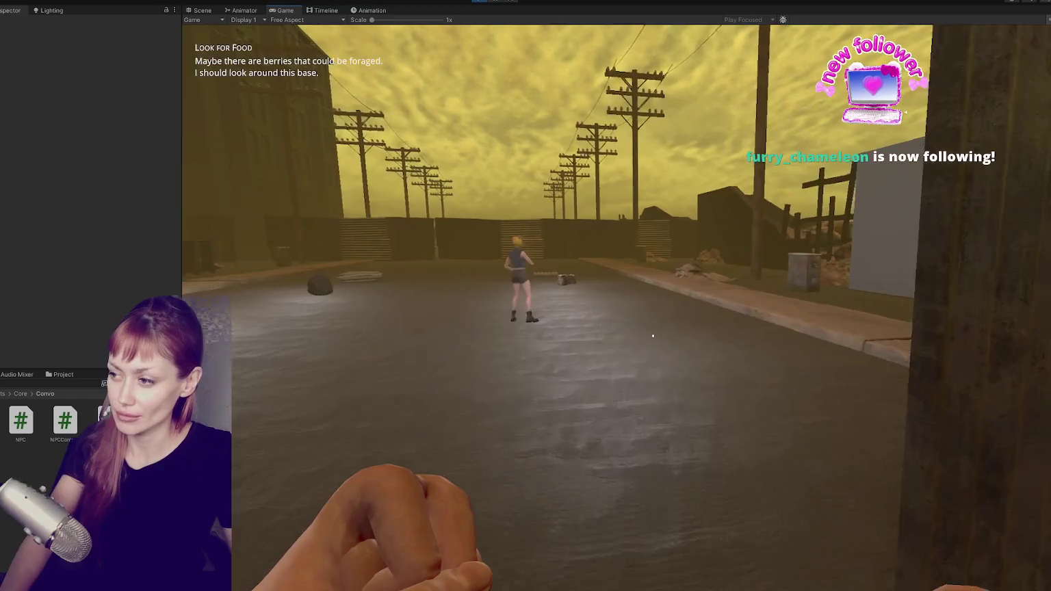
{"action": "key", "text": "w"}
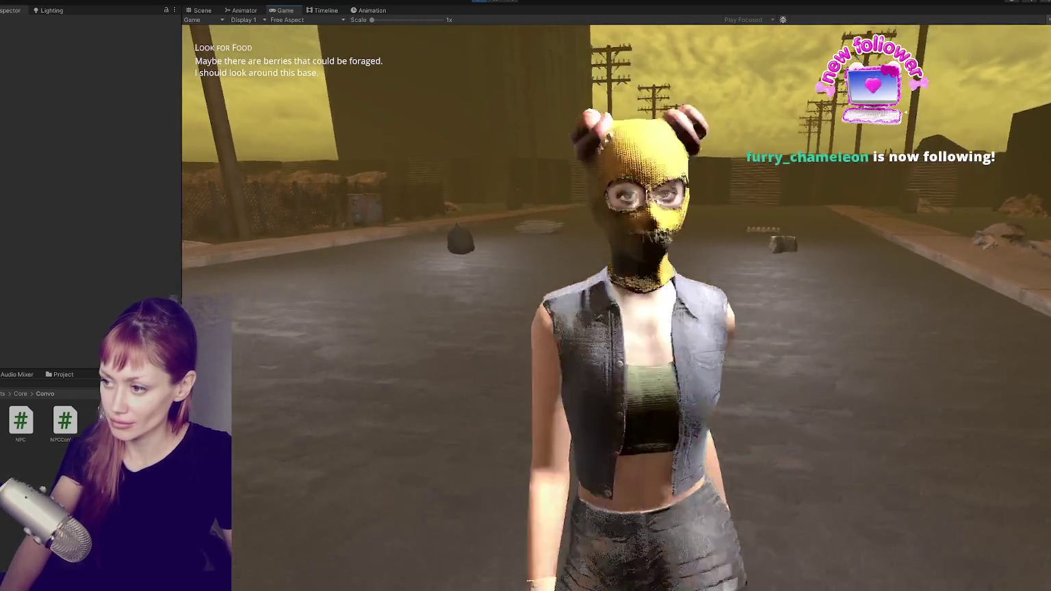
Punch the NPC into Stagger state, check the tasks overlay, and bring up Enemy.cs.
{"action": "left_click", "coordinate": [653, 335]}
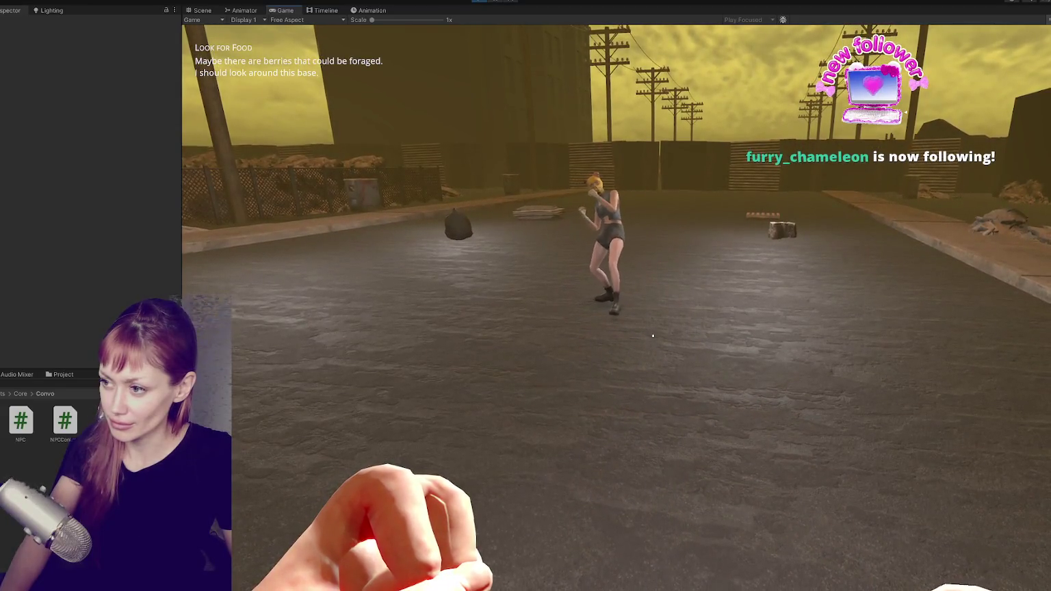
{"action": "key", "text": "Tab"}
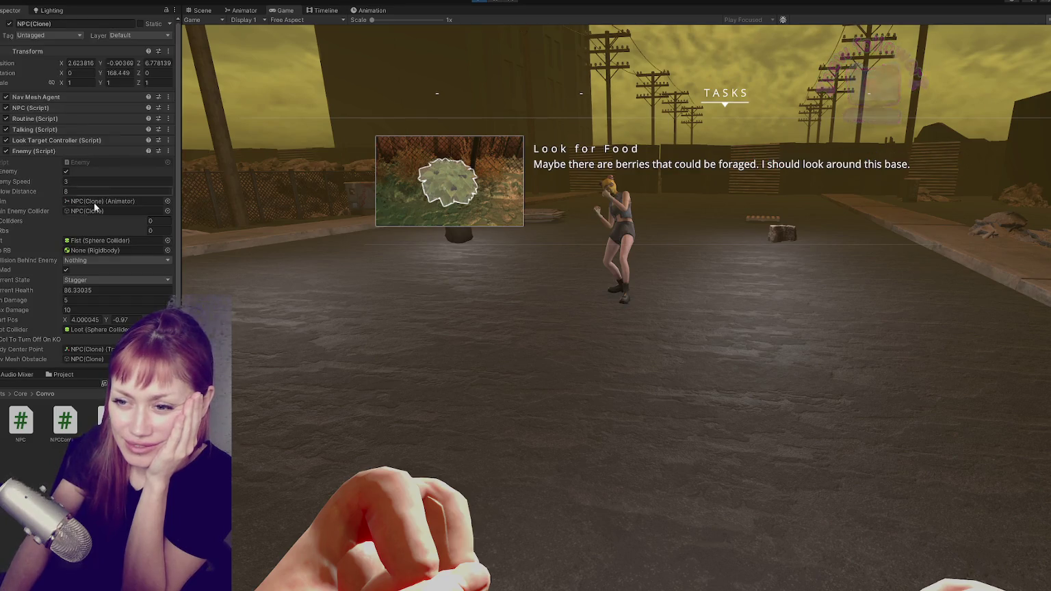
{"action": "key", "text": "alt+Tab"}
{"action": "left_click", "coordinate": [282, 387]}
Search Enemy.cs for 'stagger' and delete the stray blank line in StartGettingHit.
{"action": "key", "text": "ctrl+f"}
{"action": "type", "text": "stagger"}
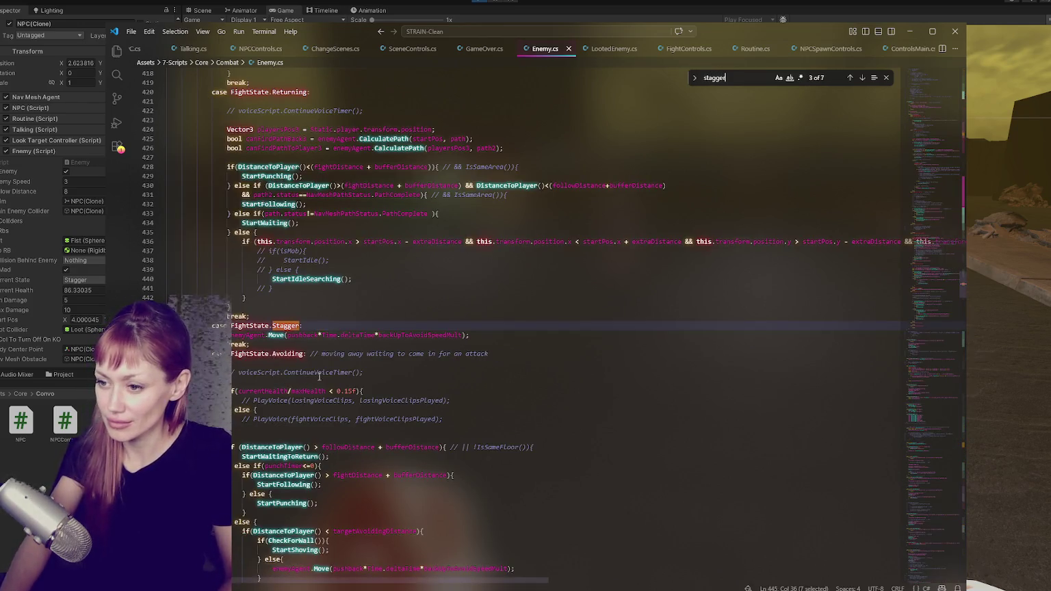
{"action": "left_click", "coordinate": [538, 331]}
{"action": "scroll", "coordinate": [538, 329], "scroll_direction": "down", "scroll_amount": 2}
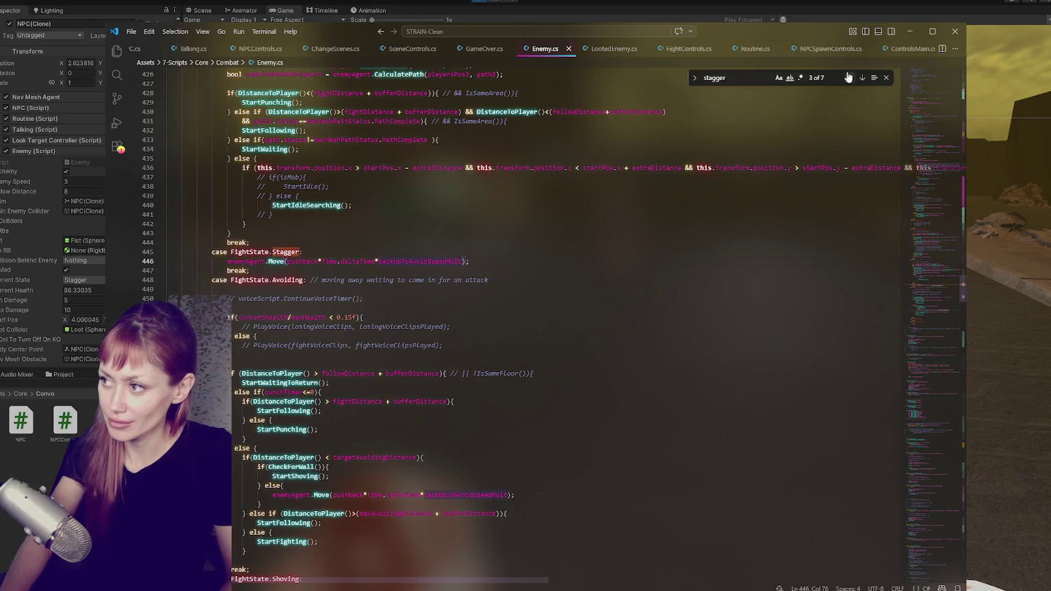
{"action": "left_click", "coordinate": [862, 78]}
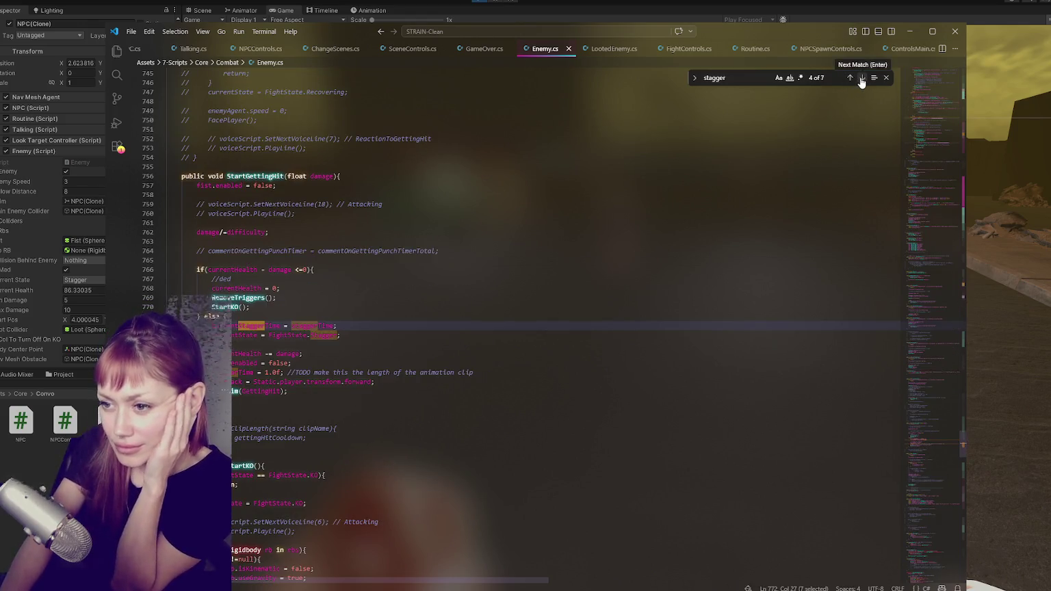
{"action": "double_click", "coordinate": [299, 251]}
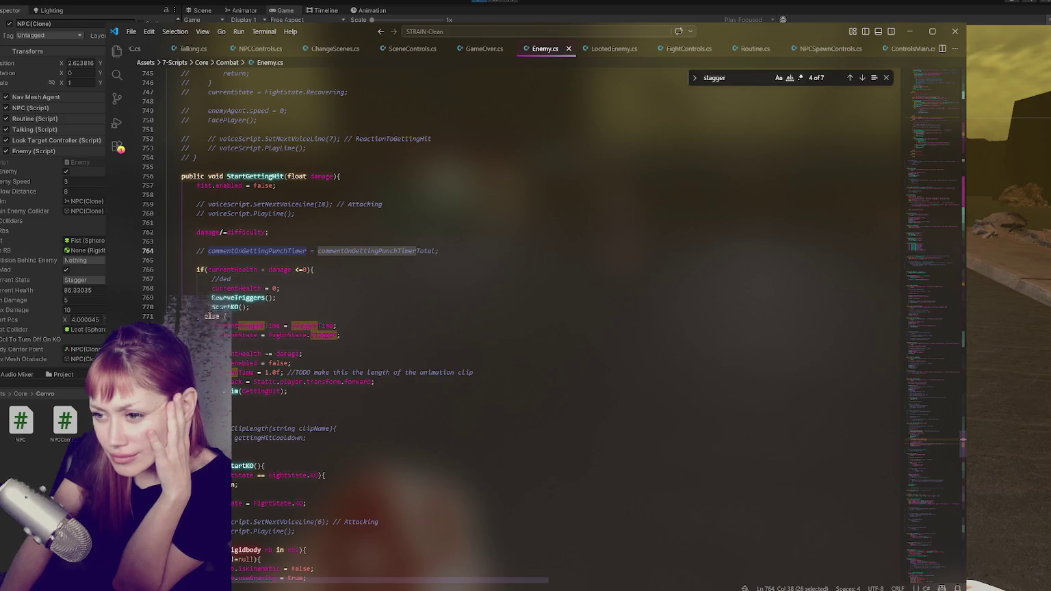
{"action": "left_click", "coordinate": [356, 343]}
{"action": "key", "text": "BackSpace"}
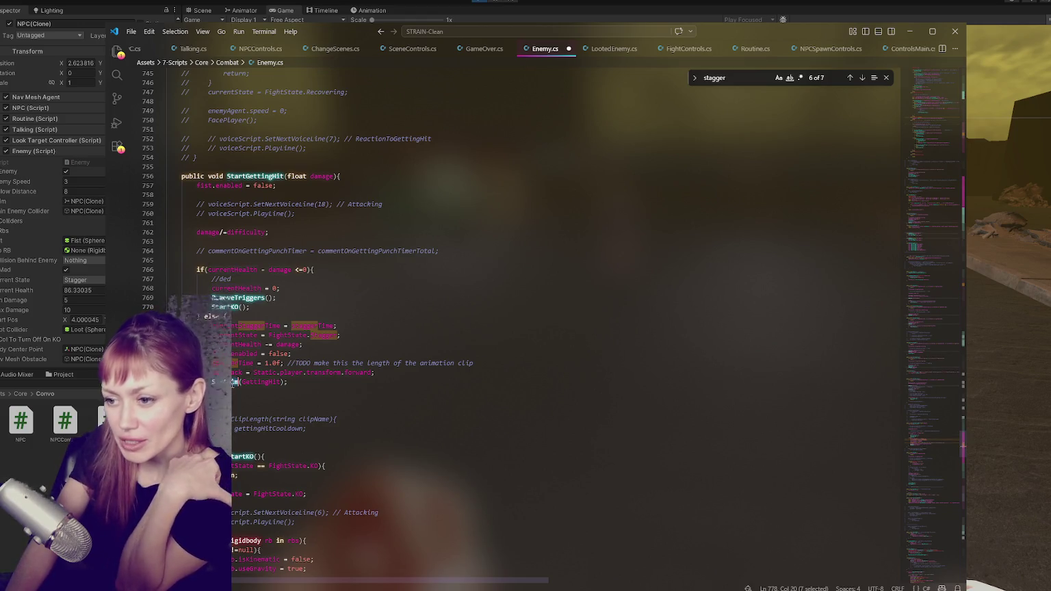
Look through the GettingHit matches in Enemy.cs, then return to the Unity game.
{"action": "double_click", "coordinate": [253, 382]}
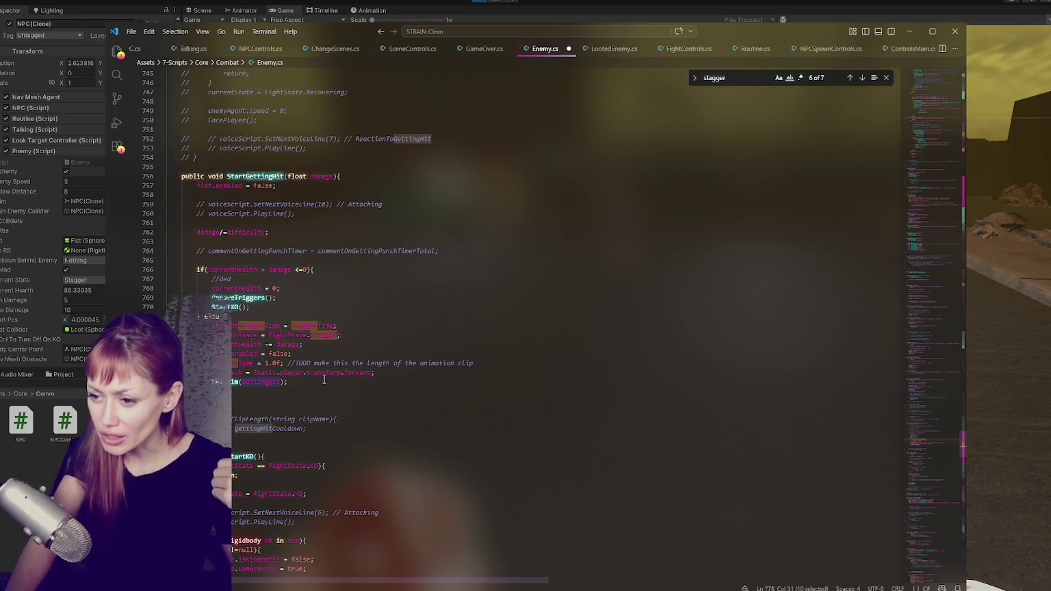
{"action": "key", "text": "ctrl+f"}
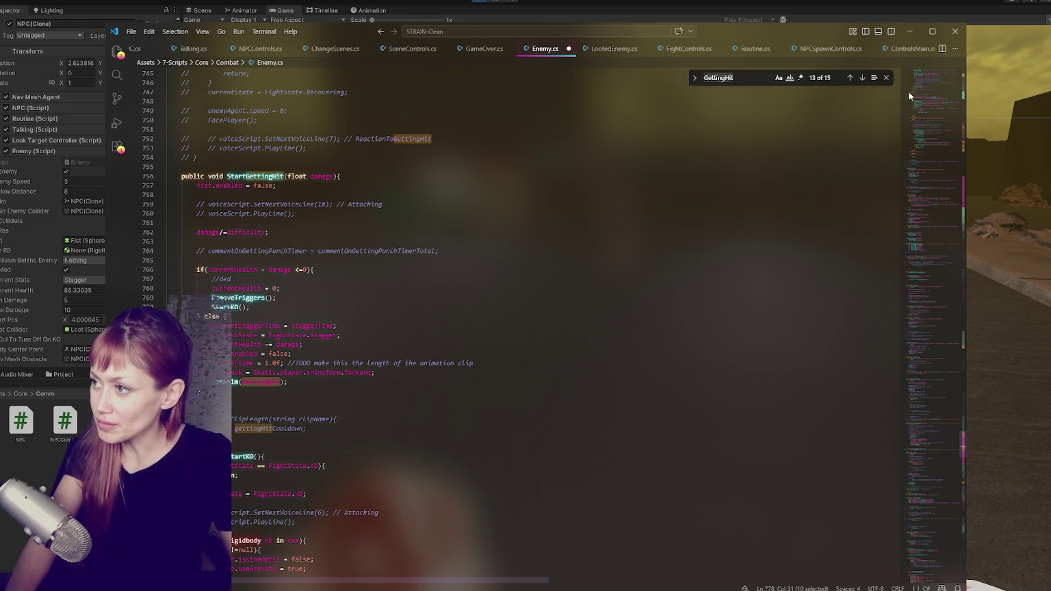
{"action": "left_click", "coordinate": [851, 78]}
{"action": "left_click", "coordinate": [850, 78]}
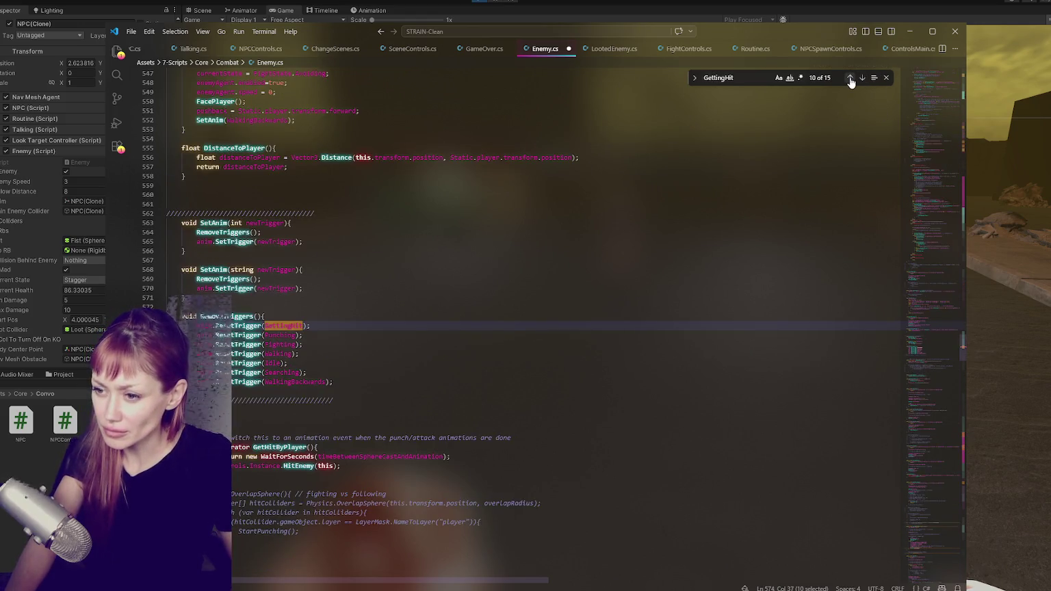
{"action": "key", "text": "alt+Tab"}
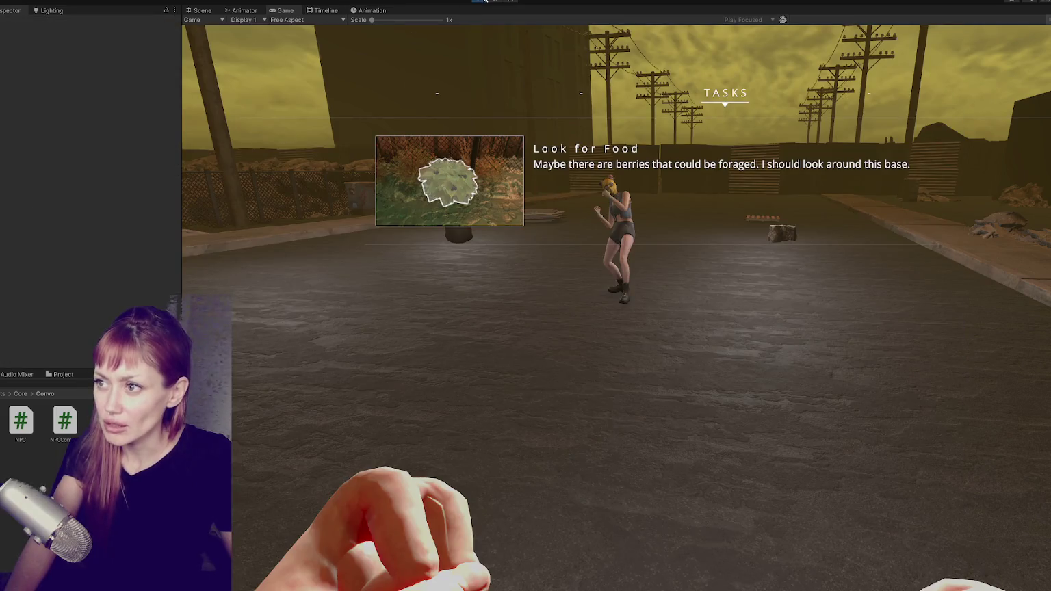
Check which function the GetHit clip's animation event calls in the Animator.
{"action": "left_click", "coordinate": [363, 10]}
{"action": "left_click", "coordinate": [241, 9]}
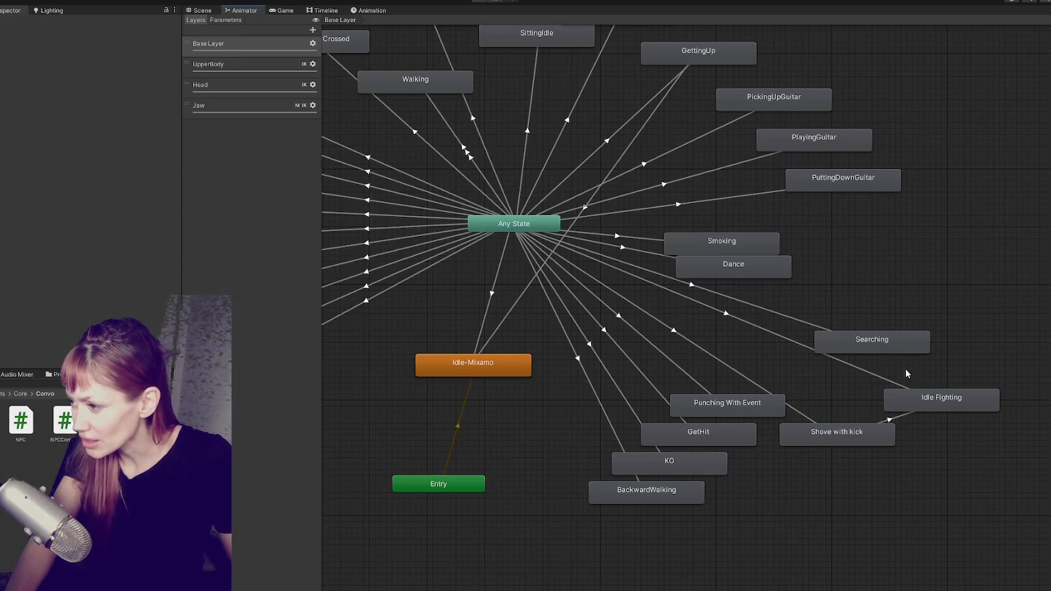
{"action": "left_click", "coordinate": [677, 436]}
{"action": "double_click", "coordinate": [675, 436]}
{"action": "scroll", "coordinate": [67, 238], "scroll_direction": "down", "scroll_amount": 6}
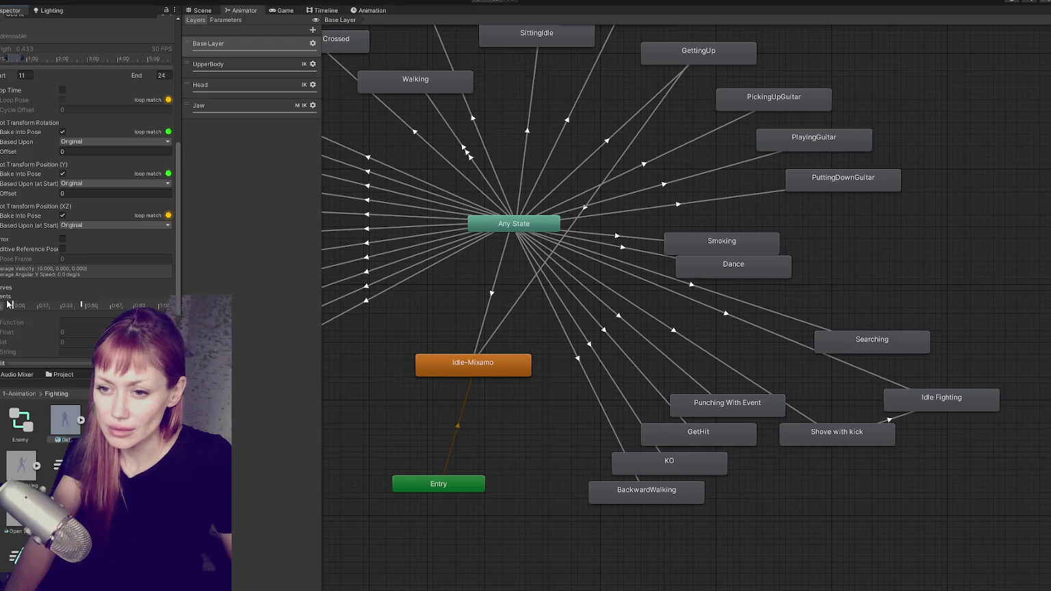
{"action": "left_click", "coordinate": [81, 305]}
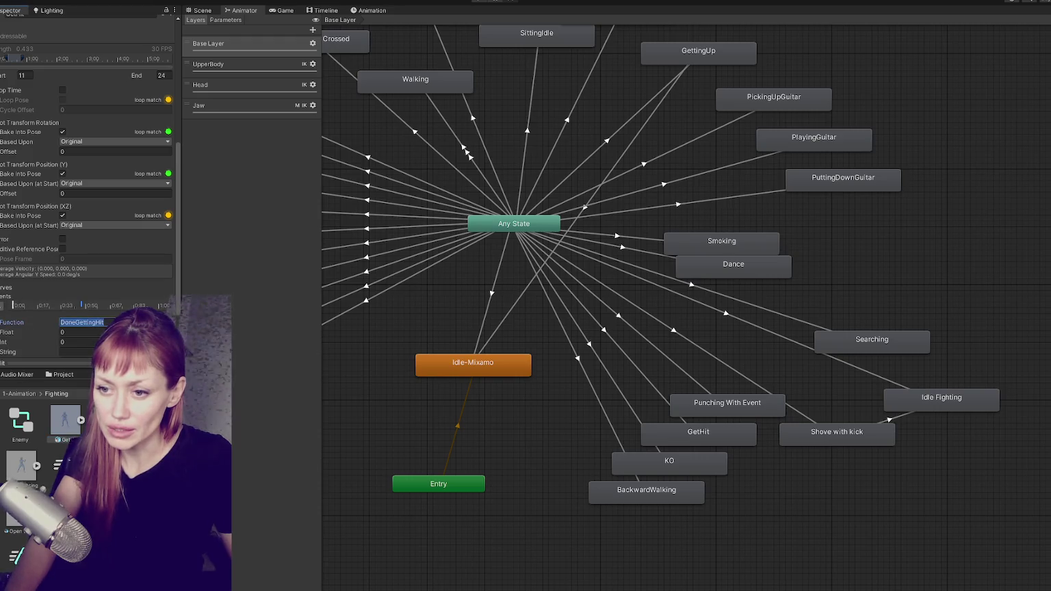
Find DoneGettingHit in Enemy.cs, uncomment it with Ctrl+/, and save.
{"action": "key", "text": "alt+Tab"}
{"action": "key", "text": "ctrl+f"}
{"action": "type", "text": "DoneGettingHit"}
{"action": "mouse_move", "coordinate": [398, 318]}
{"action": "left_mouse_down"}
{"action": "mouse_move", "coordinate": [349, 334]}
{"action": "mouse_move", "coordinate": [345, 360]}
{"action": "left_mouse_up"}
{"action": "key", "text": "ctrl+slash"}
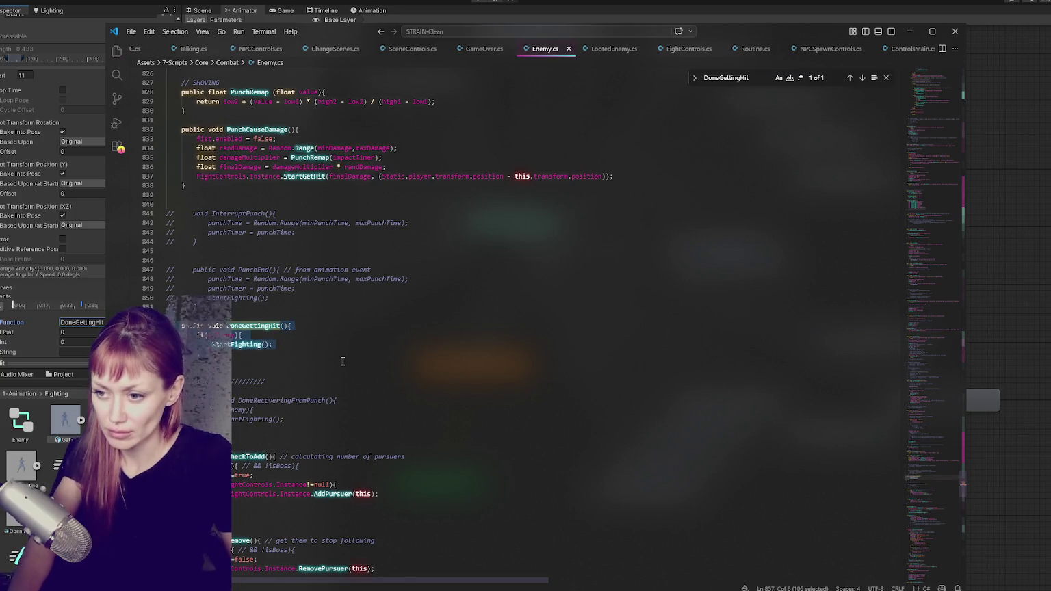
{"action": "key", "text": "ctrl+s"}
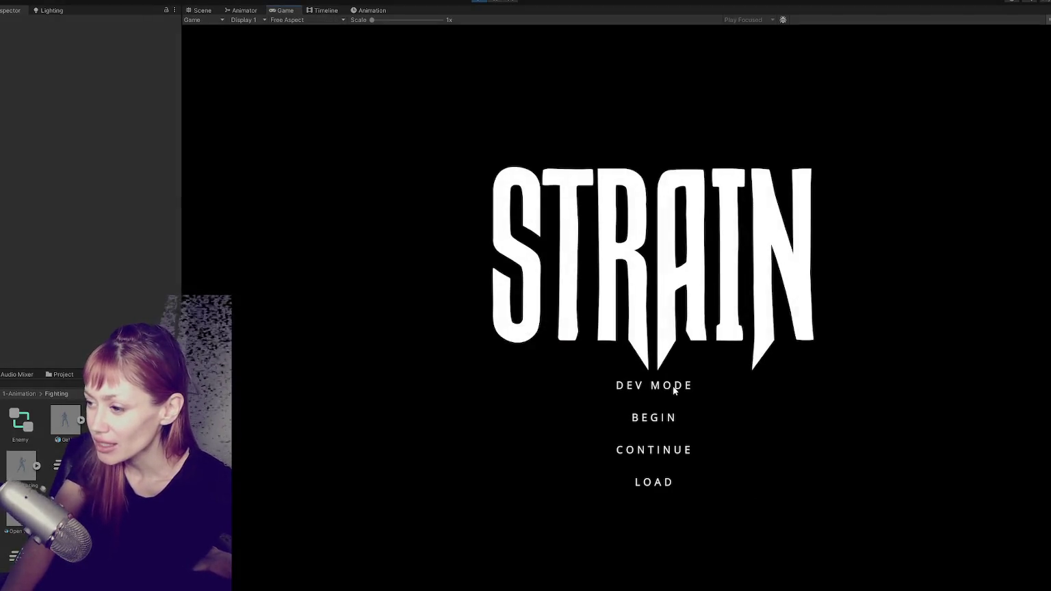
Launch the game in DEV MODE and walk through the red door.
{"action": "left_click", "coordinate": [674, 389]}
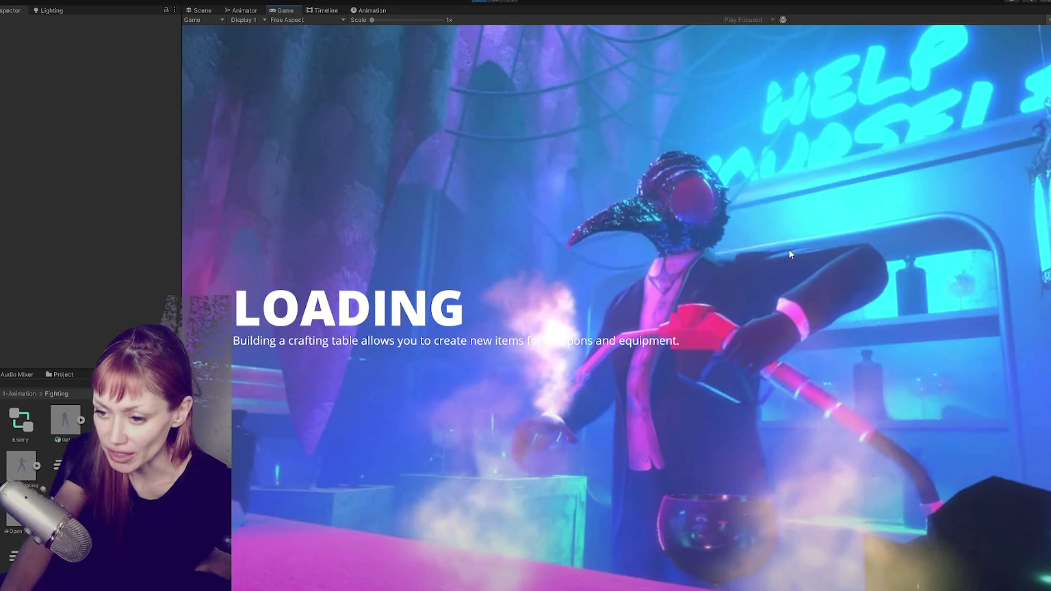
{"action": "key", "text": "w"}
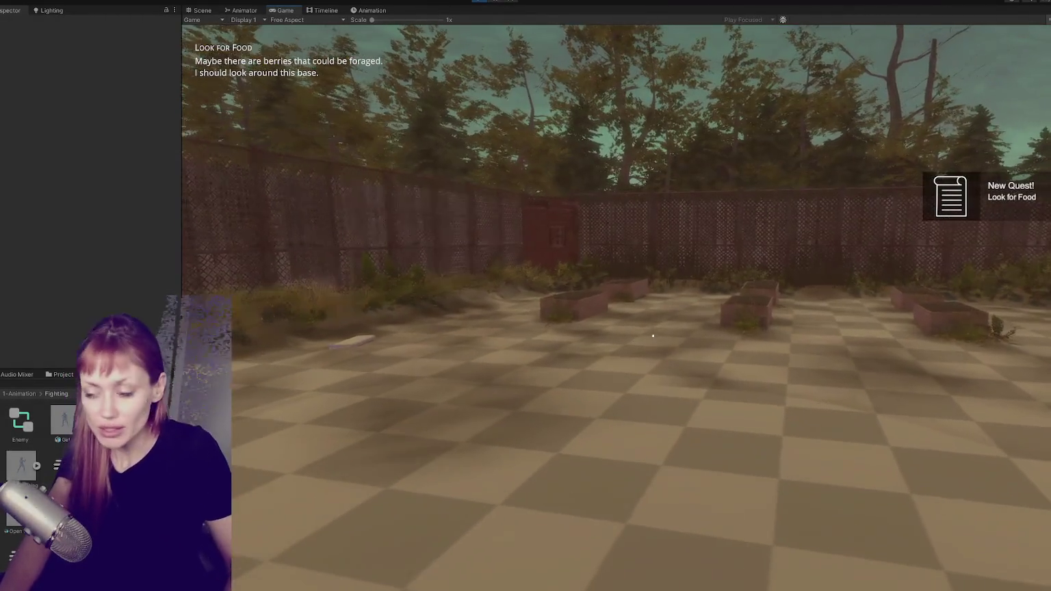
{"action": "key", "text": "w"}
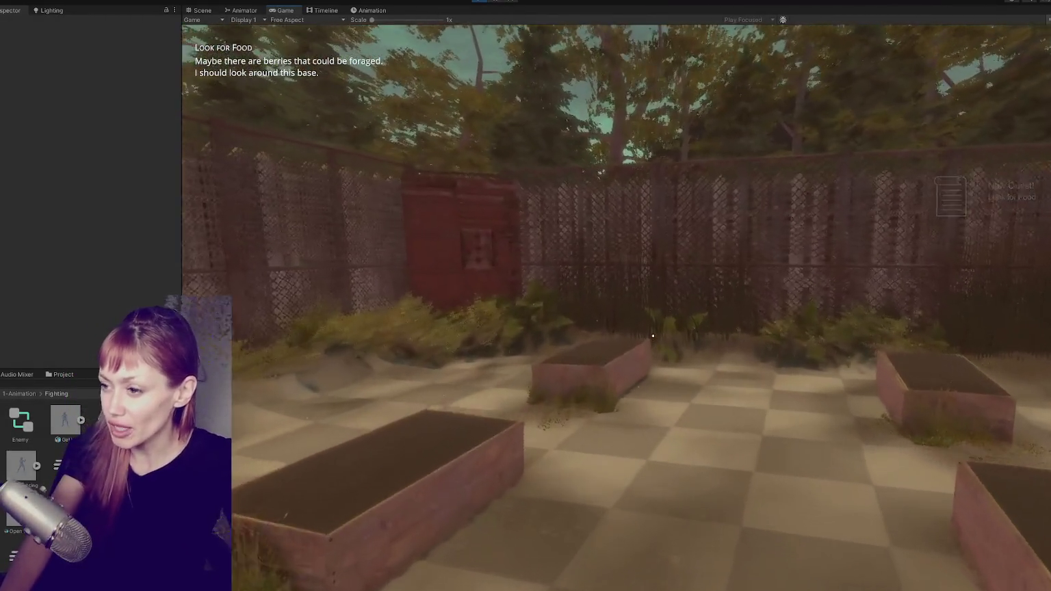
{"action": "key", "text": "w"}
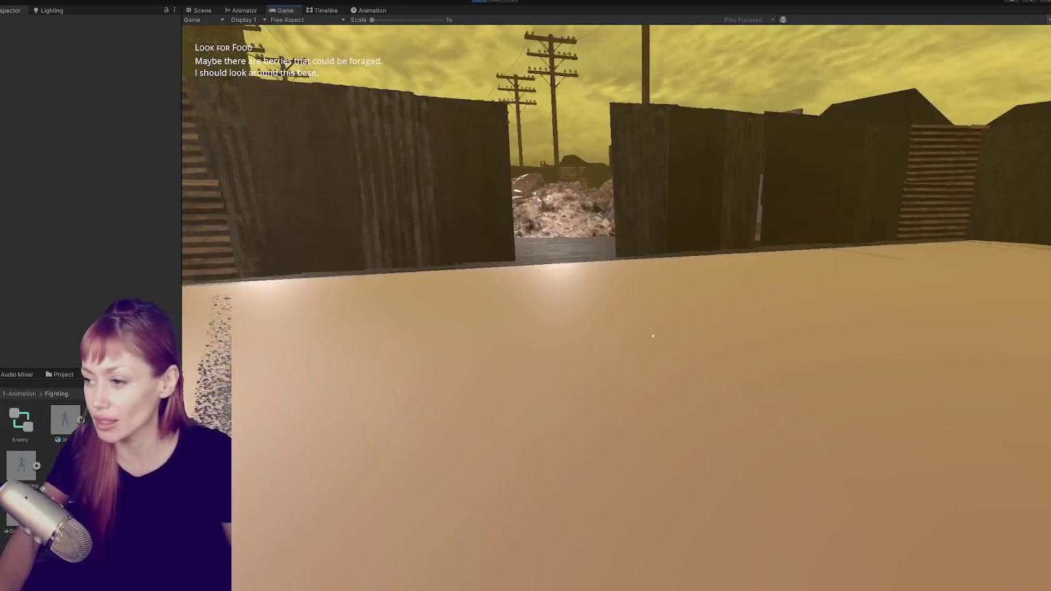
Climb the rubble to the masked NPC, then back away to see it follow.
{"action": "key", "text": "w"}
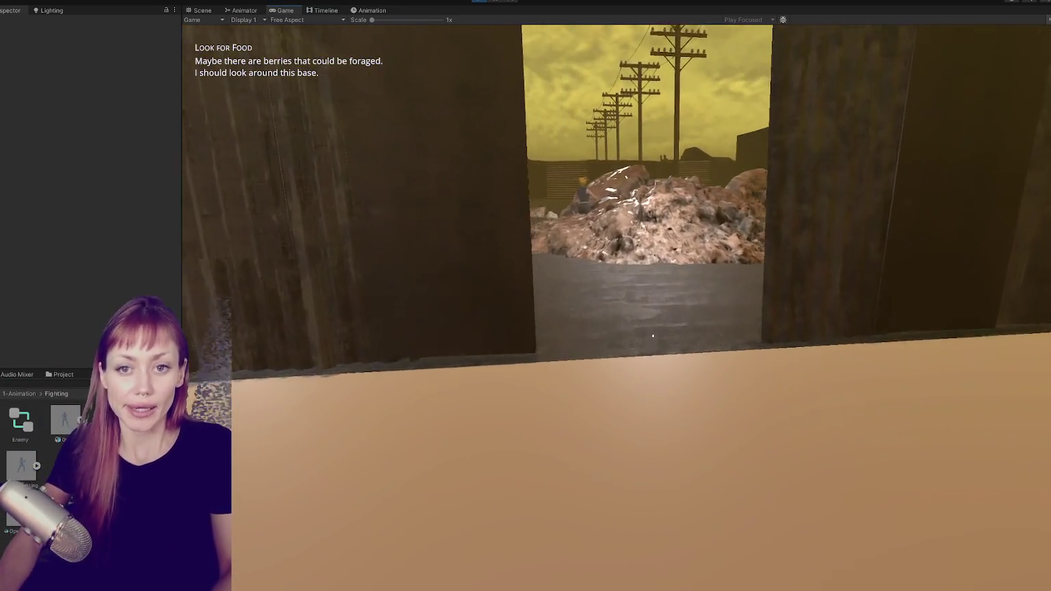
{"action": "key", "text": "w"}
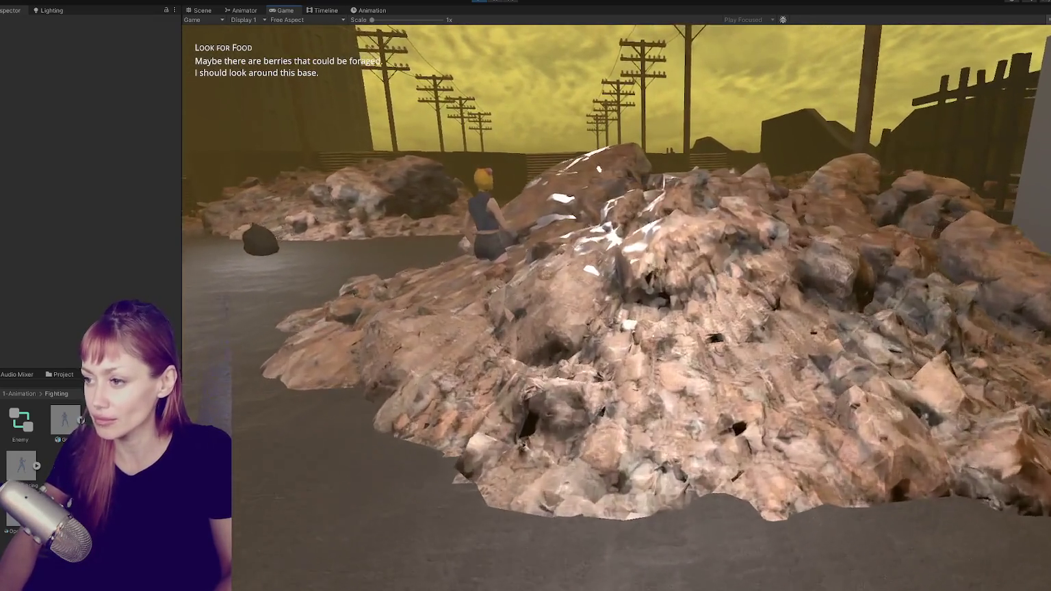
{"action": "key", "text": "s"}
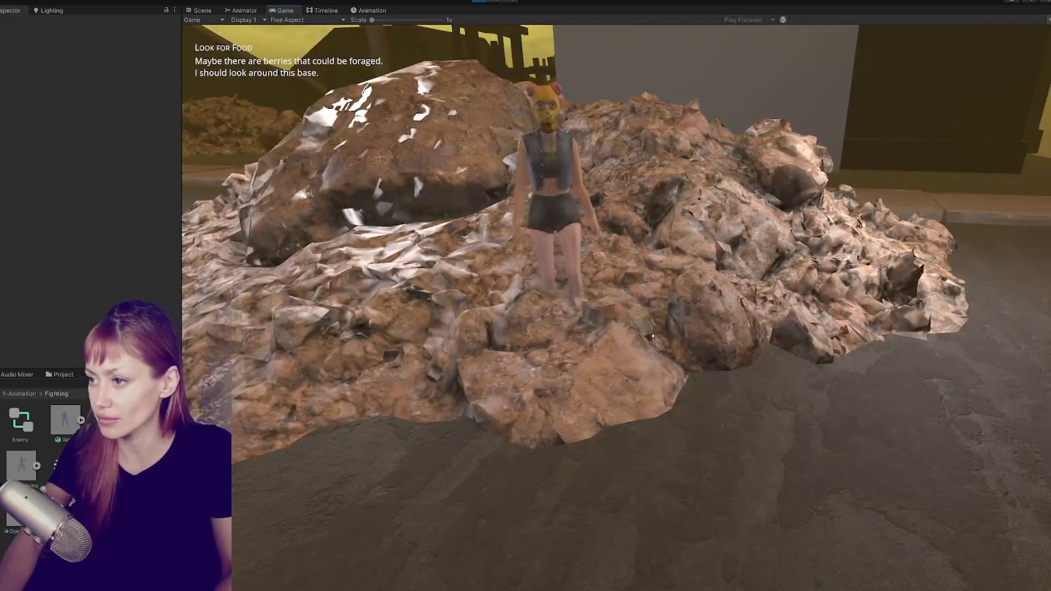
{"action": "key", "text": "s"}
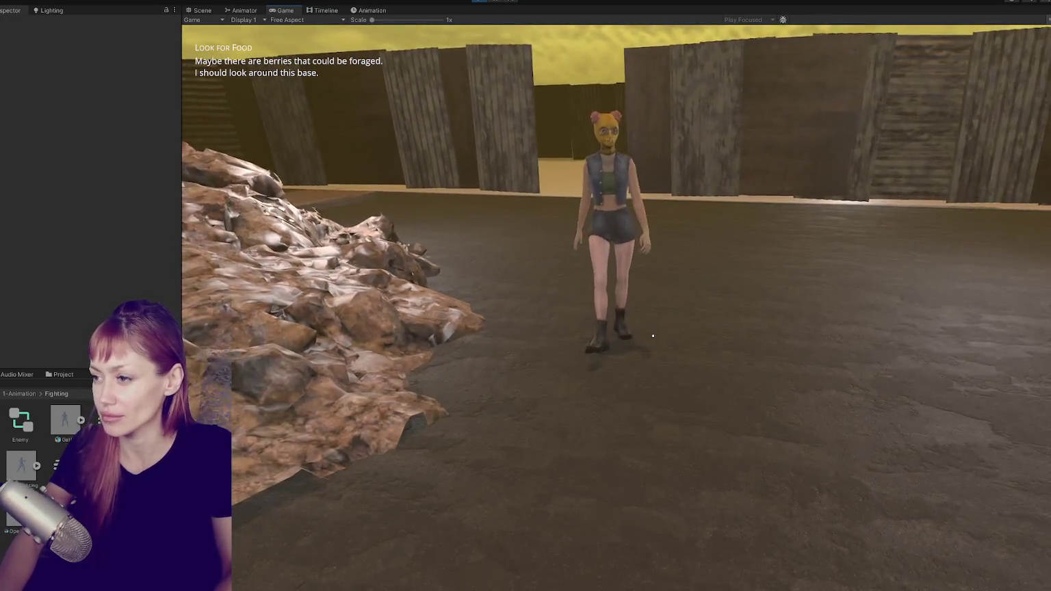
{"action": "key", "text": "w"}
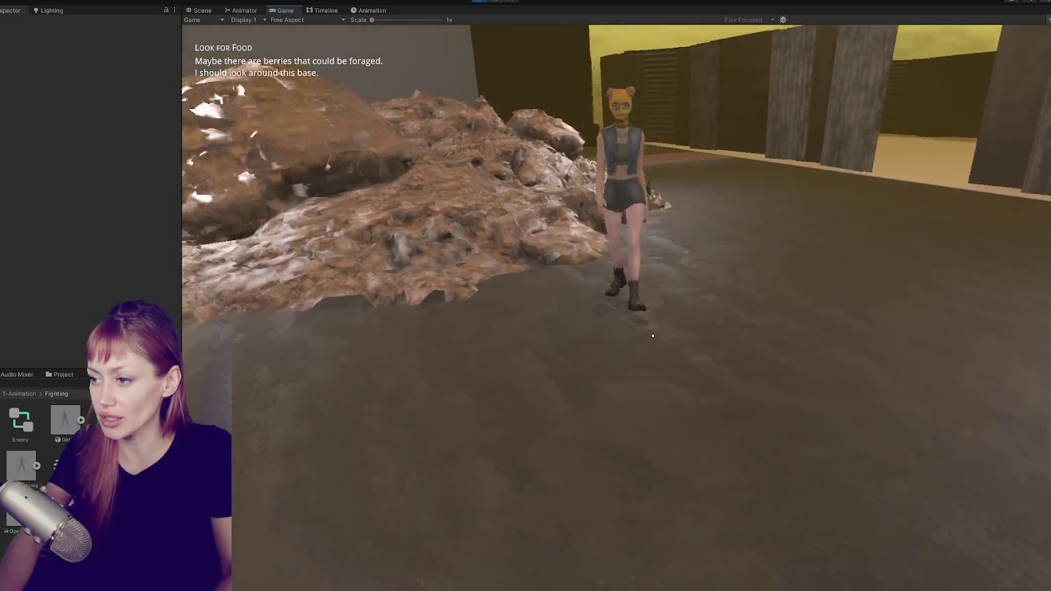
{"action": "key", "text": "s"}
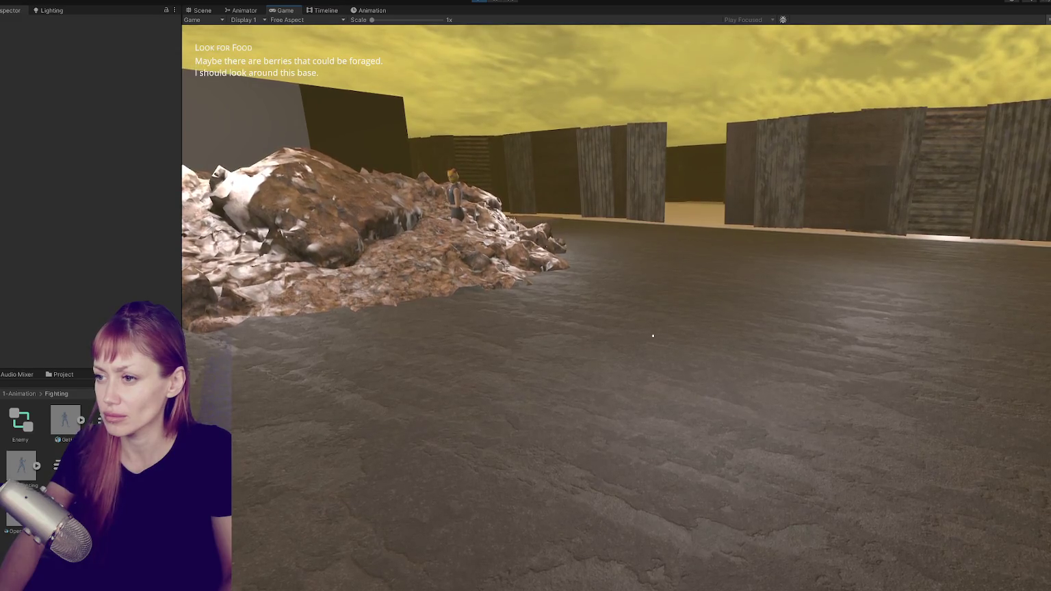
Search Enemy.cs for 'startret' to locate StartReturning's SetAnim(Walking) call.
{"action": "key", "text": "alt+Tab"}
{"action": "key", "text": "ctrl+f"}
{"action": "type", "text": "startret"}
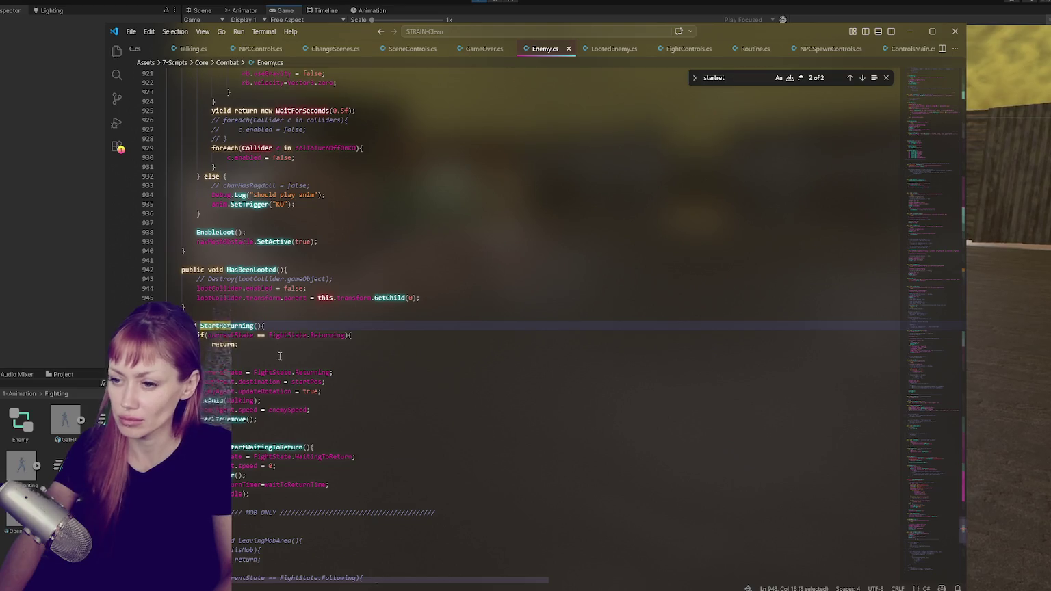
{"action": "scroll", "coordinate": [223, 241], "scroll_direction": "down", "scroll_amount": 4}
{"action": "double_click", "coordinate": [233, 278]}
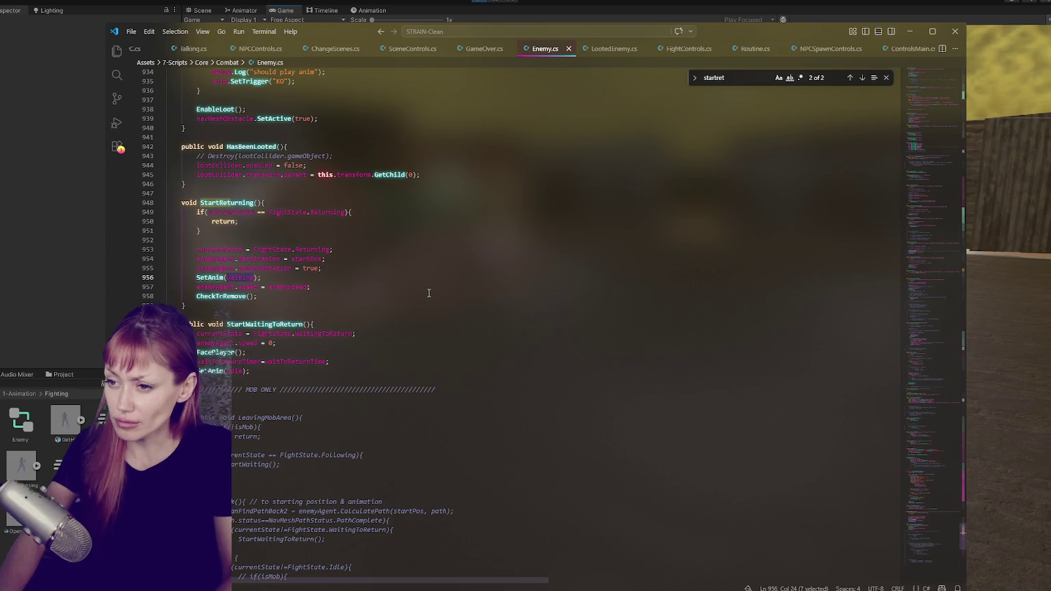
Move SetAnim(Walking) up right after the Returning state assignment and save Enemy.cs.
{"action": "left_click", "coordinate": [336, 276]}
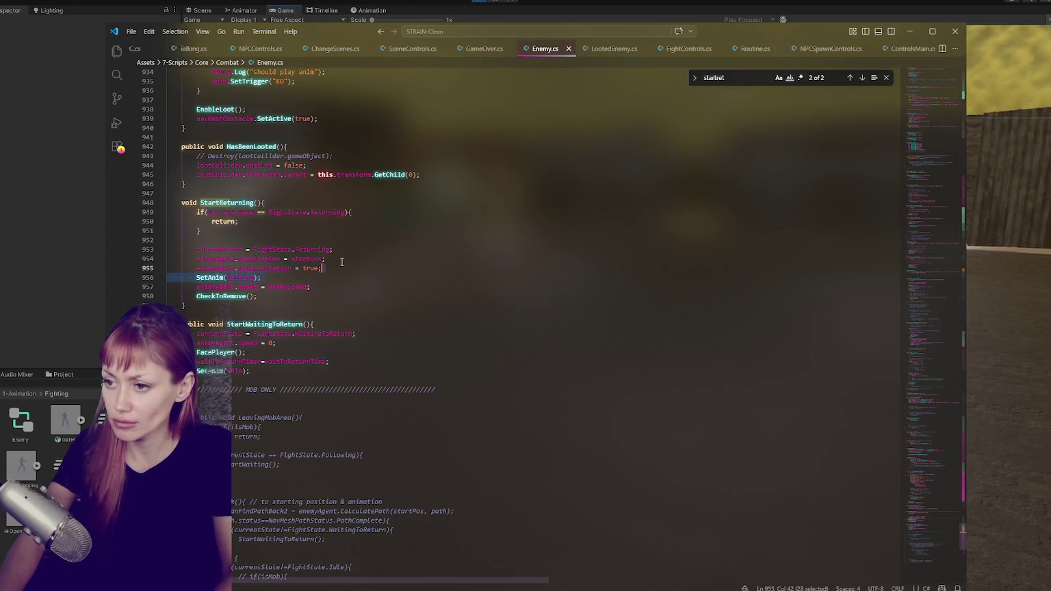
{"action": "key", "text": "alt+Up"}
{"action": "key", "text": "alt+Up"}
{"action": "double_click", "coordinate": [198, 296]}
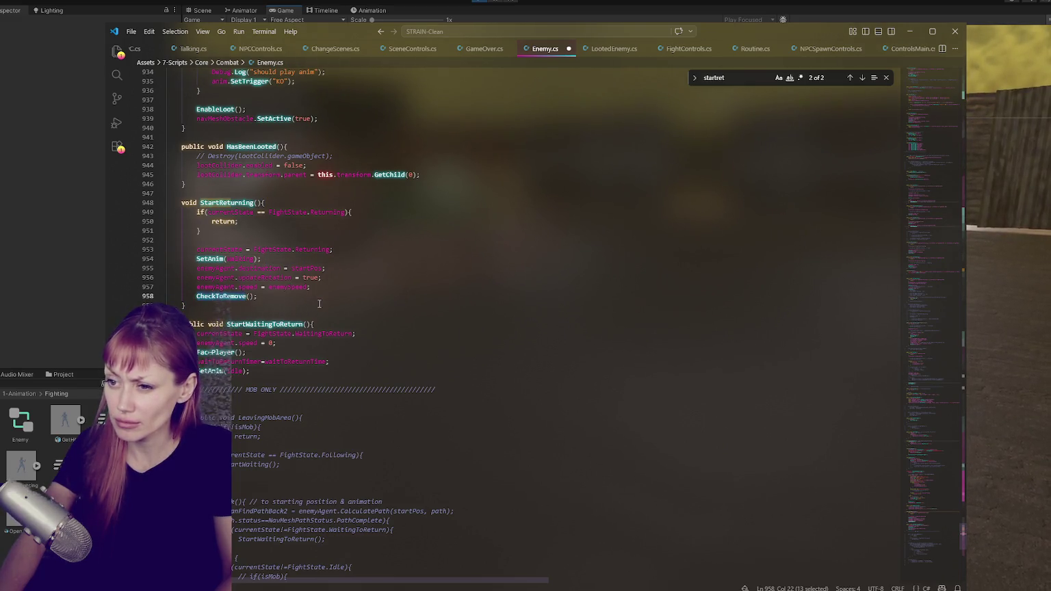
{"action": "double_click", "coordinate": [237, 259]}
{"action": "key", "text": "ctrl+f"}
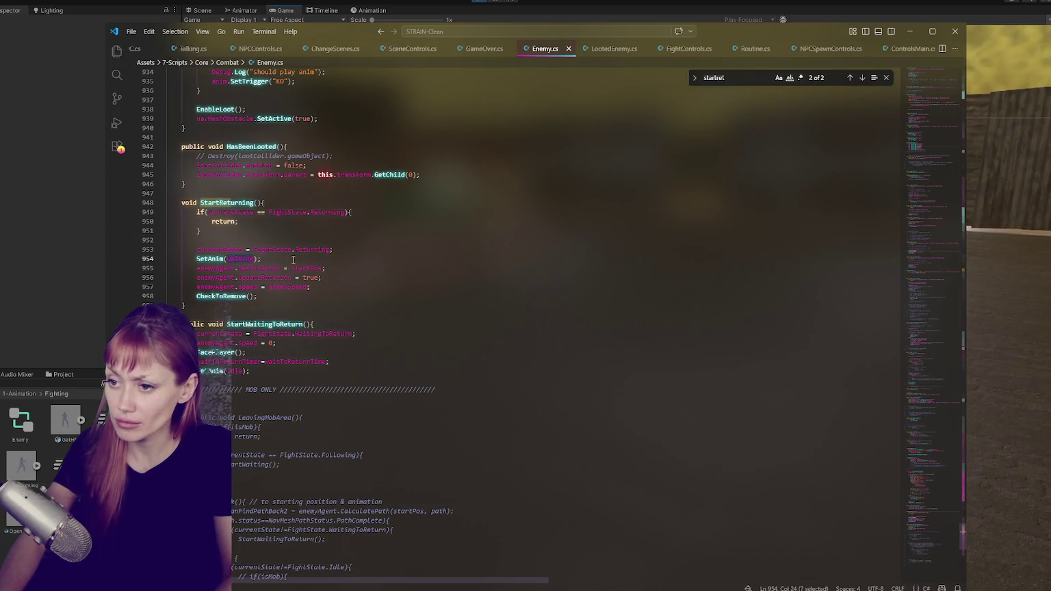
{"action": "key", "text": "ctrl+s"}
{"action": "left_click", "coordinate": [862, 79]}
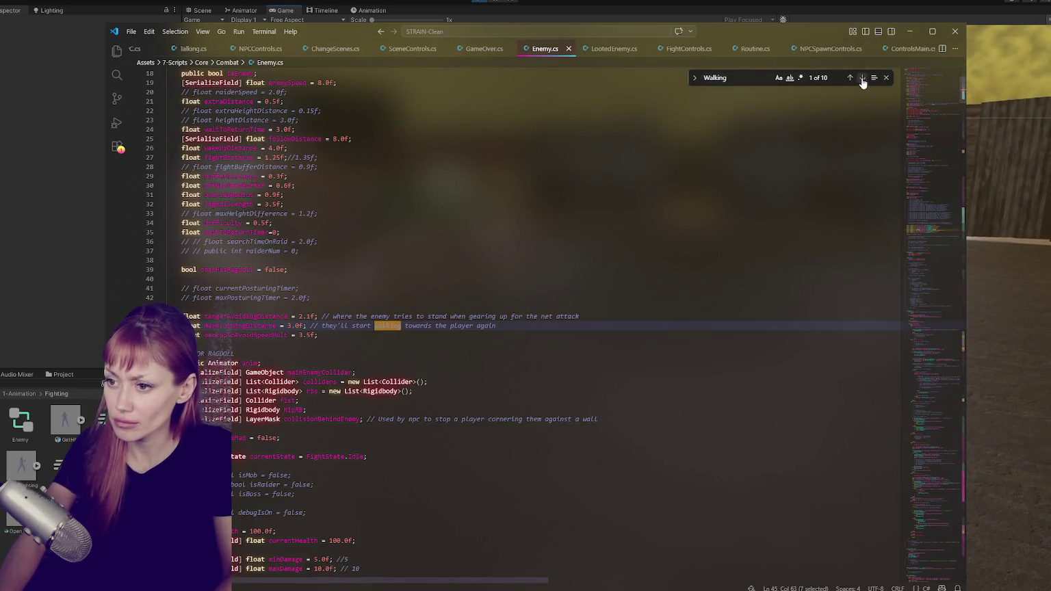
{"action": "left_click", "coordinate": [862, 79]}
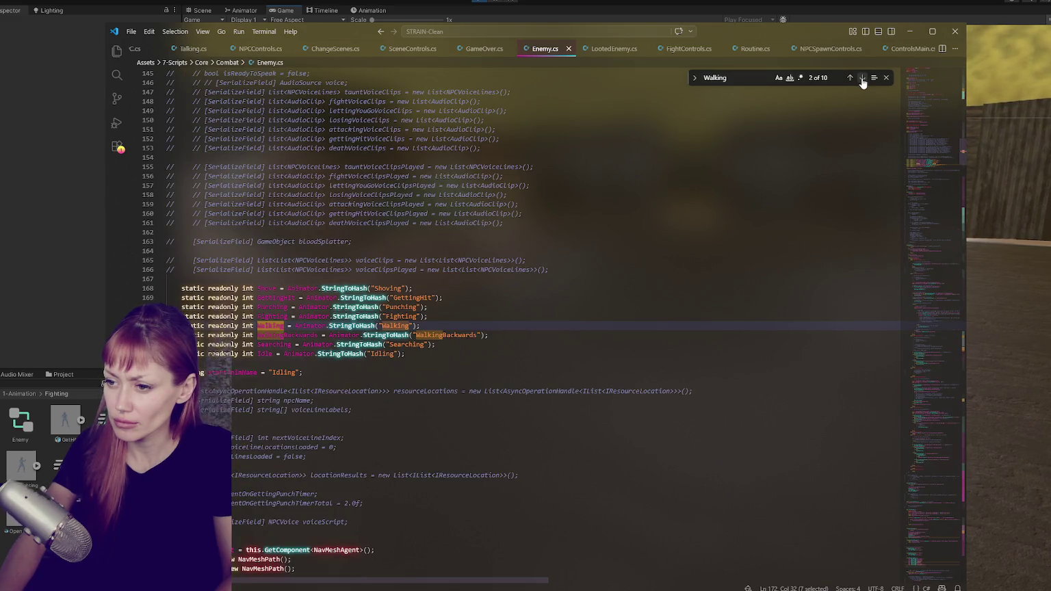
{"action": "left_click", "coordinate": [863, 79]}
{"action": "left_click", "coordinate": [862, 79]}
{"action": "left_click", "coordinate": [862, 79]}
{"action": "left_click", "coordinate": [863, 79]}
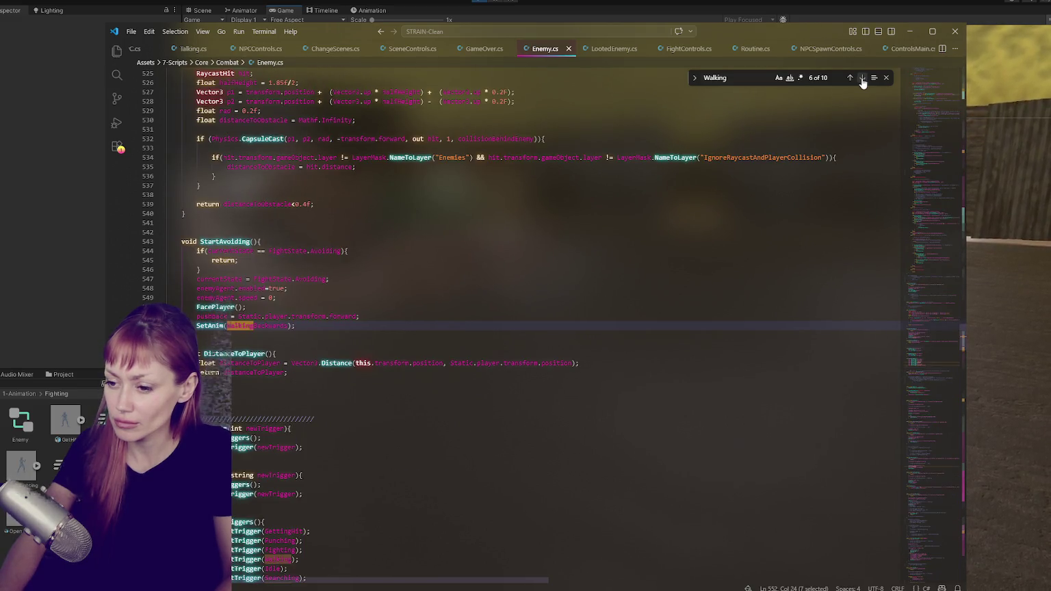
{"action": "scroll", "coordinate": [659, 198], "scroll_direction": "down", "scroll_amount": 3}
{"action": "left_click", "coordinate": [659, 198]}
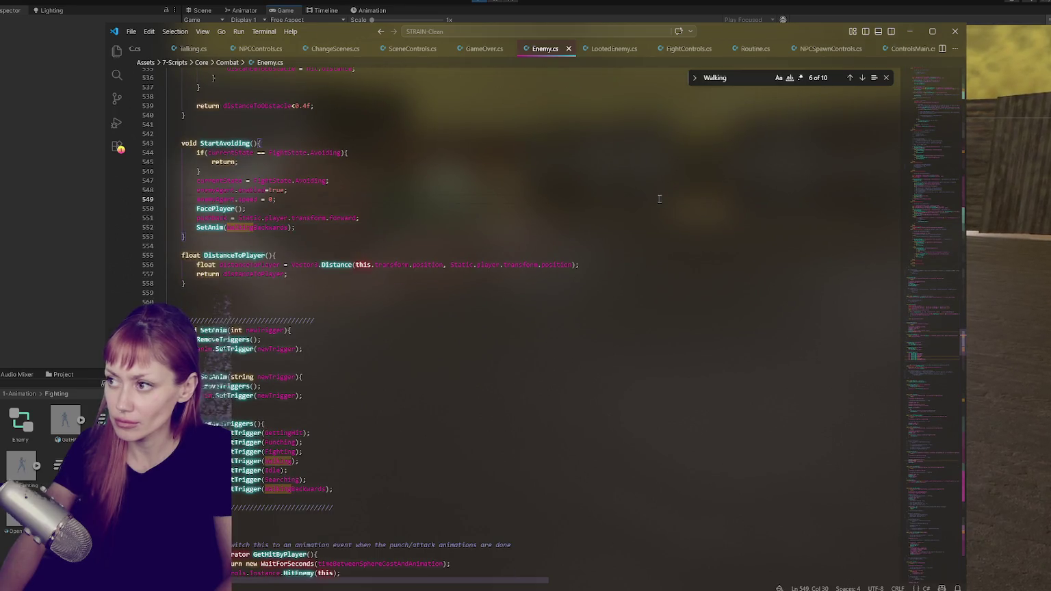
{"action": "key", "text": "ctrl+f"}
{"action": "type", "text": "anim"}
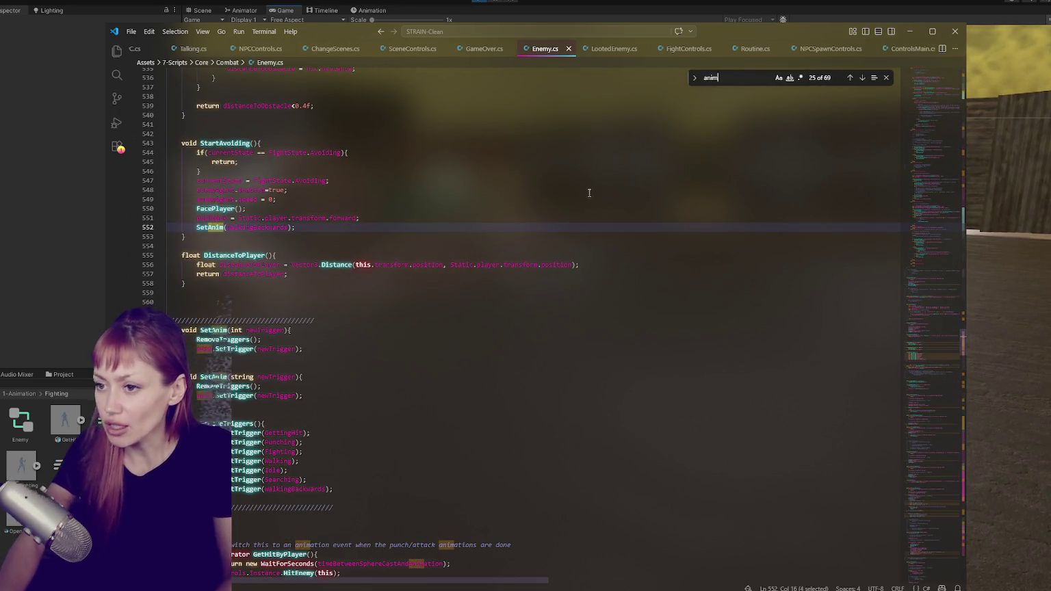
{"action": "left_click_drag", "start_coordinate": [935, 332], "coordinate": [969, 84]}
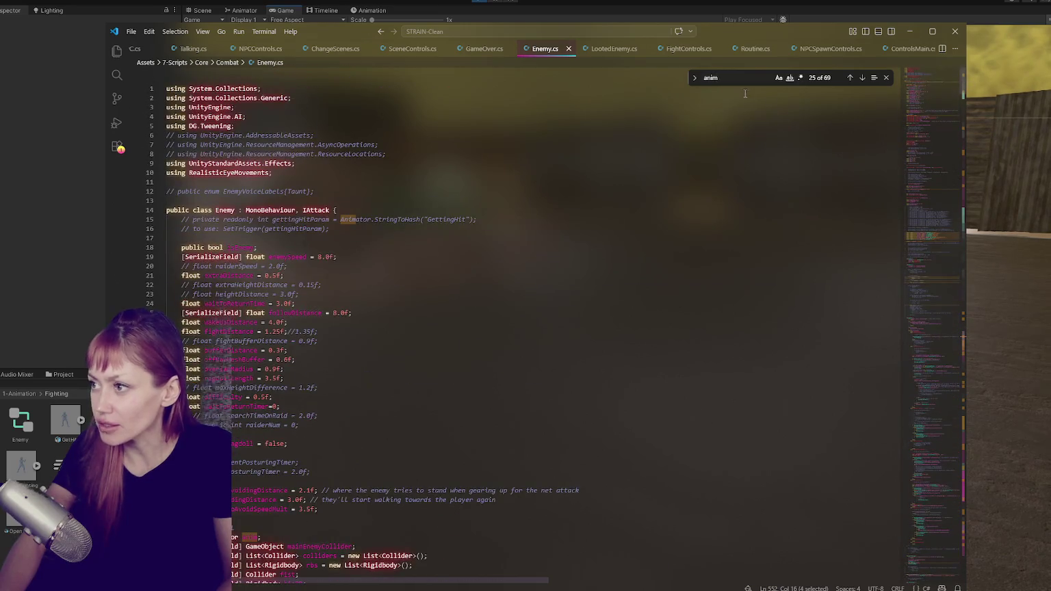
{"action": "type", "text": "."}
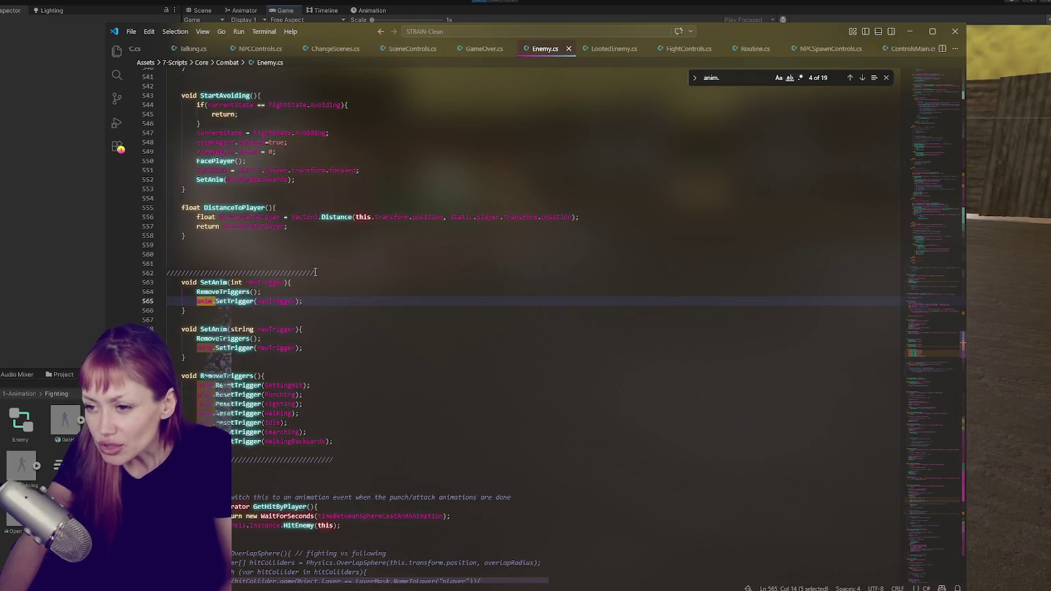
{"action": "scroll", "coordinate": [316, 273], "scroll_direction": "down", "scroll_amount": 4}
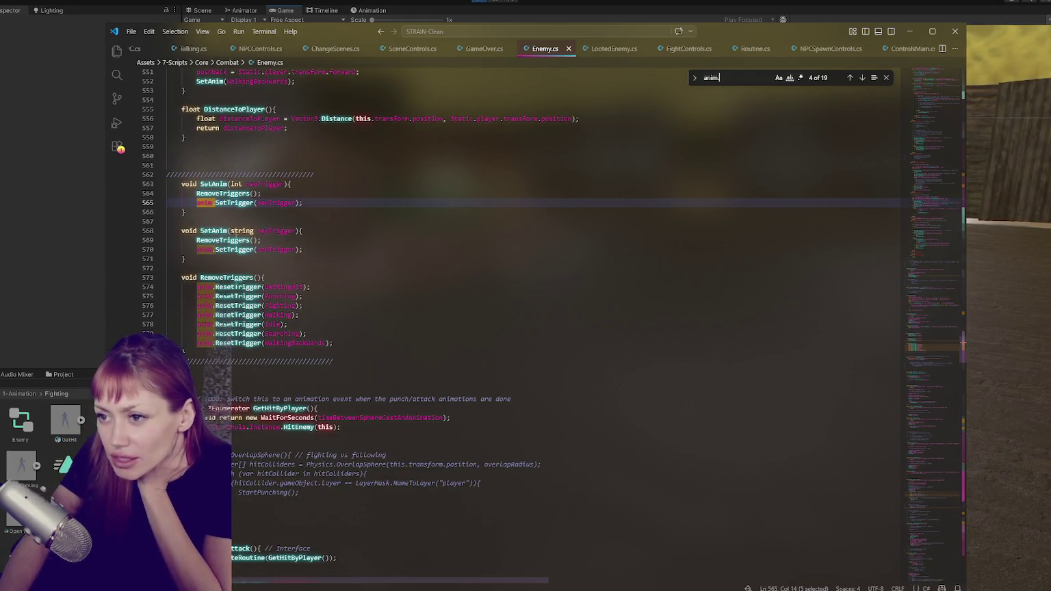
{"action": "left_click", "coordinate": [862, 79]}
{"action": "left_click", "coordinate": [861, 79]}
{"action": "left_click", "coordinate": [862, 78]}
{"action": "left_click", "coordinate": [862, 78]}
{"action": "left_click", "coordinate": [862, 78]}
{"action": "left_click", "coordinate": [862, 78]}
{"action": "left_click", "coordinate": [862, 78]}
{"action": "left_click", "coordinate": [862, 78]}
{"action": "left_click", "coordinate": [862, 78]}
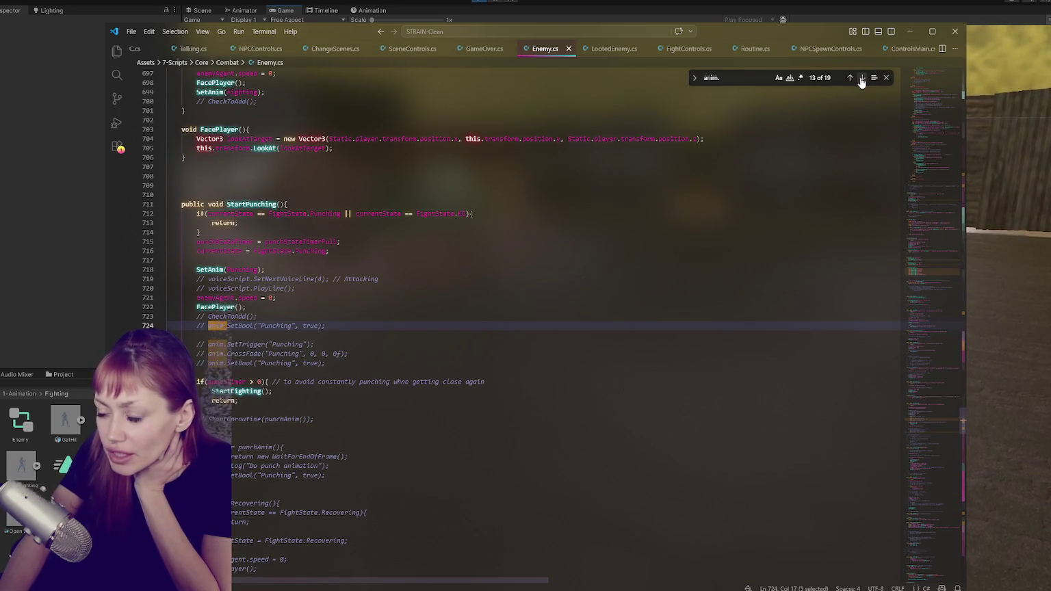
{"action": "left_click", "coordinate": [861, 78]}
{"action": "left_click", "coordinate": [862, 78]}
{"action": "left_click", "coordinate": [862, 78]}
{"action": "left_click", "coordinate": [861, 78]}
{"action": "left_click", "coordinate": [862, 78]}
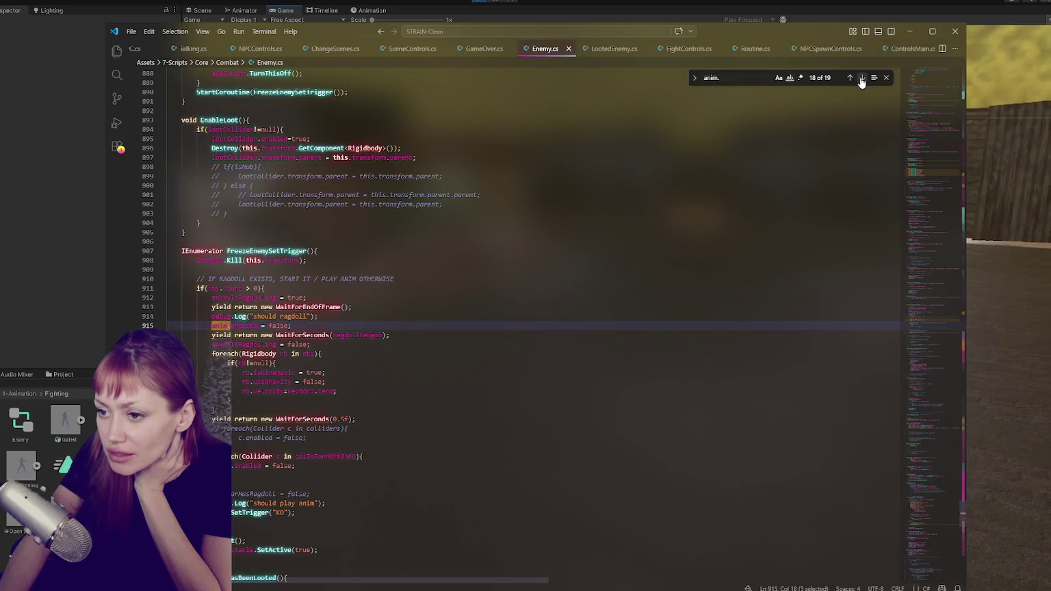
{"action": "left_click", "coordinate": [862, 78]}
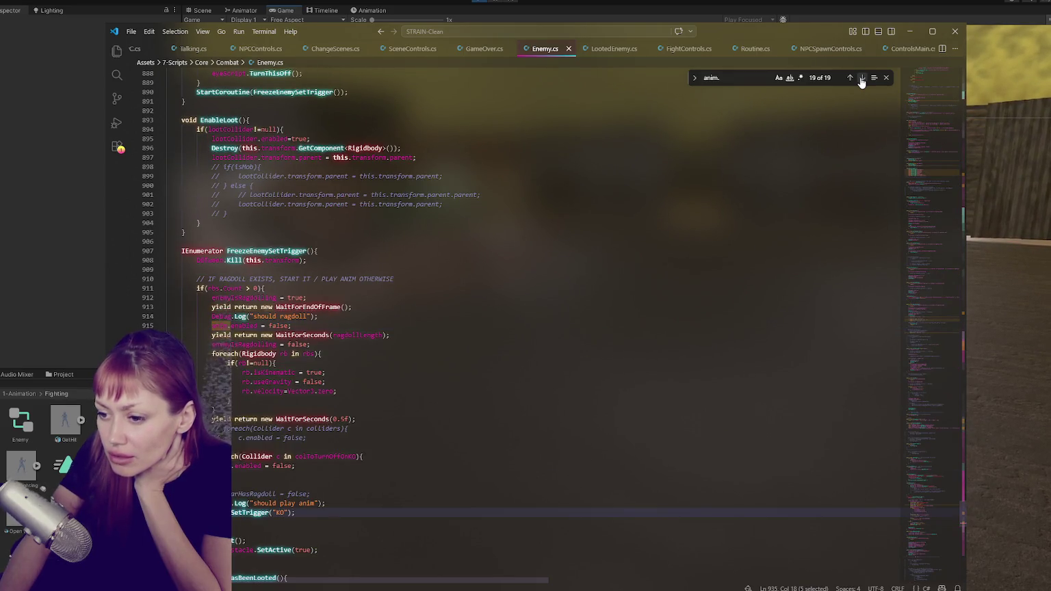
{"action": "scroll", "coordinate": [402, 342], "scroll_direction": "down", "scroll_amount": 6}
{"action": "left_click", "coordinate": [350, 334]}
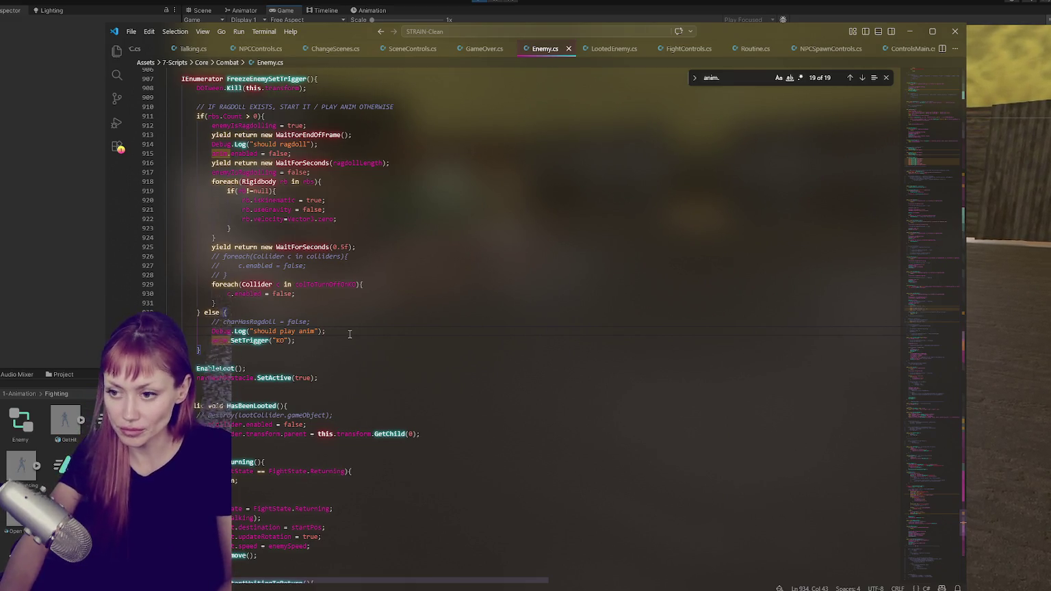
Replace anim.SetTrigger with SetAnim on line 504 of Enemy.cs.
{"action": "key", "text": "Return"}
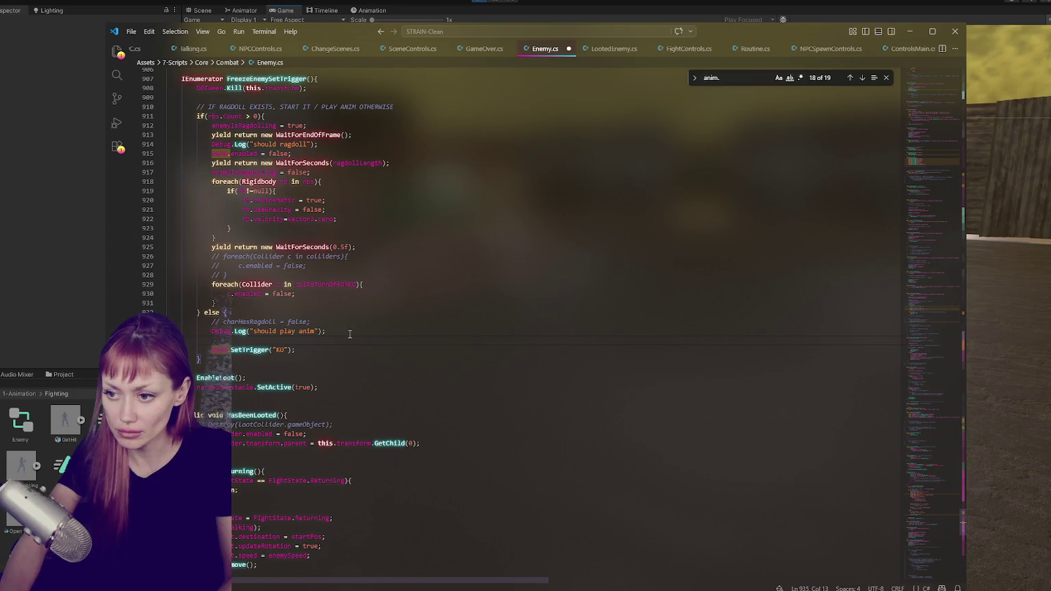
{"action": "key", "text": "ctrl+z"}
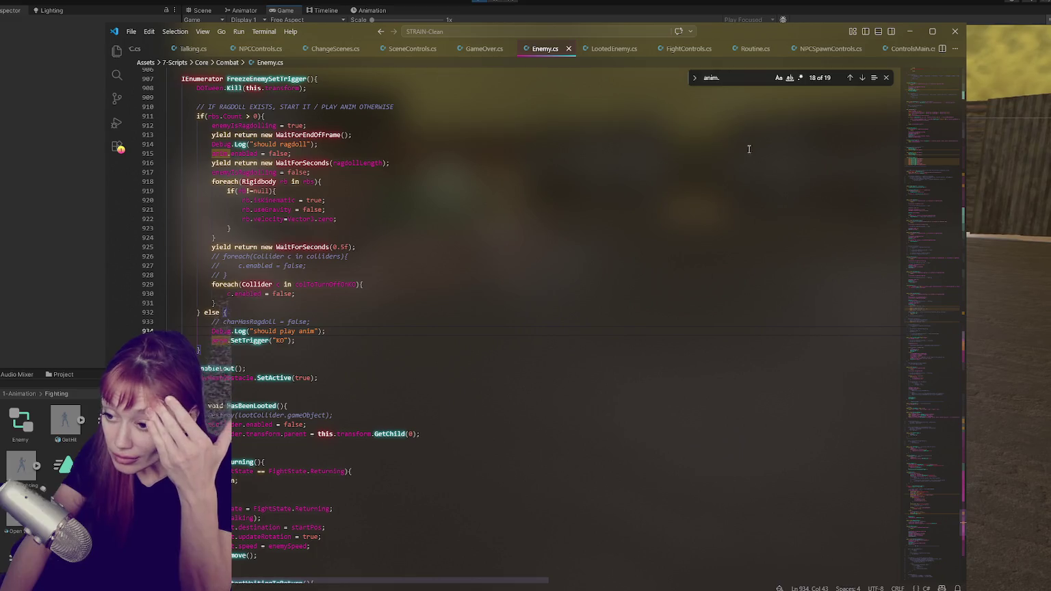
{"action": "left_click", "coordinate": [863, 78]}
{"action": "left_click", "coordinate": [864, 81]}
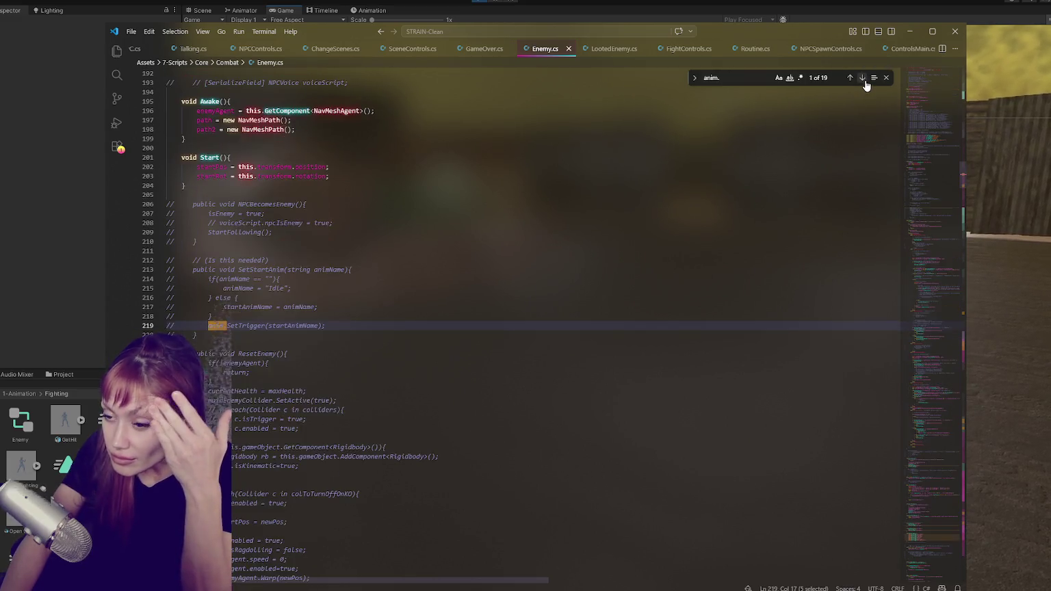
{"action": "double_click", "coordinate": [865, 82]}
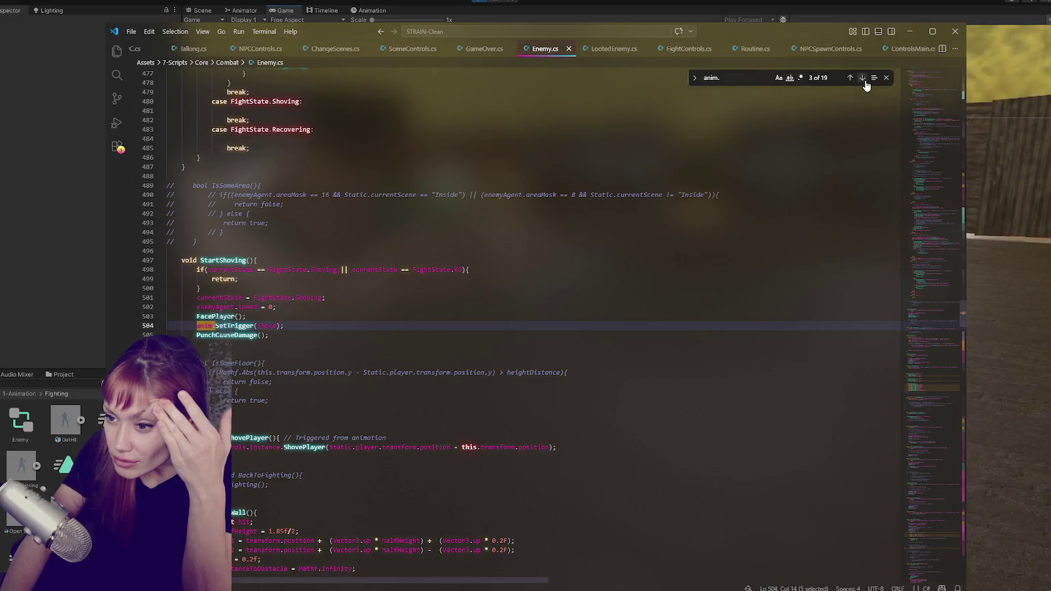
{"action": "left_click", "coordinate": [241, 325]}
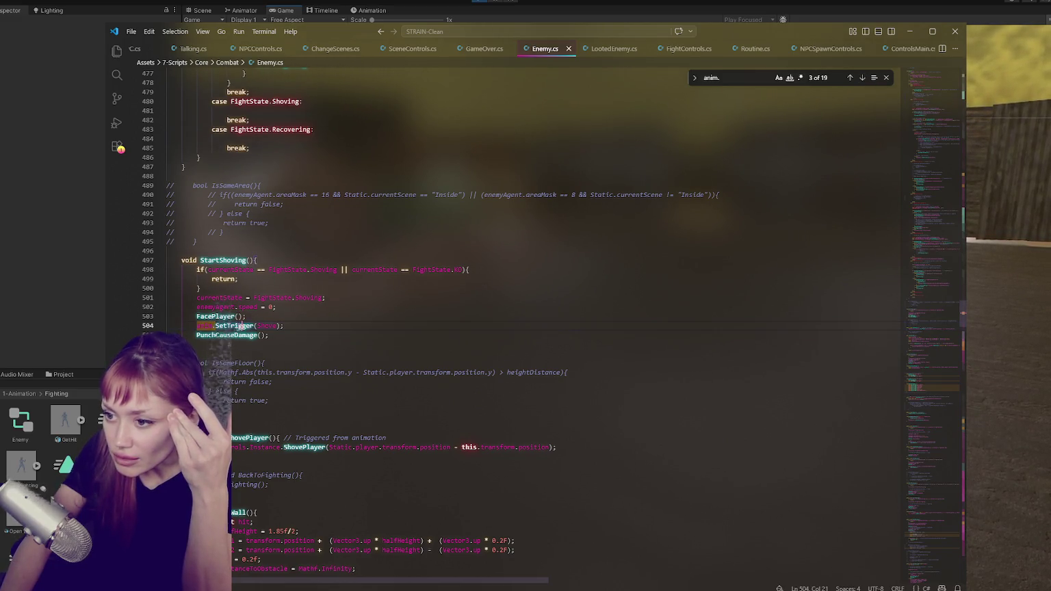
{"action": "left_click_drag", "start_coordinate": [195, 326], "coordinate": [254, 326]}
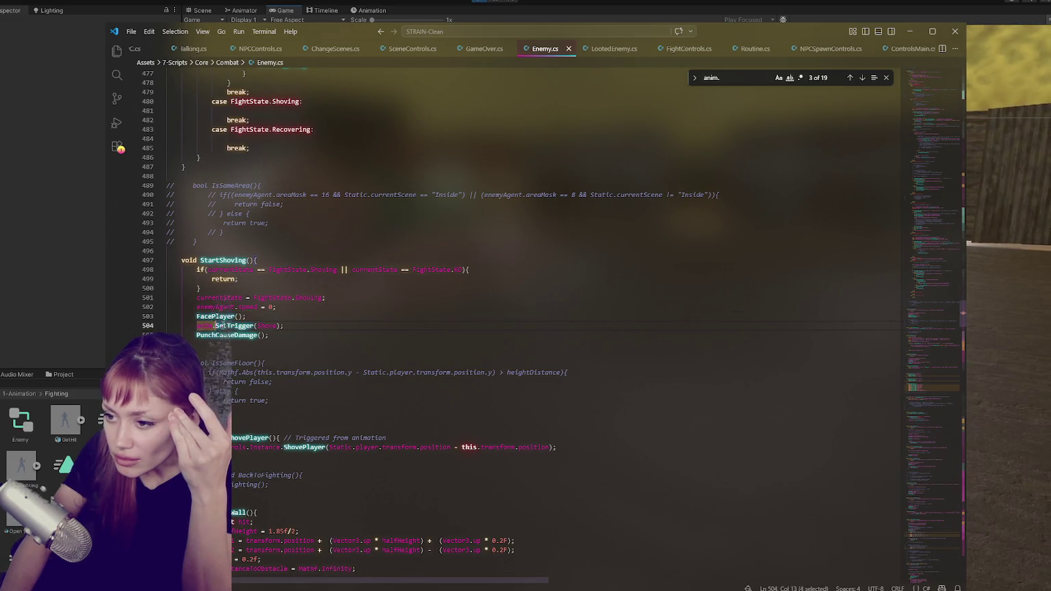
{"action": "type", "text": "SetAnim"}
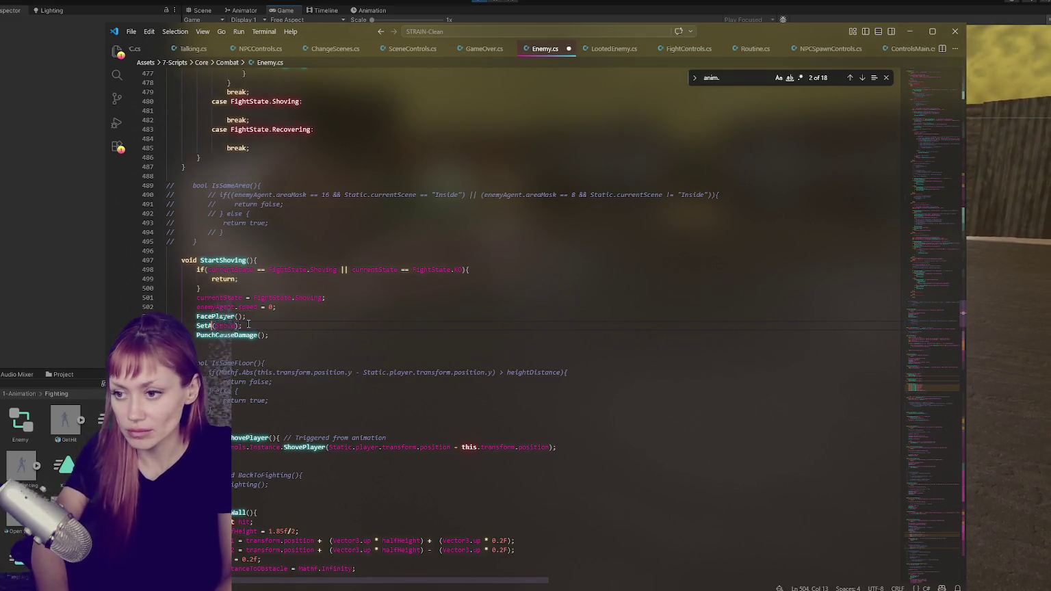
Replace the KO trigger's anim.SetTrigger with SetAnim near line 935 and save.
{"action": "left_click", "coordinate": [862, 78]}
{"action": "left_click", "coordinate": [850, 78]}
{"action": "left_click", "coordinate": [849, 78]}
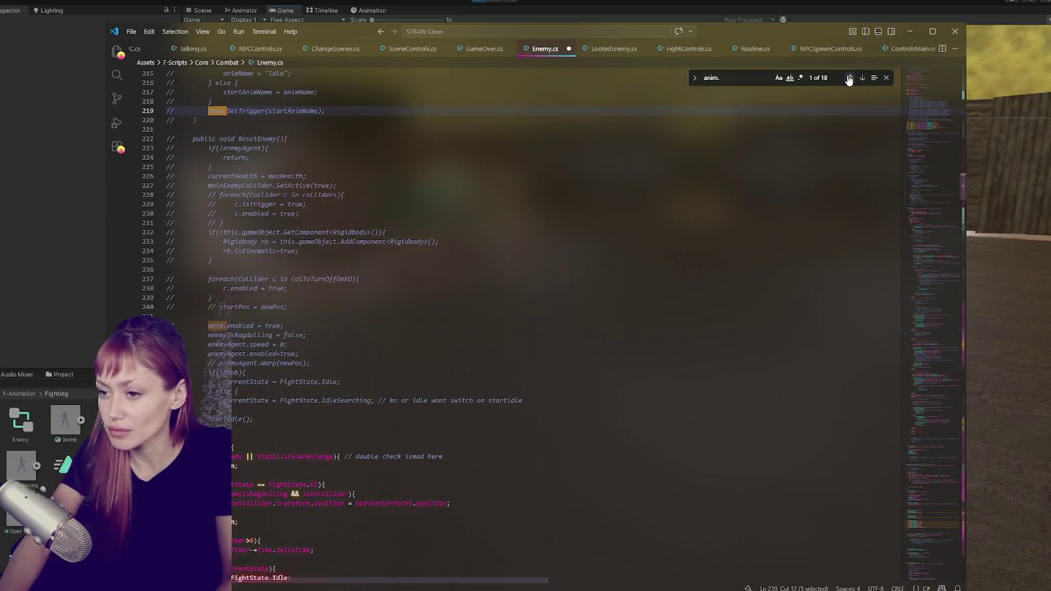
{"action": "left_click", "coordinate": [849, 78]}
{"action": "left_click", "coordinate": [235, 354]}
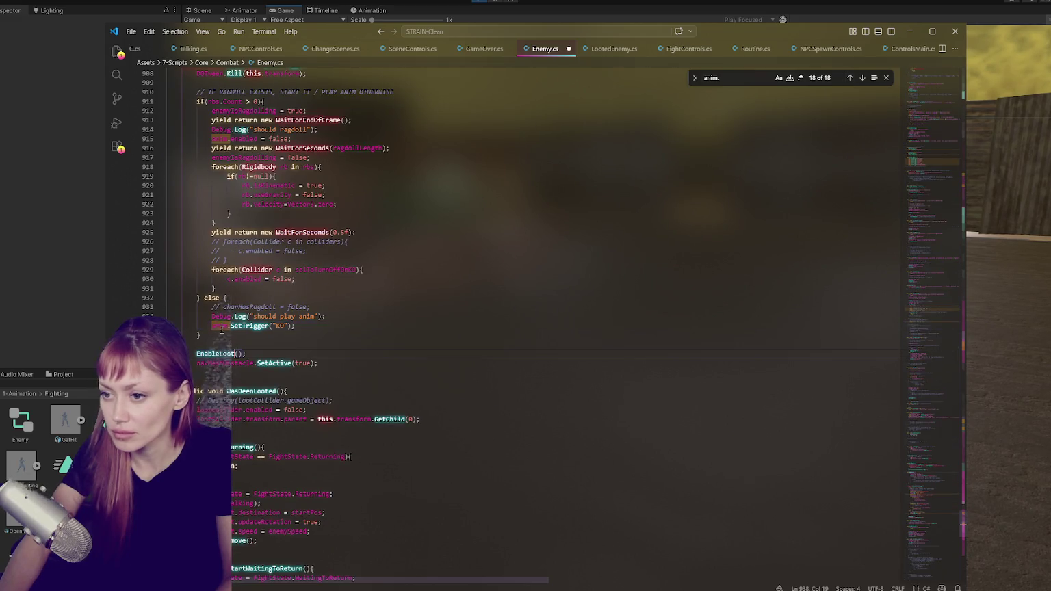
{"action": "type", "text": "SetAnim"}
{"action": "key", "text": "ctrl+s"}
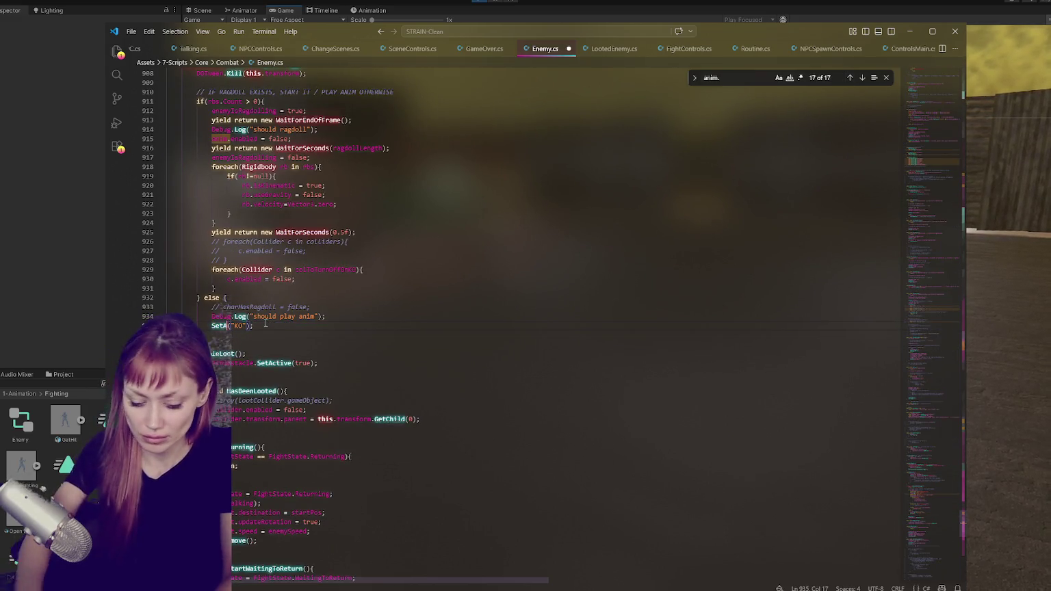
Review the remaining anim matches and locate the WalkingBackwards animator hash declaration.
{"action": "left_click", "coordinate": [865, 80]}
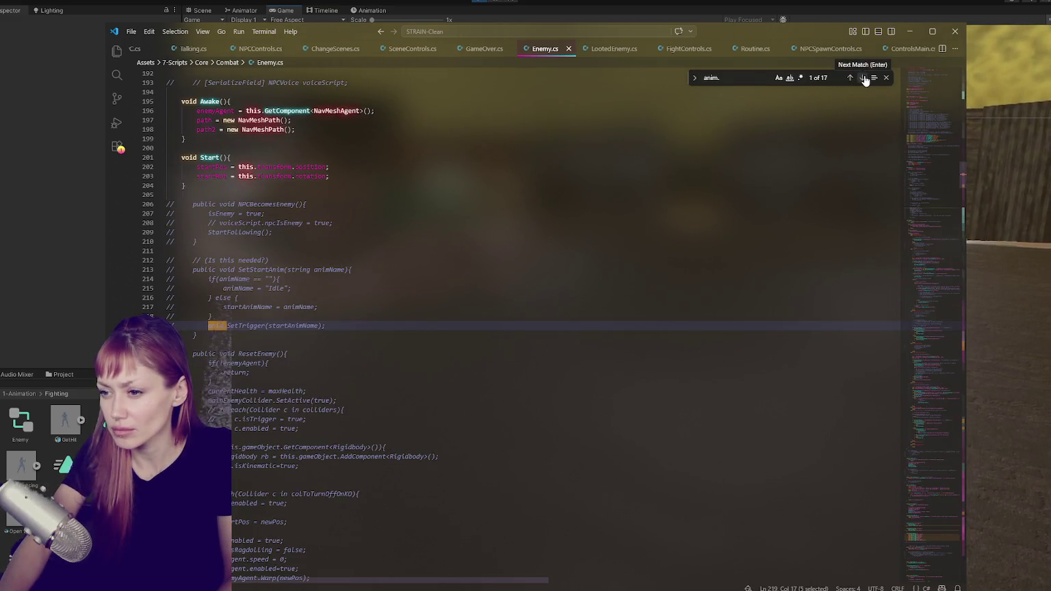
{"action": "left_click", "coordinate": [865, 81]}
{"action": "left_click", "coordinate": [864, 80]}
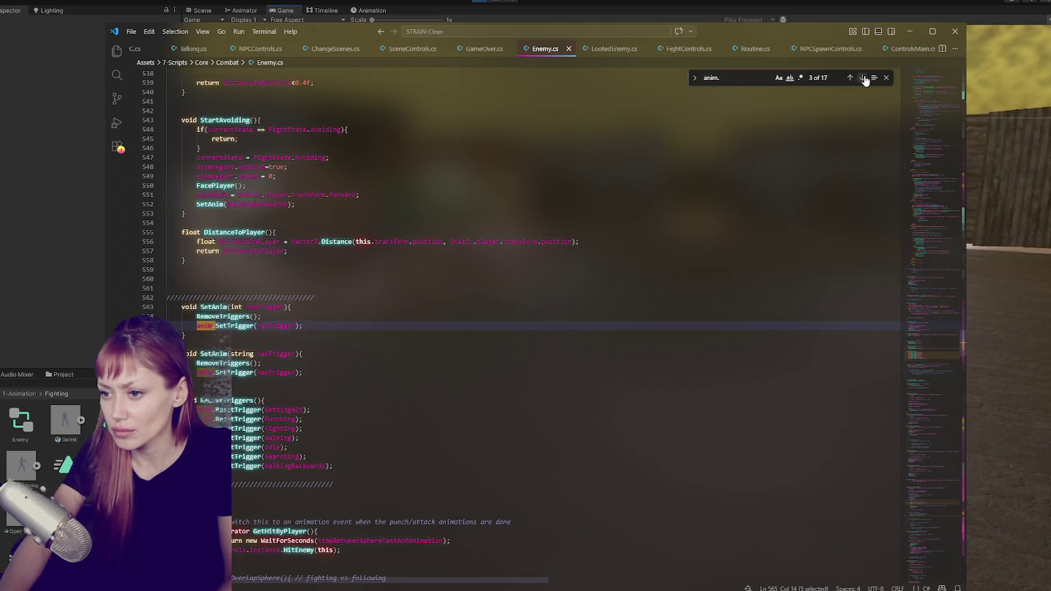
{"action": "double_click", "coordinate": [288, 409]}
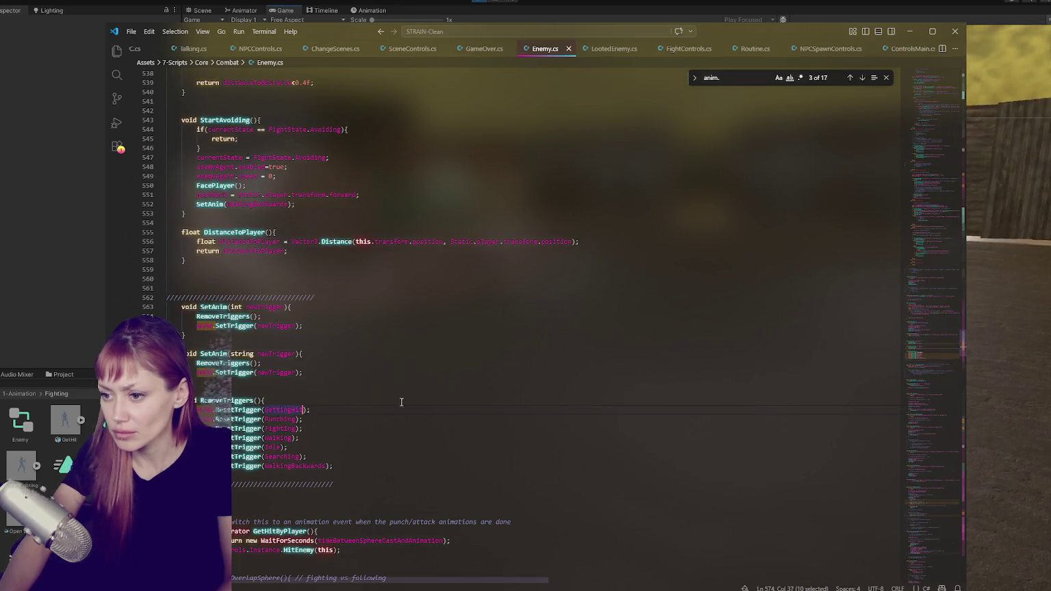
{"action": "key", "text": "ctrl+f"}
{"action": "type", "text": "WalkingBackwards"}
{"action": "left_click", "coordinate": [850, 79]}
{"action": "left_click", "coordinate": [850, 78]}
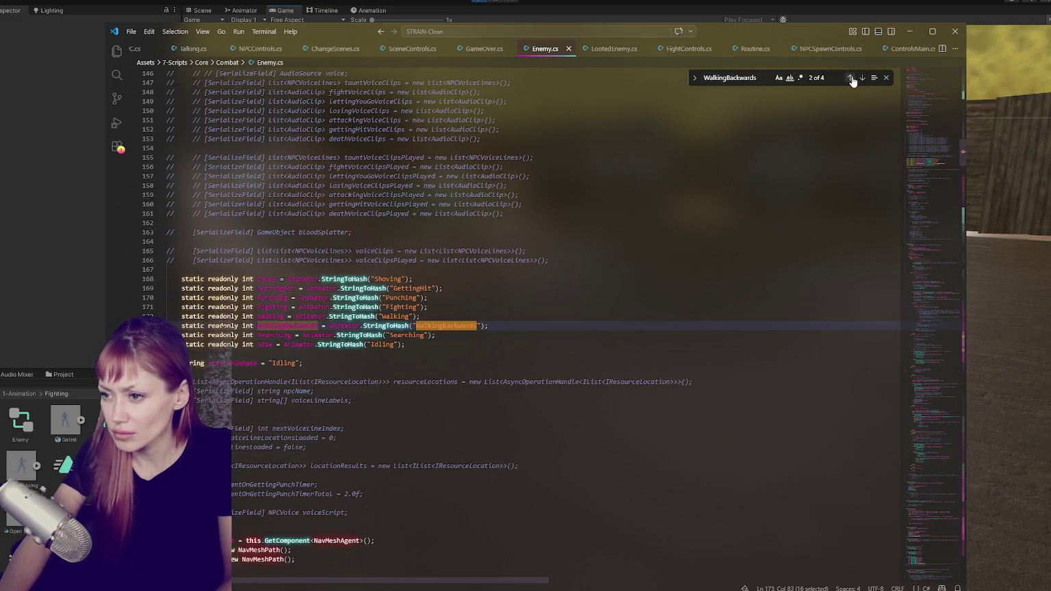
Duplicate the Idle hash line and rename the copy to KO with trigger "KO".
{"action": "left_click", "coordinate": [440, 319]}
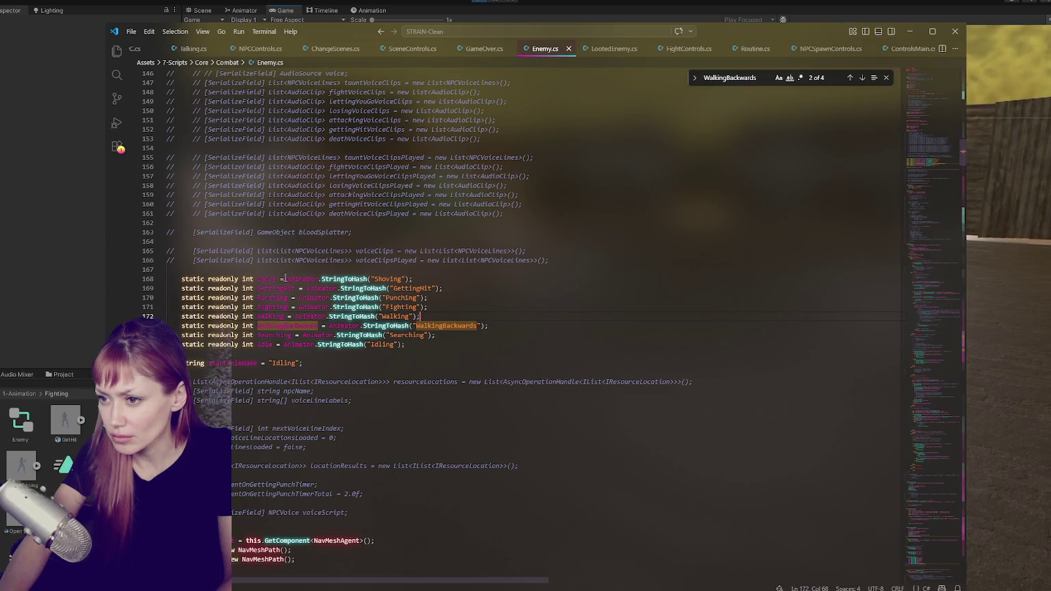
{"action": "left_click", "coordinate": [410, 345]}
{"action": "key", "text": "shift+alt+Down"}
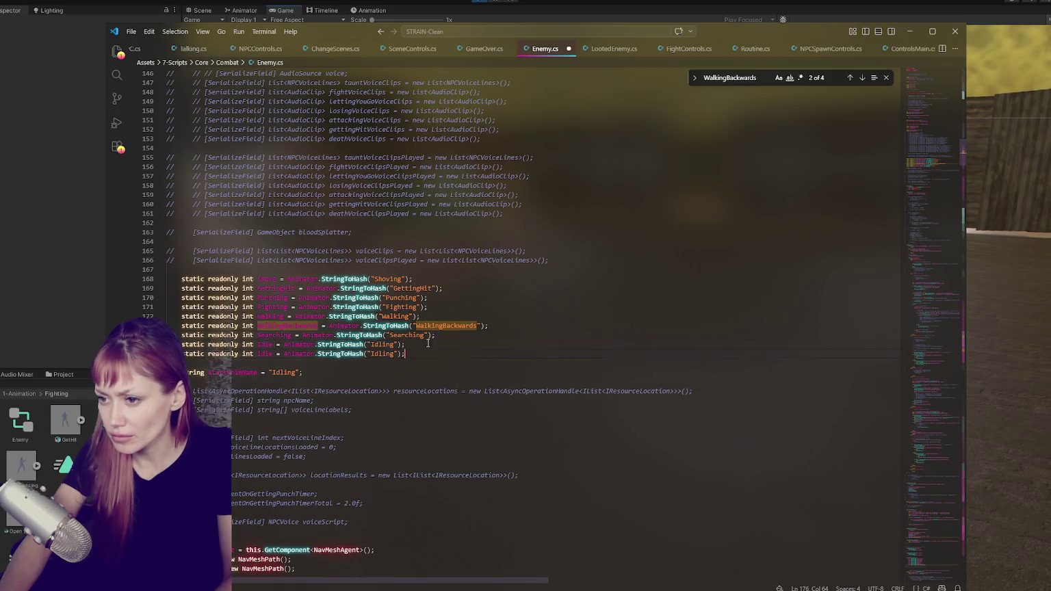
{"action": "double_click", "coordinate": [265, 353]}
{"action": "type", "text": "KO"}
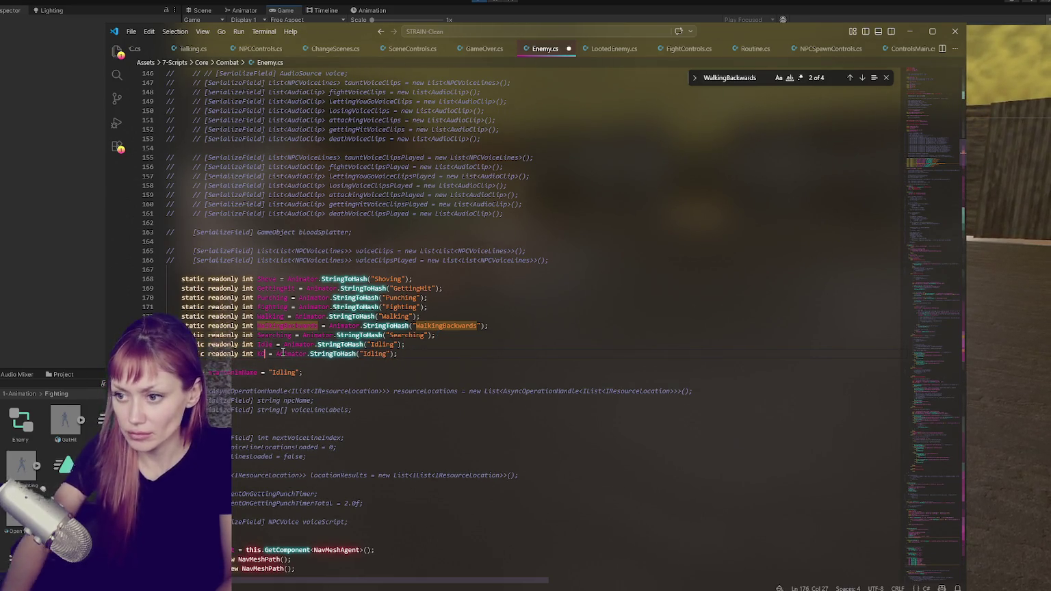
{"action": "double_click", "coordinate": [373, 354]}
{"action": "type", "text": "KO"}
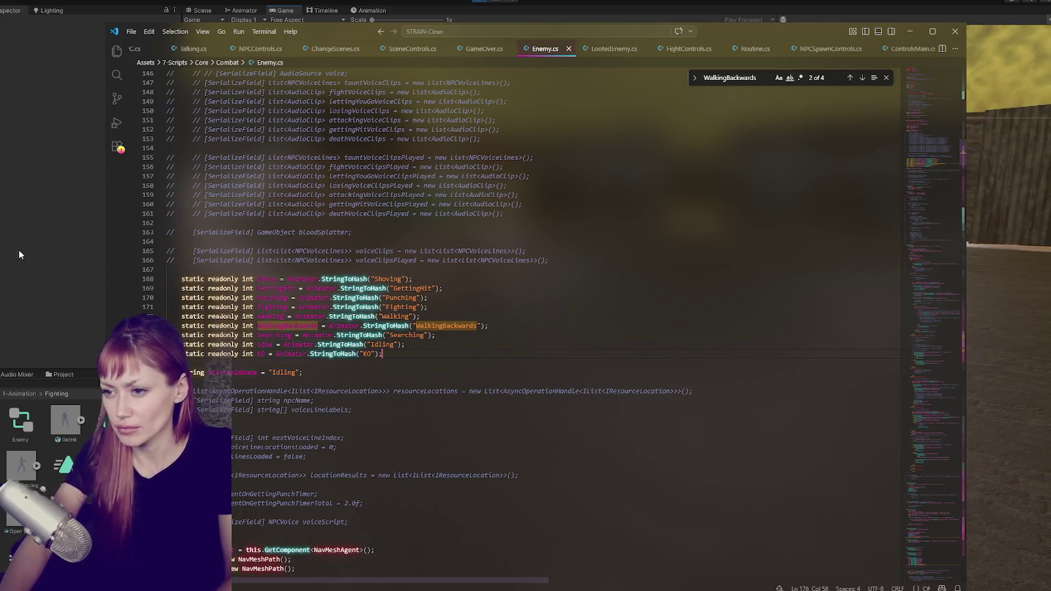
{"action": "left_click", "coordinate": [272, 373]}
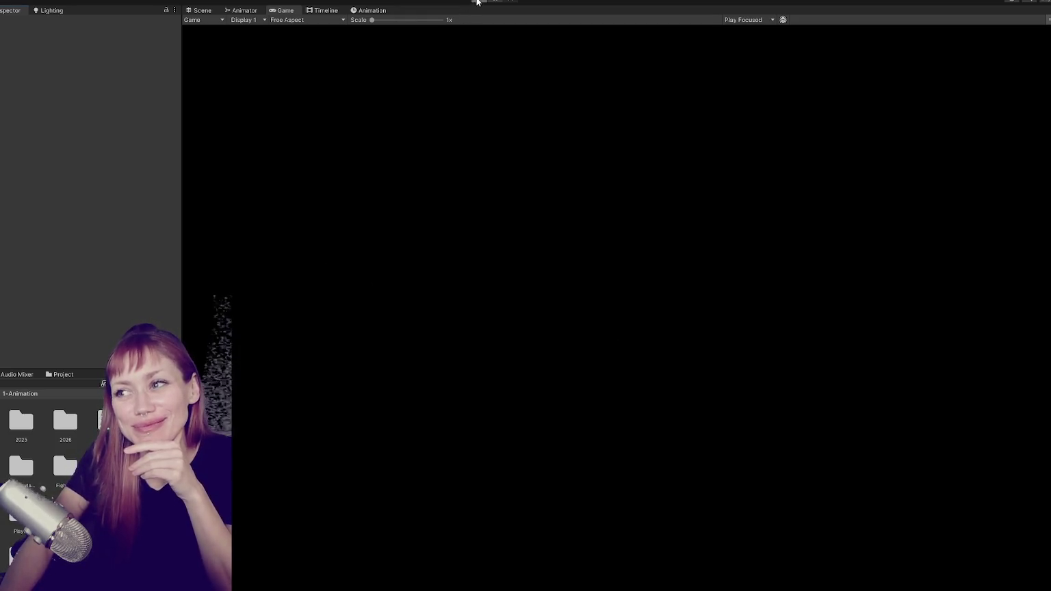
Enter Play mode and choose DEV MODE on the STRAIN title menu.
{"action": "left_click", "coordinate": [477, 2]}
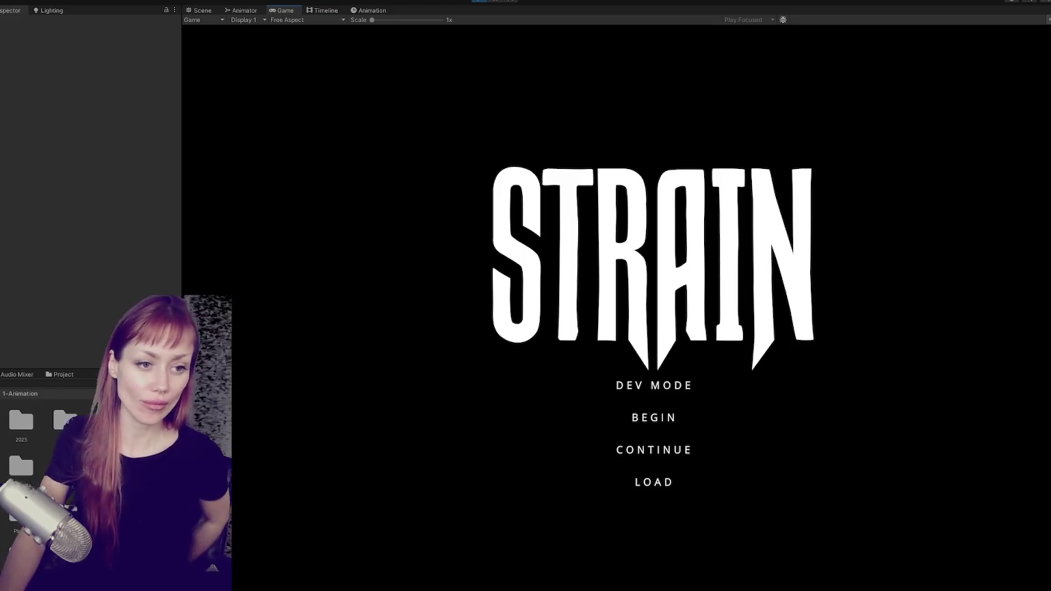
{"action": "left_click", "coordinate": [687, 396]}
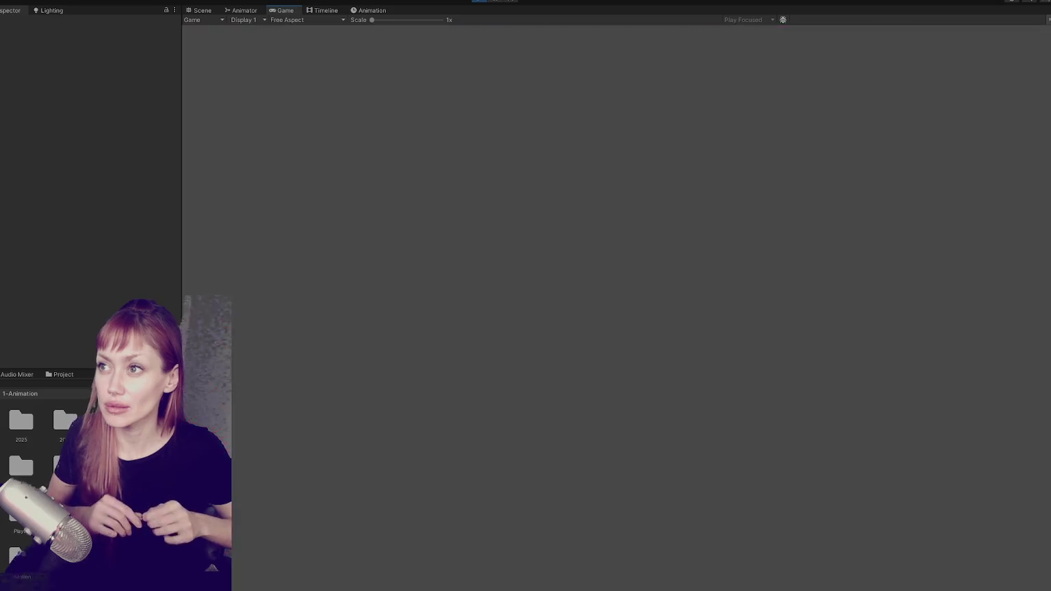
Walk past the planters to the red shed and lead the following NPC around.
{"action": "key", "text": "w"}
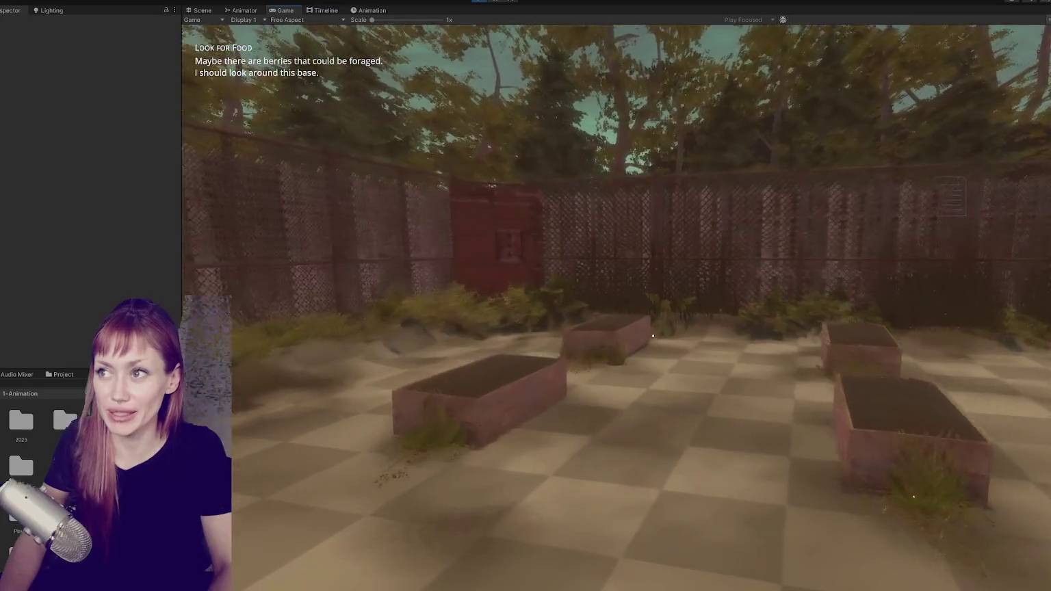
{"action": "key", "text": "w"}
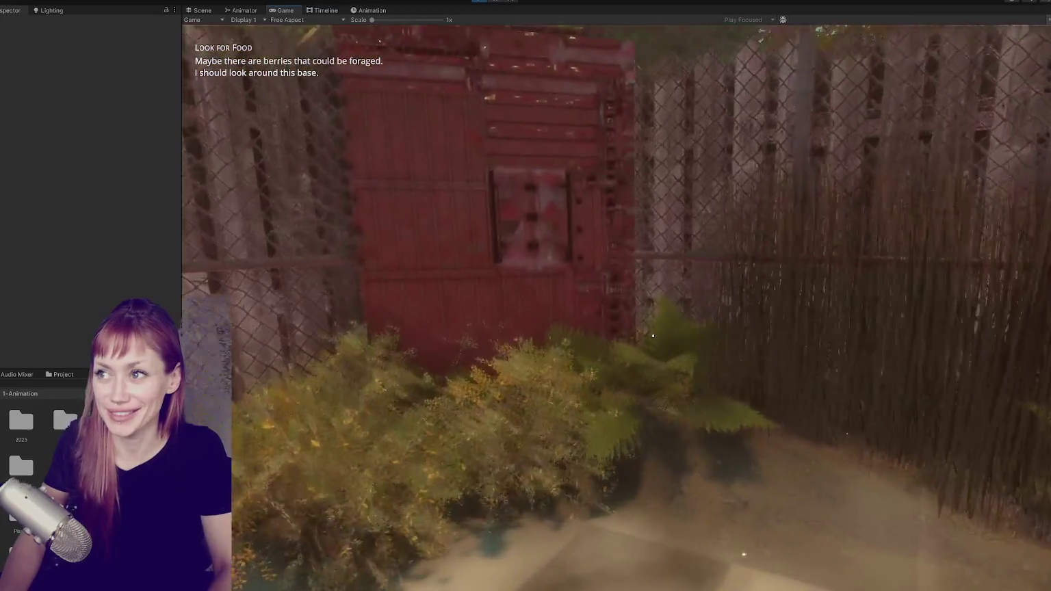
{"action": "key", "text": "w"}
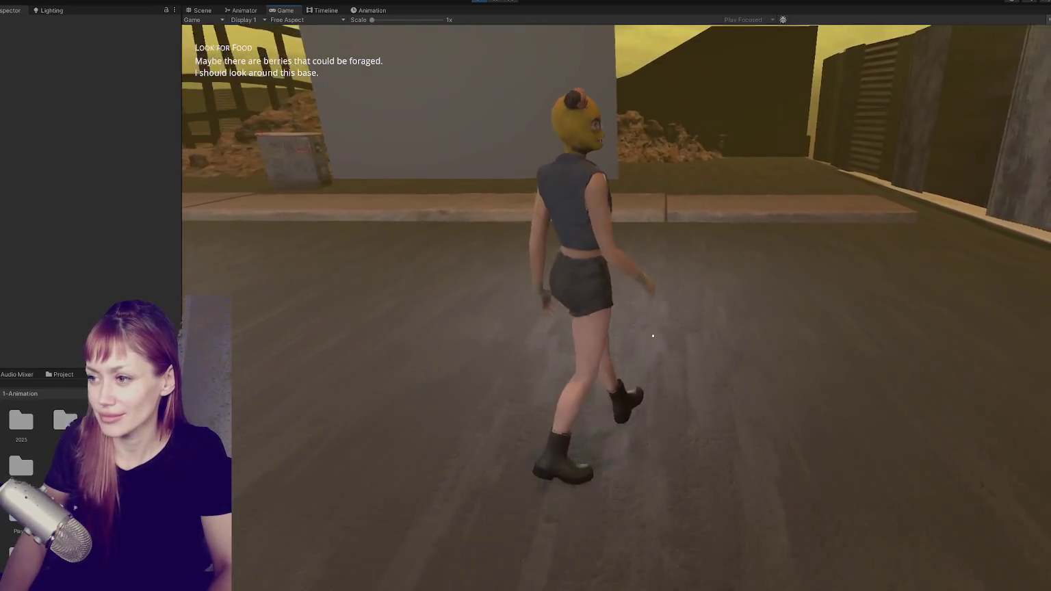
{"action": "key", "text": "s"}
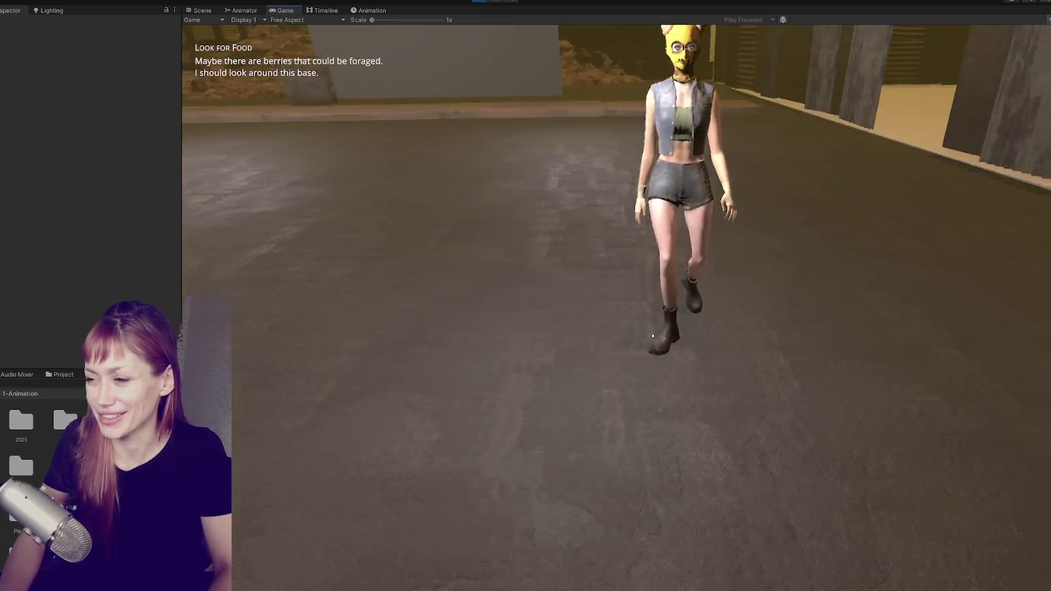
{"action": "key", "text": "s"}
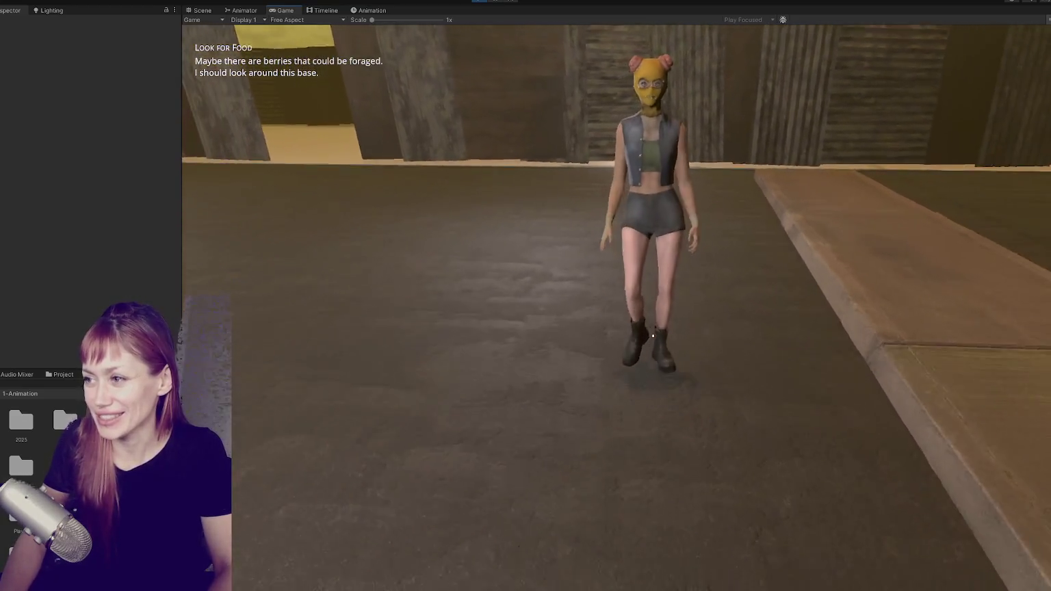
{"action": "key", "text": "s"}
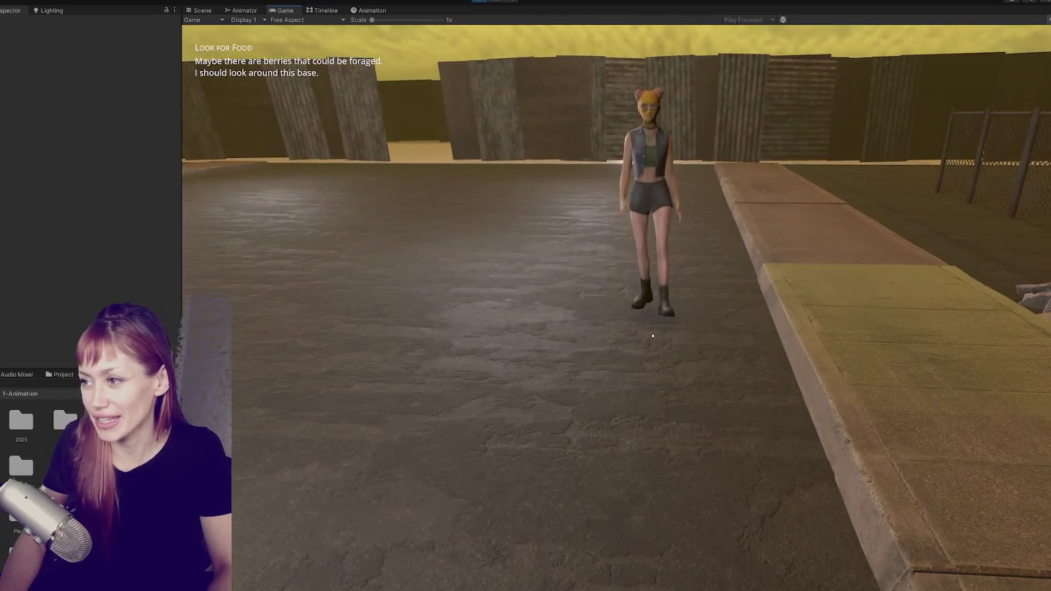
{"action": "key", "text": "s"}
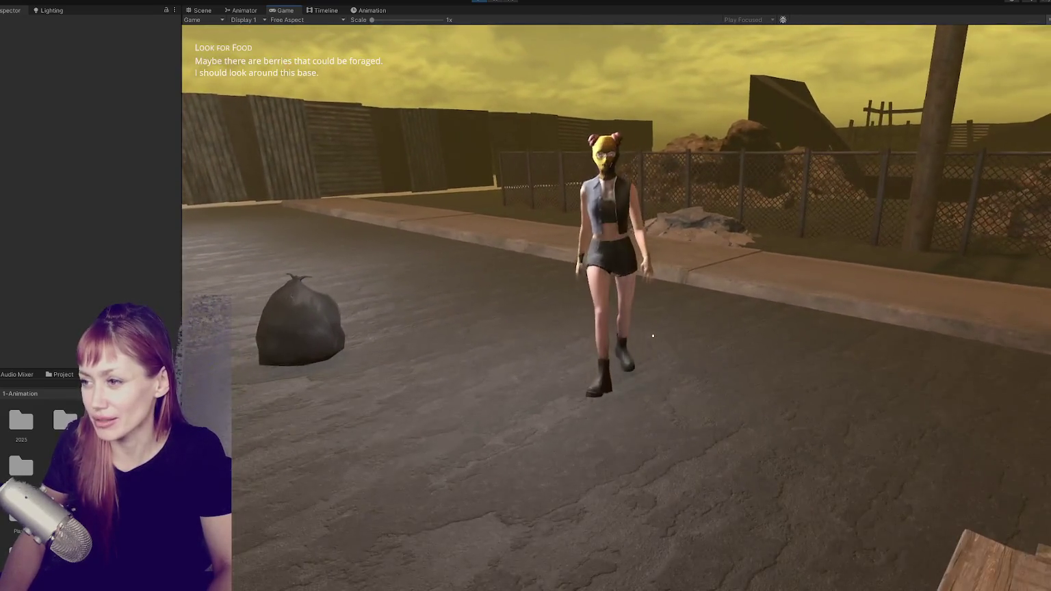
{"action": "key", "text": "s"}
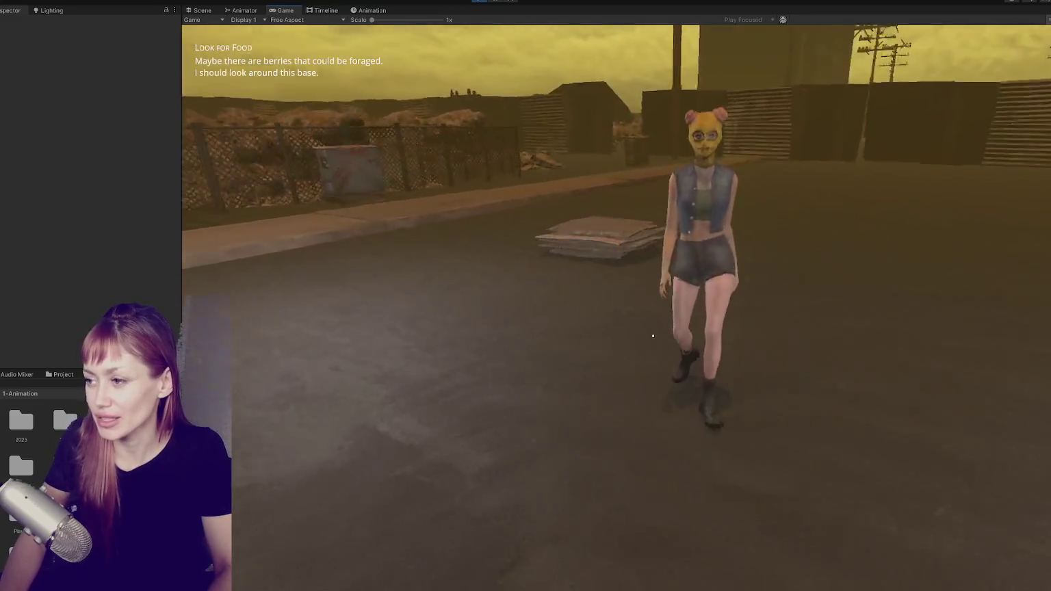
Show the tasks overlay and select NPC(Clone) to see its Enemy state, Punching.
{"action": "key", "text": "d"}
{"action": "key", "text": "w"}
{"action": "key", "text": "Tab"}
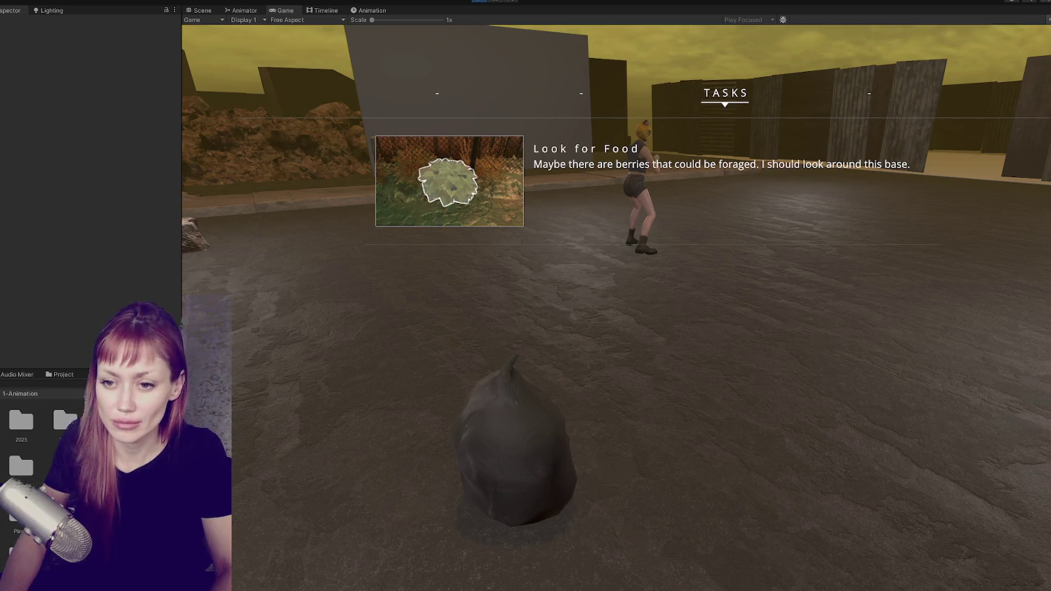
{"action": "left_click", "coordinate": [52, 229]}
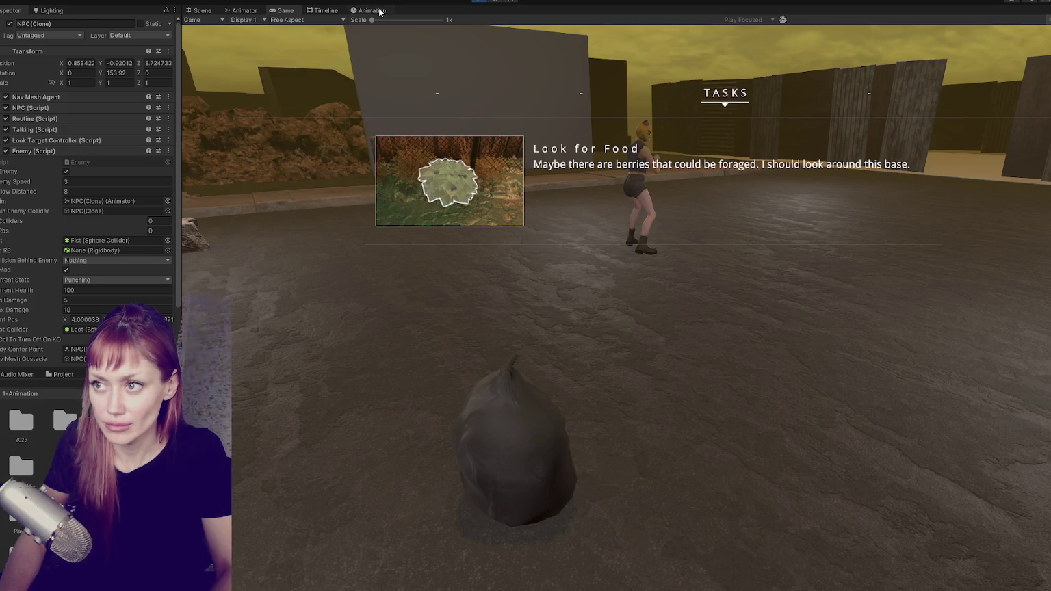
Confirm the Punching With Event clip's event calls PunchEnd, then switch to Enemy.cs.
{"action": "left_click", "coordinate": [260, 10]}
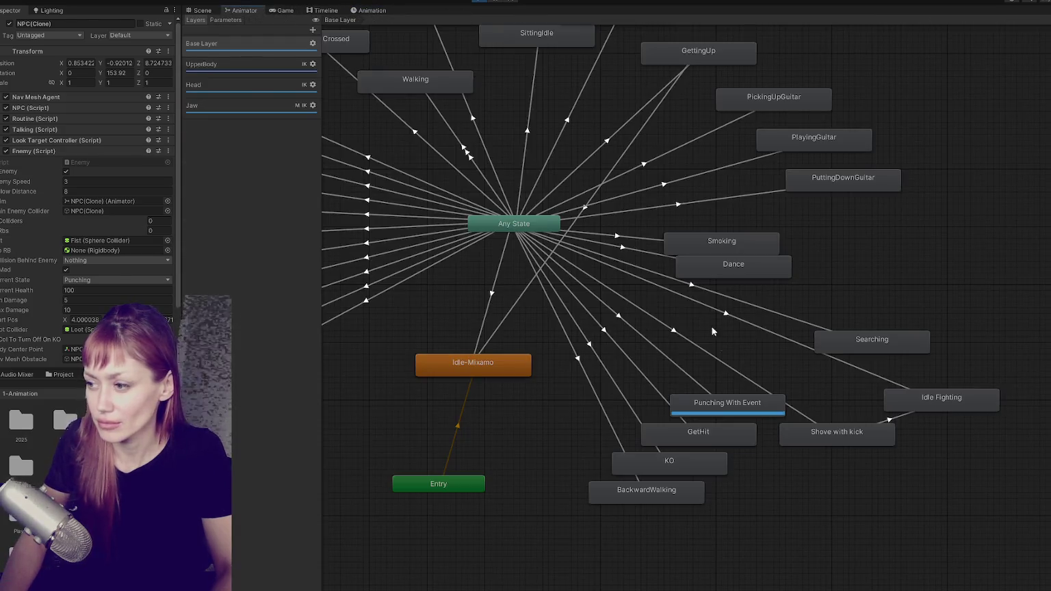
{"action": "double_click", "coordinate": [708, 407]}
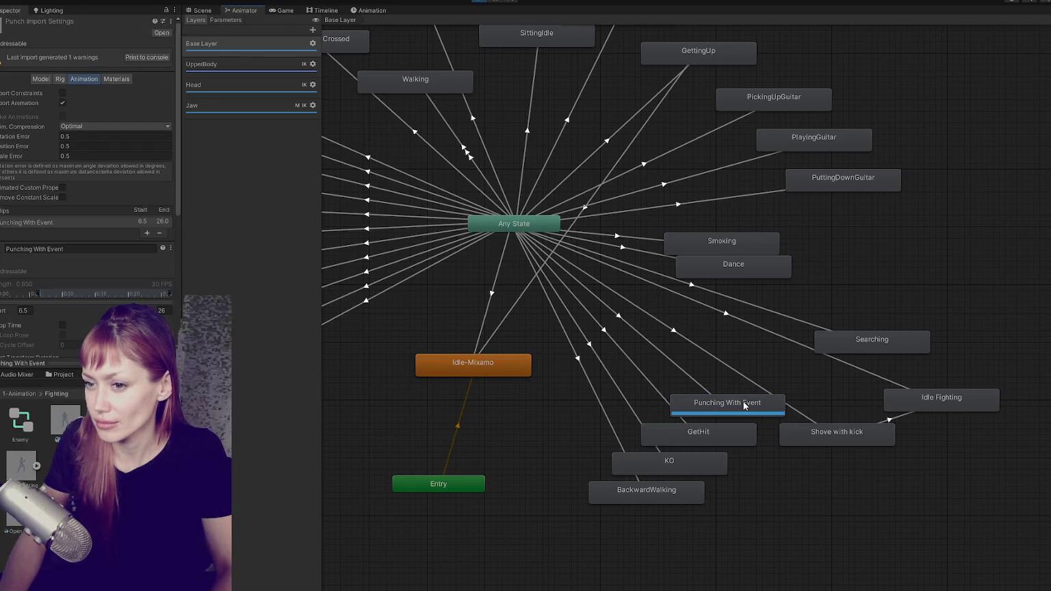
{"action": "scroll", "coordinate": [82, 197], "scroll_direction": "down", "scroll_amount": 3}
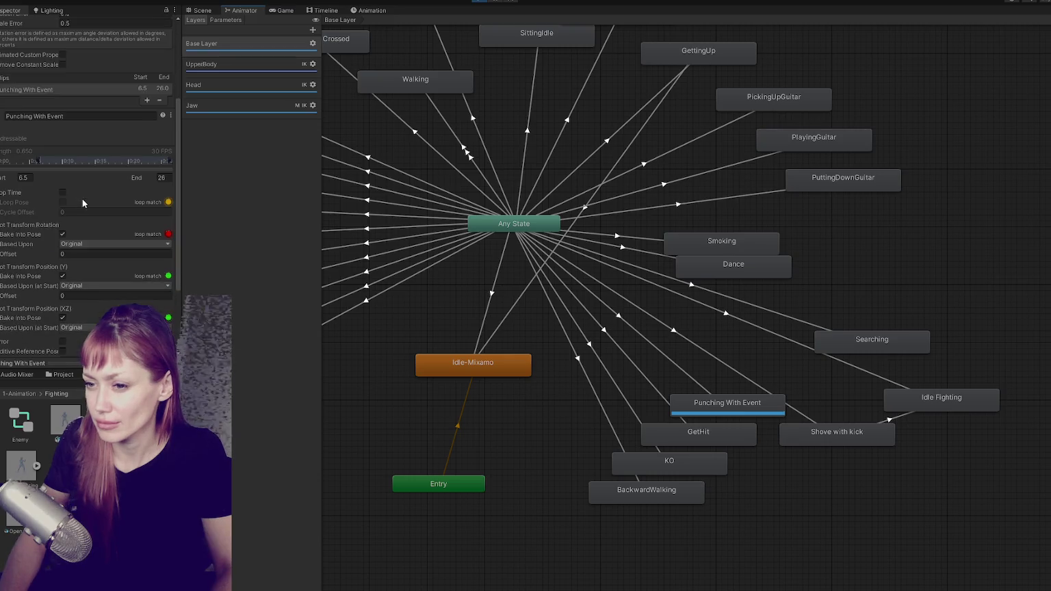
{"action": "scroll", "coordinate": [54, 193], "scroll_direction": "down", "scroll_amount": 3}
{"action": "left_click", "coordinate": [7, 295]}
{"action": "left_click", "coordinate": [67, 305]}
{"action": "key", "text": "alt+Tab"}
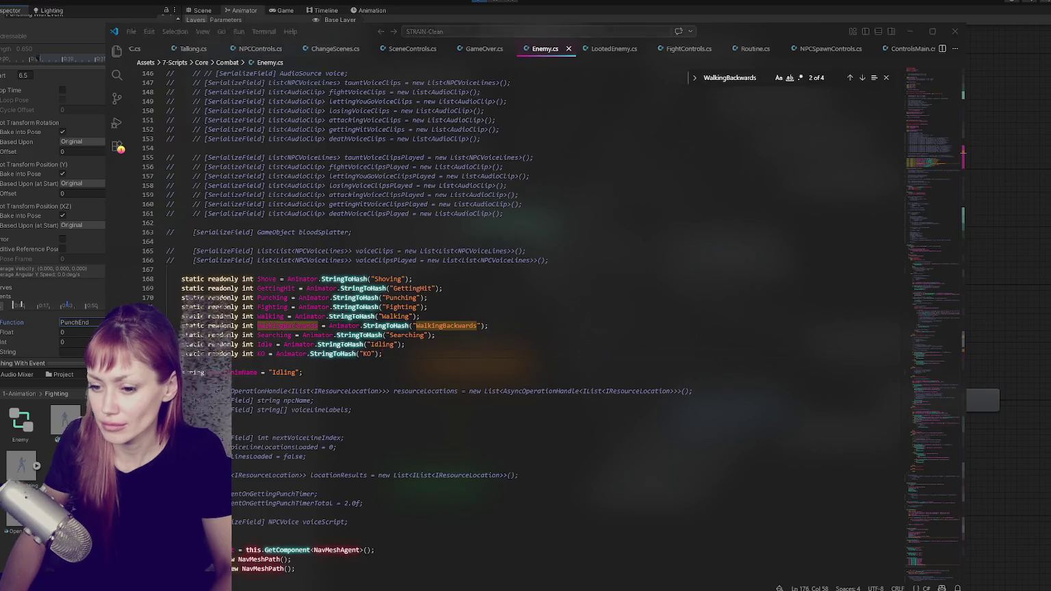
Find the commented-out PunchEnd method in Enemy.cs and uncomment it.
{"action": "key", "text": "alt+Tab"}
{"action": "key", "text": "alt+Tab"}
{"action": "key", "text": "ctrl+f"}
{"action": "type", "text": "PunchEnd"}
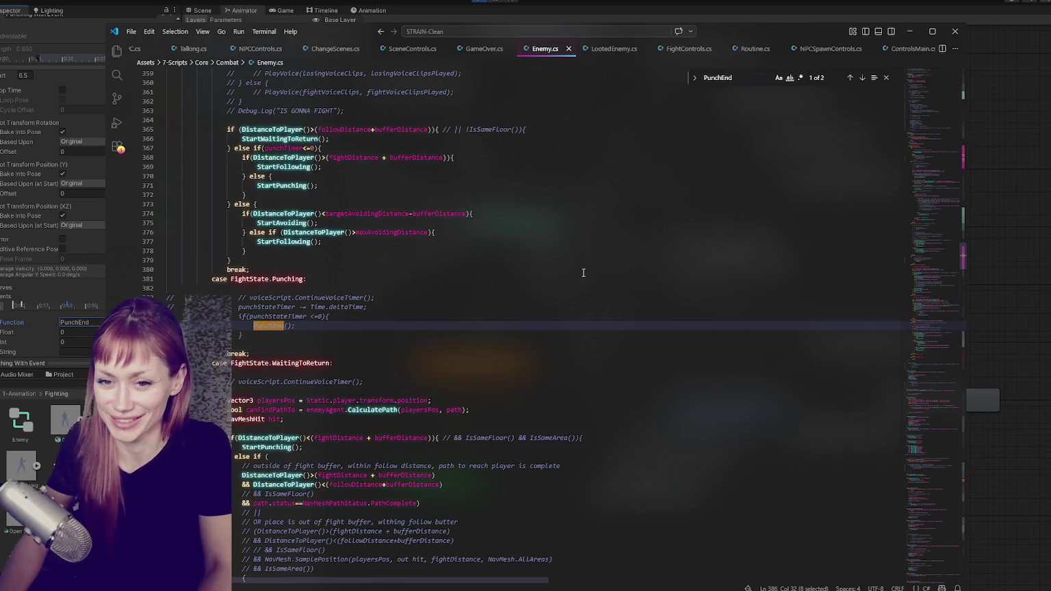
{"action": "left_click", "coordinate": [395, 305]}
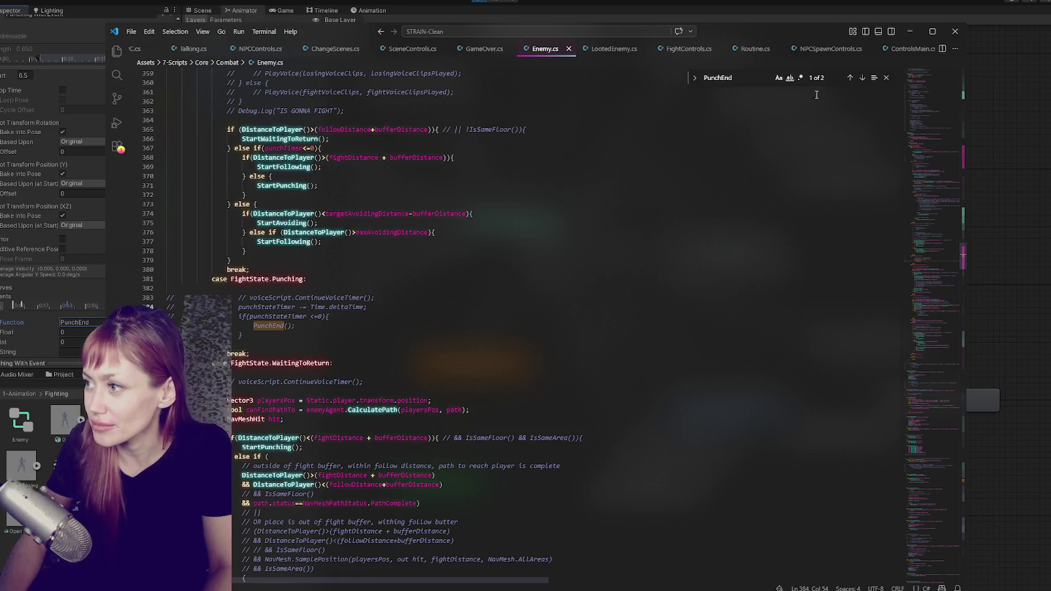
{"action": "left_click", "coordinate": [862, 78]}
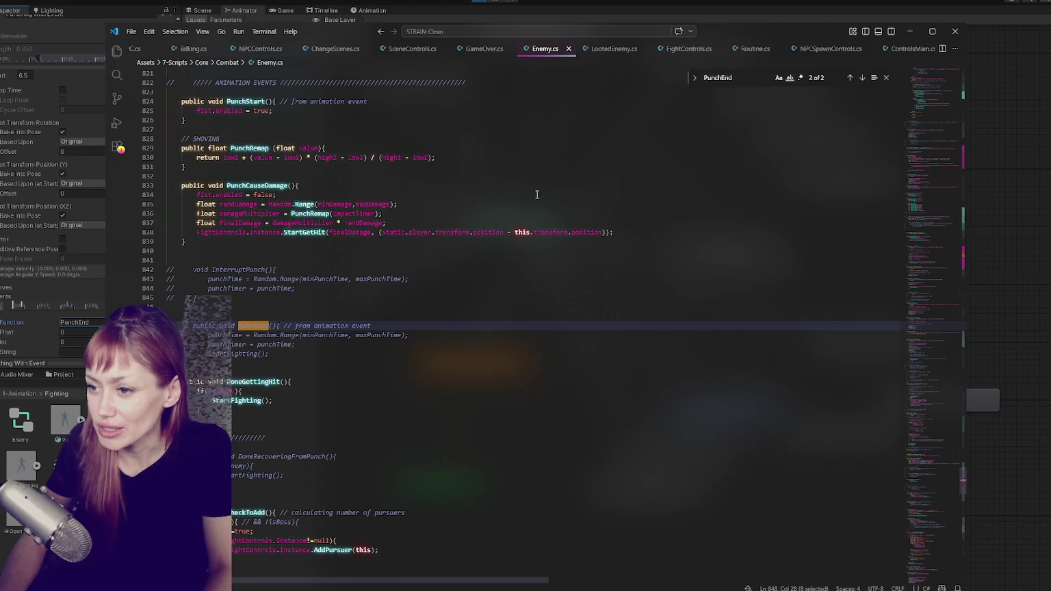
{"action": "left_click", "coordinate": [295, 363]}
{"action": "left_click_drag", "start_coordinate": [281, 319], "coordinate": [278, 364]}
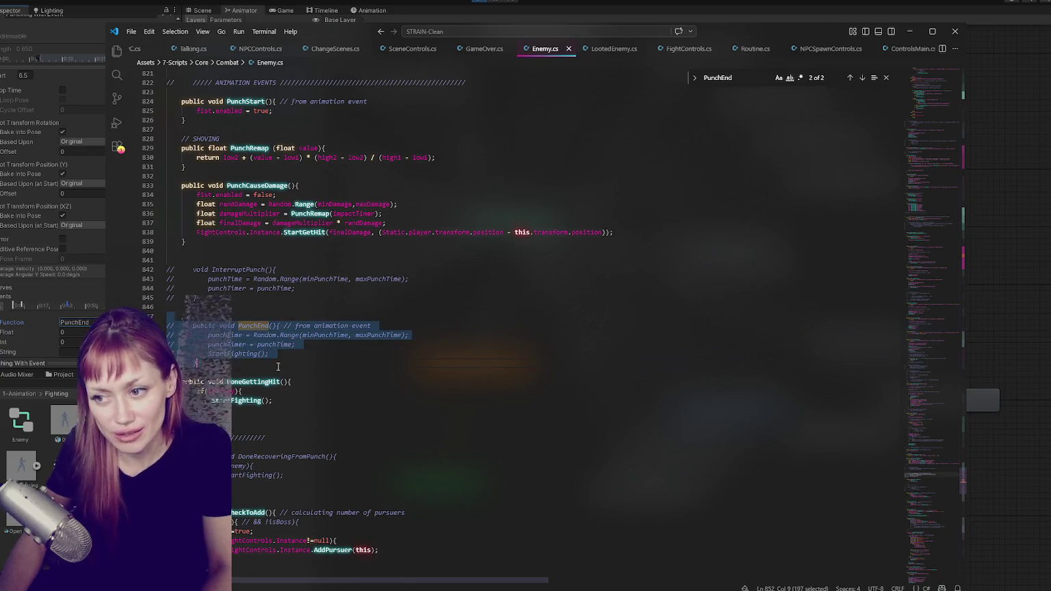
{"action": "key", "text": "ctrl+slash"}
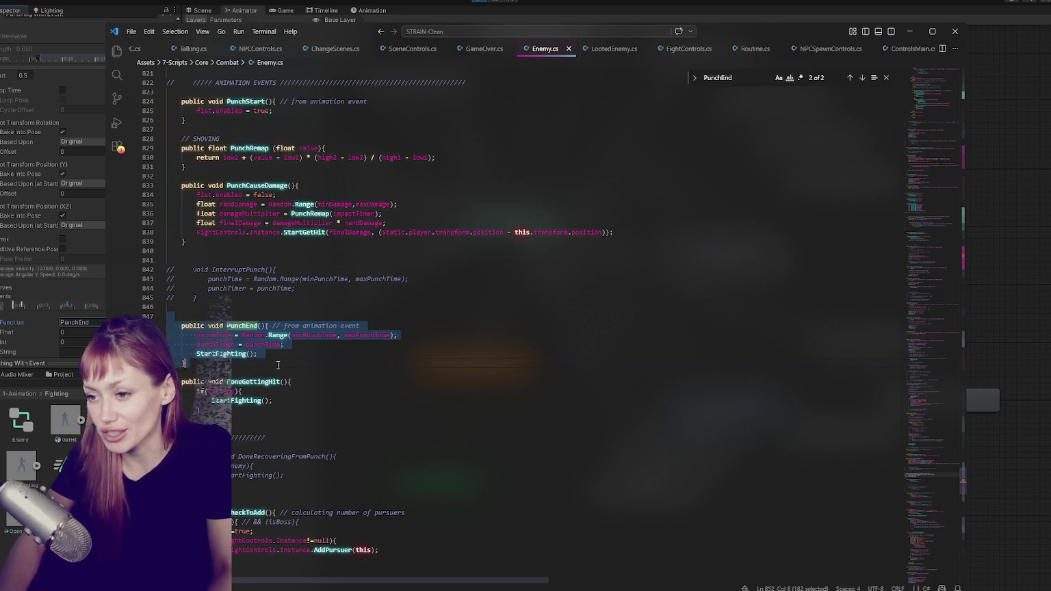
{"action": "left_click", "coordinate": [286, 345]}
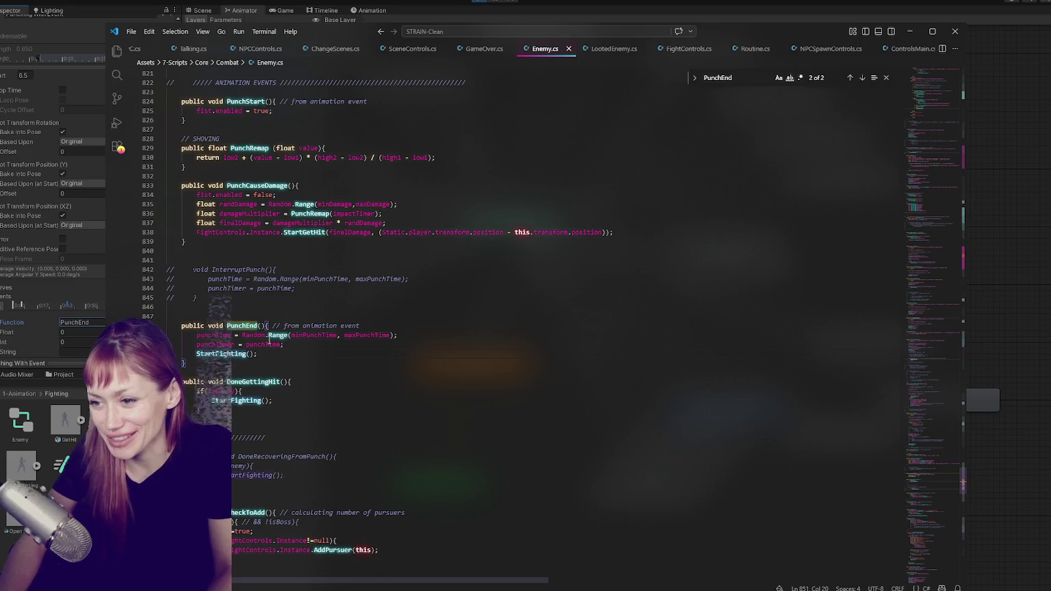
Check the StartFighting call and the PunchStart animation event, then run the game in Unity.
{"action": "double_click", "coordinate": [230, 355]}
{"action": "left_click", "coordinate": [394, 326]}
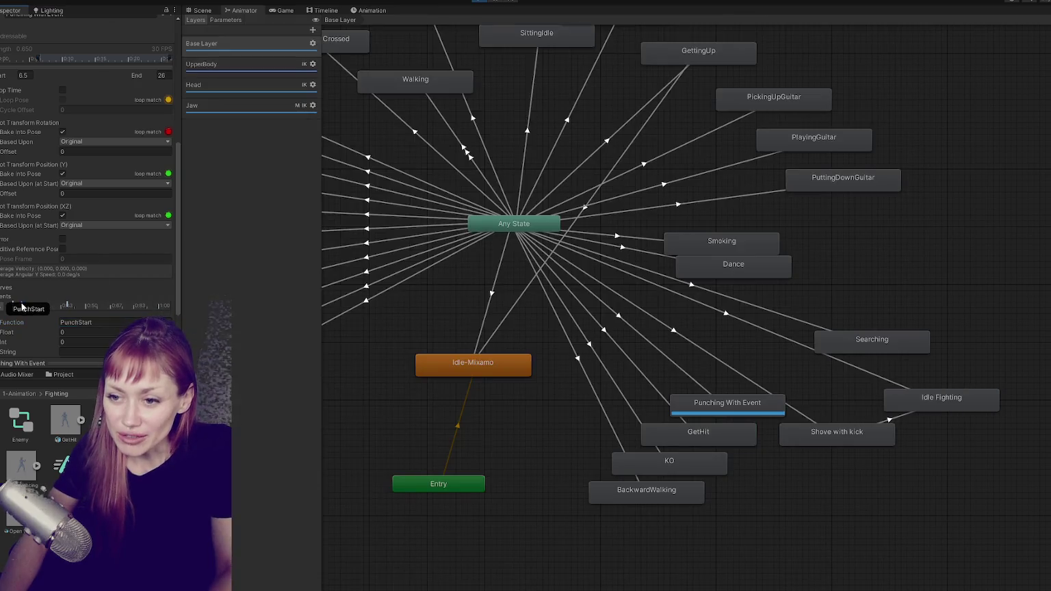
{"action": "left_click", "coordinate": [96, 333]}
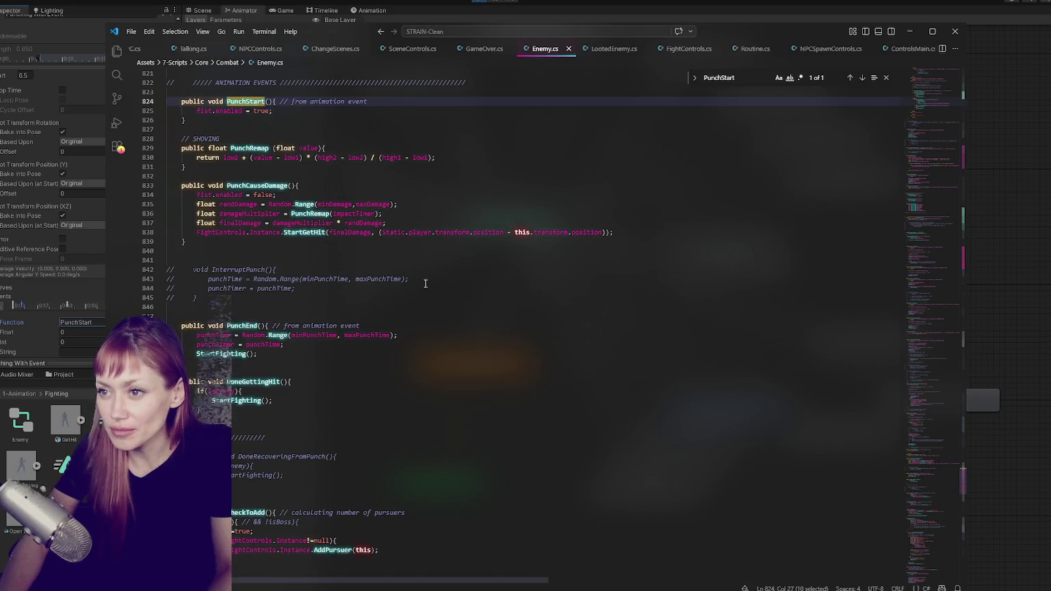
{"action": "left_click", "coordinate": [490, 3]}
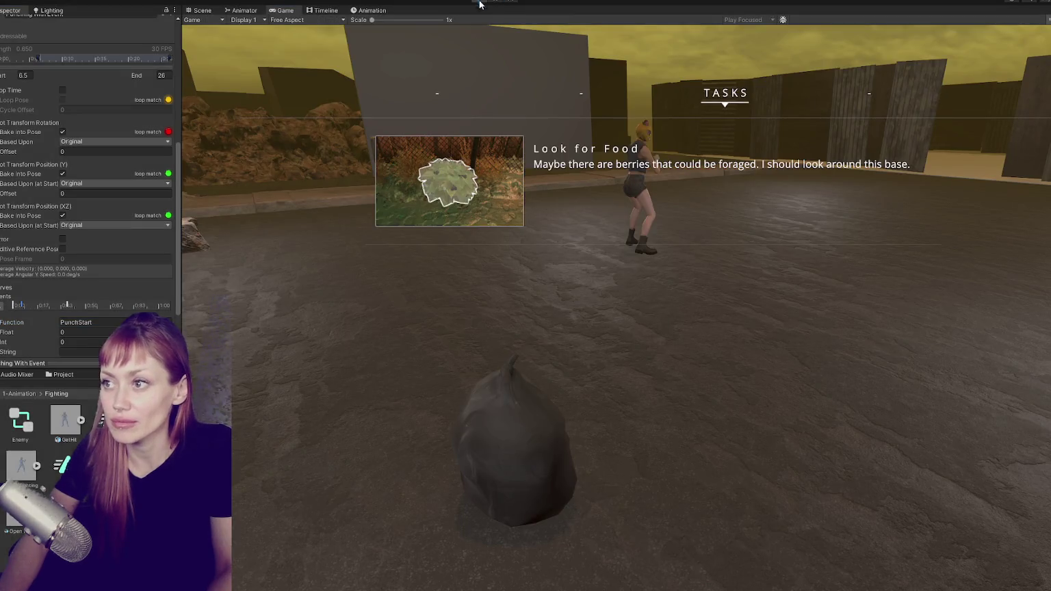
Stop the game and open the first CS0103 error at Enemy.cs line 849, selecting the undefined minPunchTime.
{"action": "key", "text": "ctrl+p"}
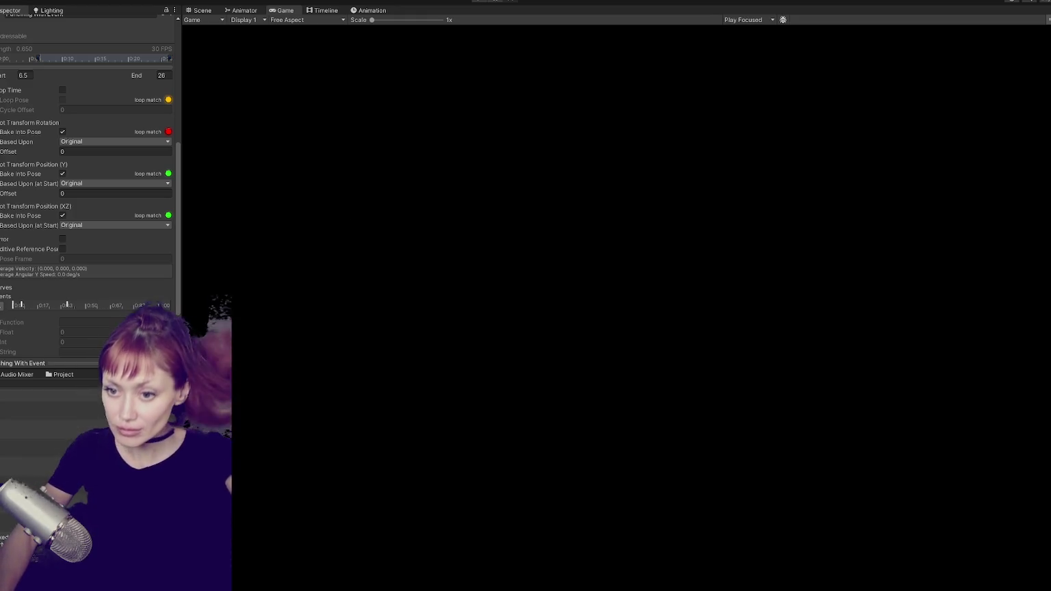
{"action": "key", "text": "ctrl+shift+c"}
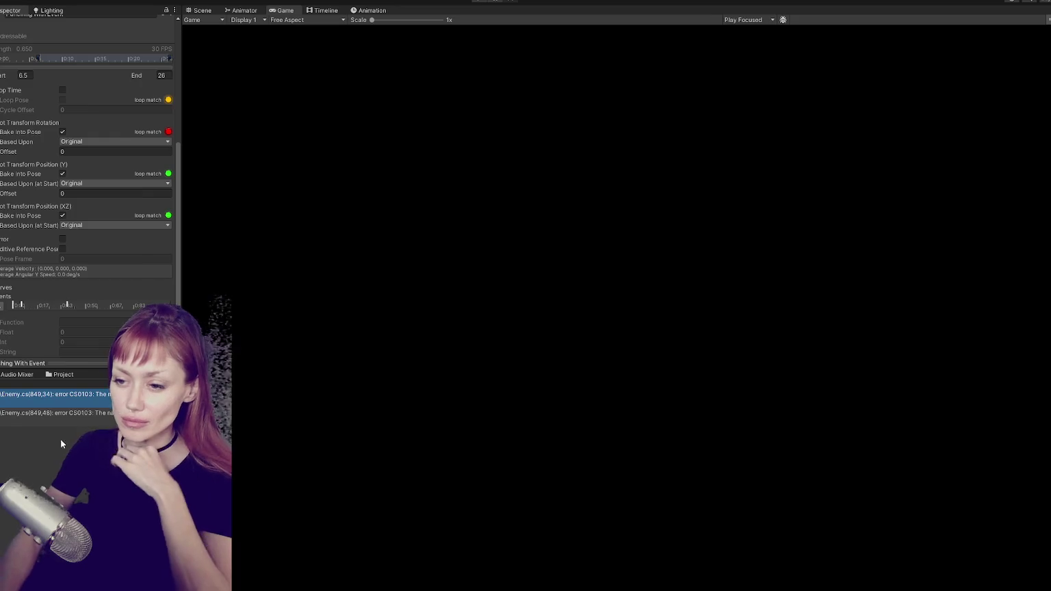
{"action": "double_click", "coordinate": [41, 395]}
{"action": "double_click", "coordinate": [320, 326]}
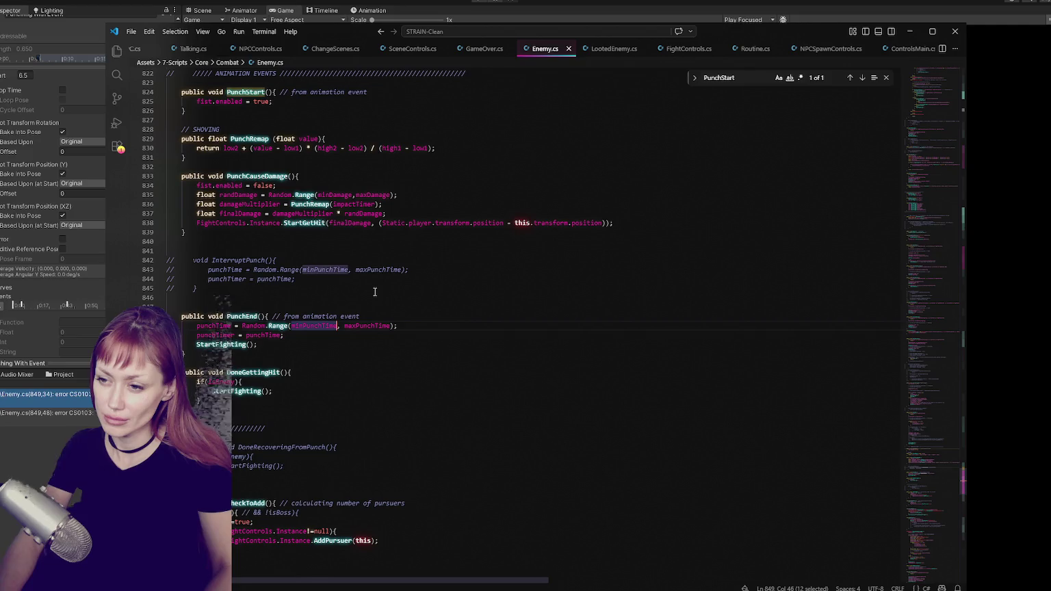
Uncomment the minPunchTime (0.05f) and maxPunchTime (1.1f) declarations on lines 87–88, then recompile in Unity.
{"action": "key", "text": "ctrl+f"}
{"action": "left_click", "coordinate": [849, 78]}
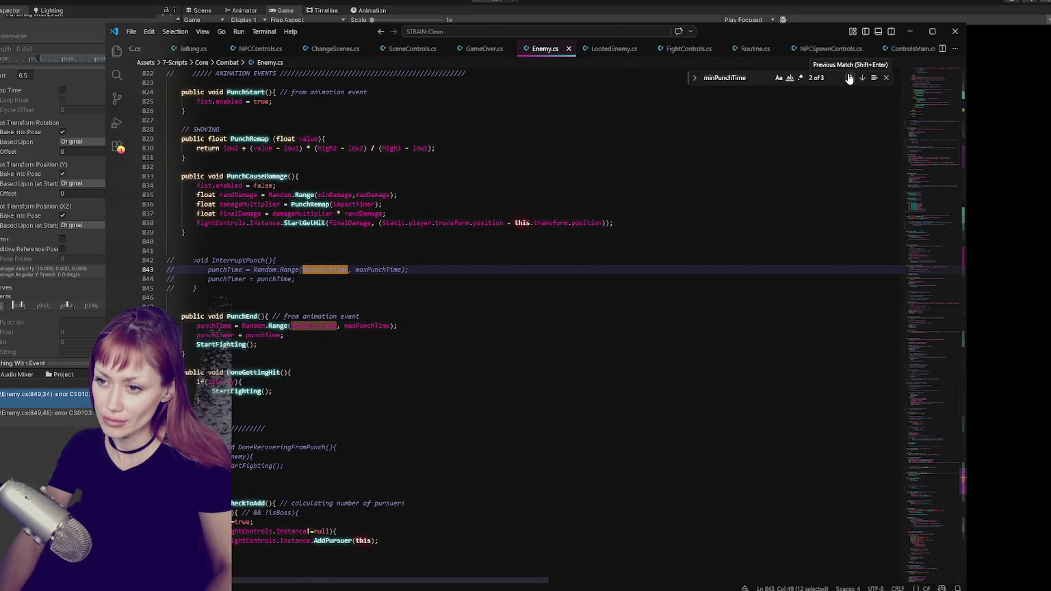
{"action": "left_click", "coordinate": [849, 77]}
{"action": "left_click_drag", "start_coordinate": [453, 333], "coordinate": [460, 327]}
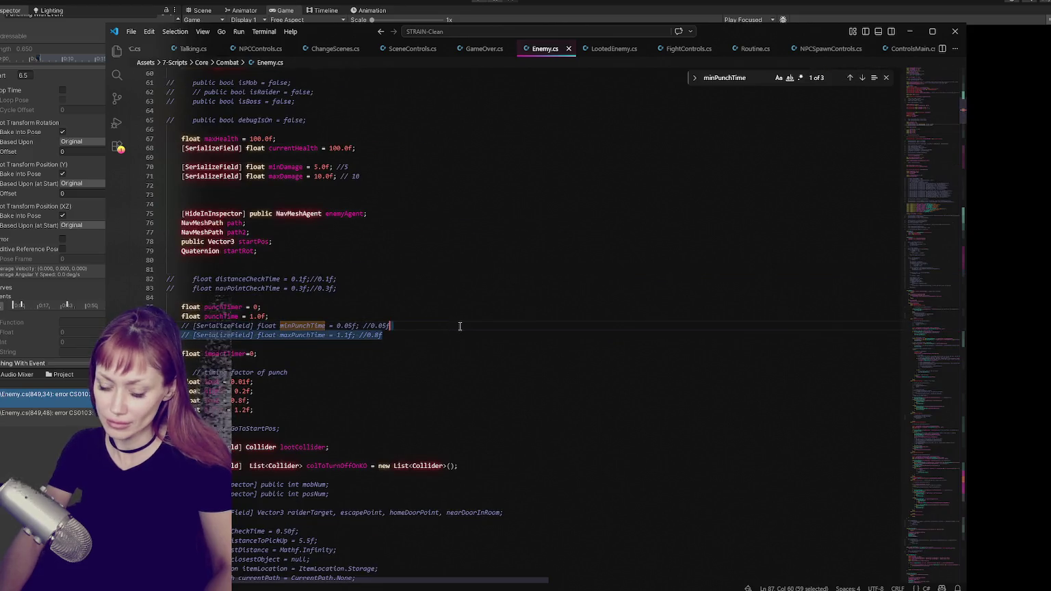
{"action": "key", "text": "ctrl+slash"}
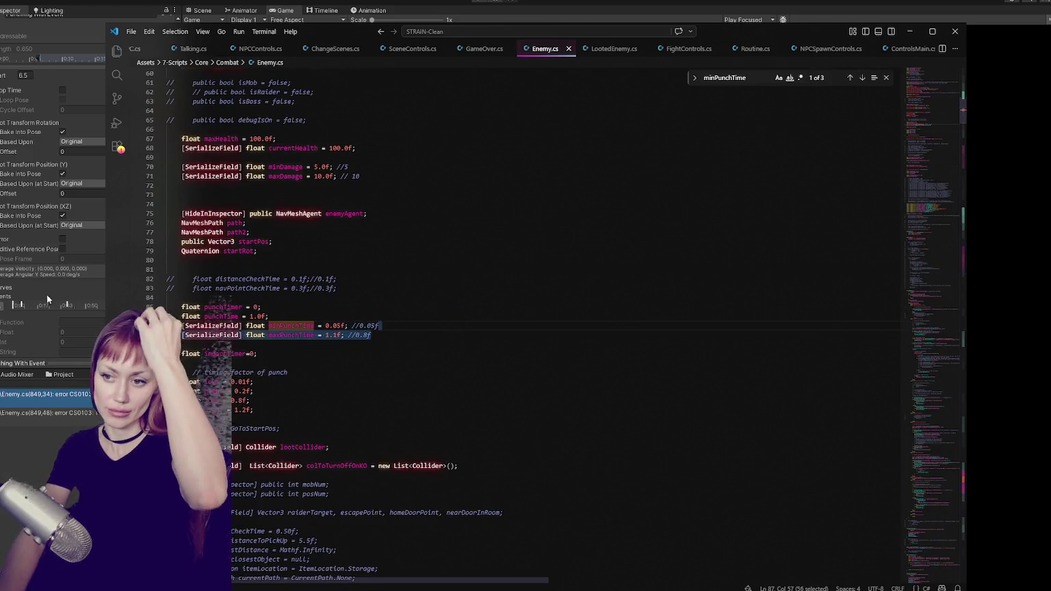
{"action": "left_click", "coordinate": [77, 295]}
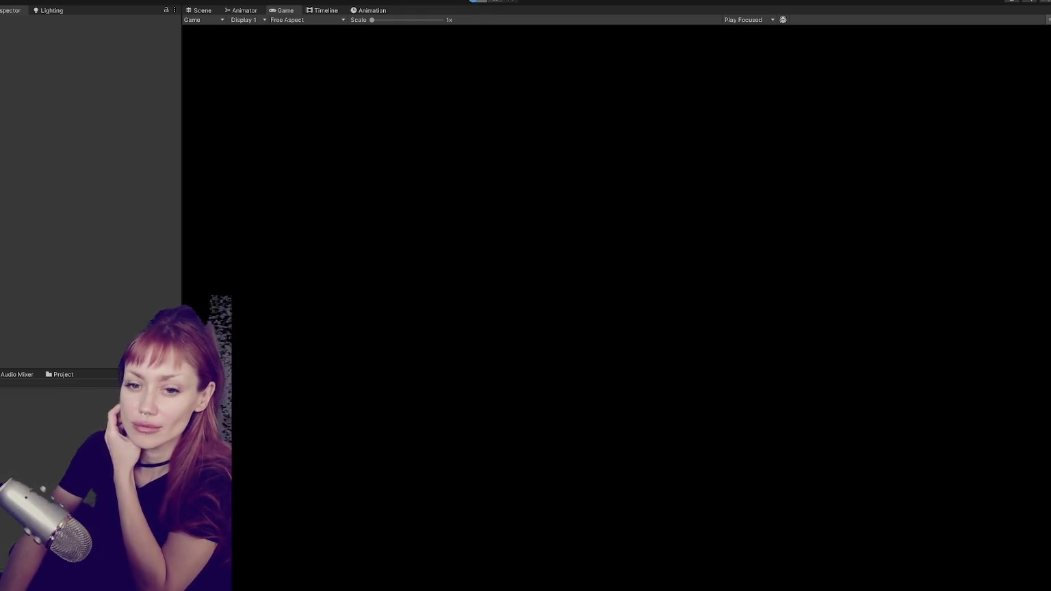
Play the game again and start it in DEV MODE from the STRAIN title screen.
{"action": "left_click", "coordinate": [477, 2]}
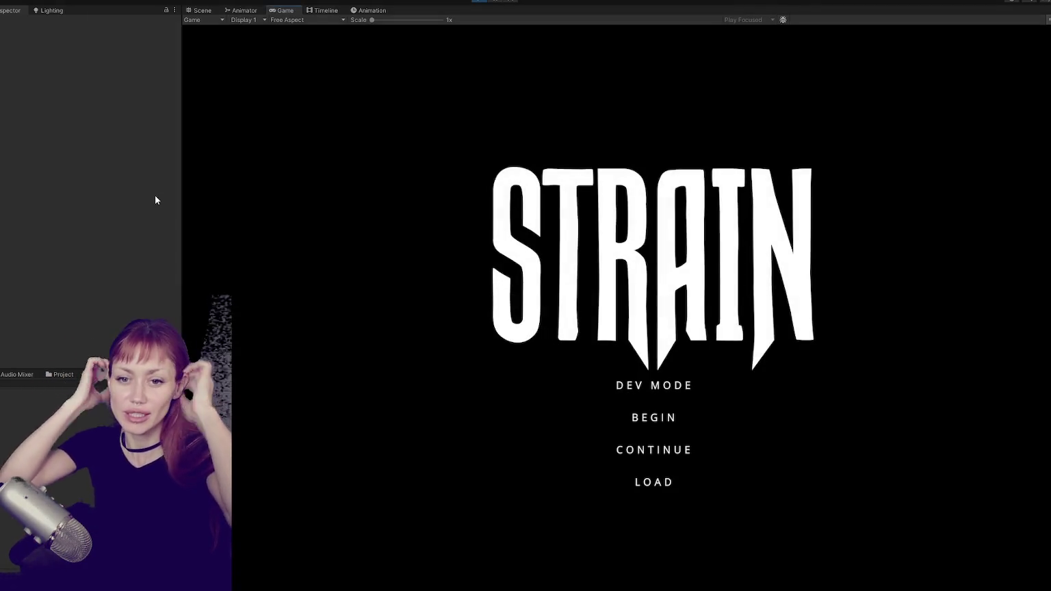
{"action": "left_click", "coordinate": [686, 382]}
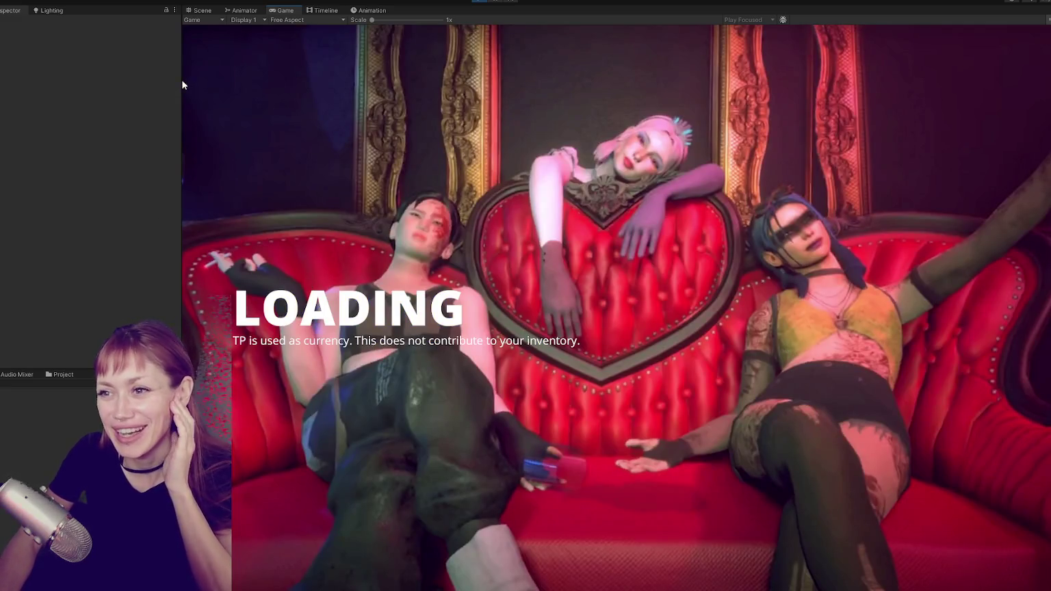
Walk through the red door toward the rock pile until the NPC comes down to the player.
{"action": "key", "text": "w"}
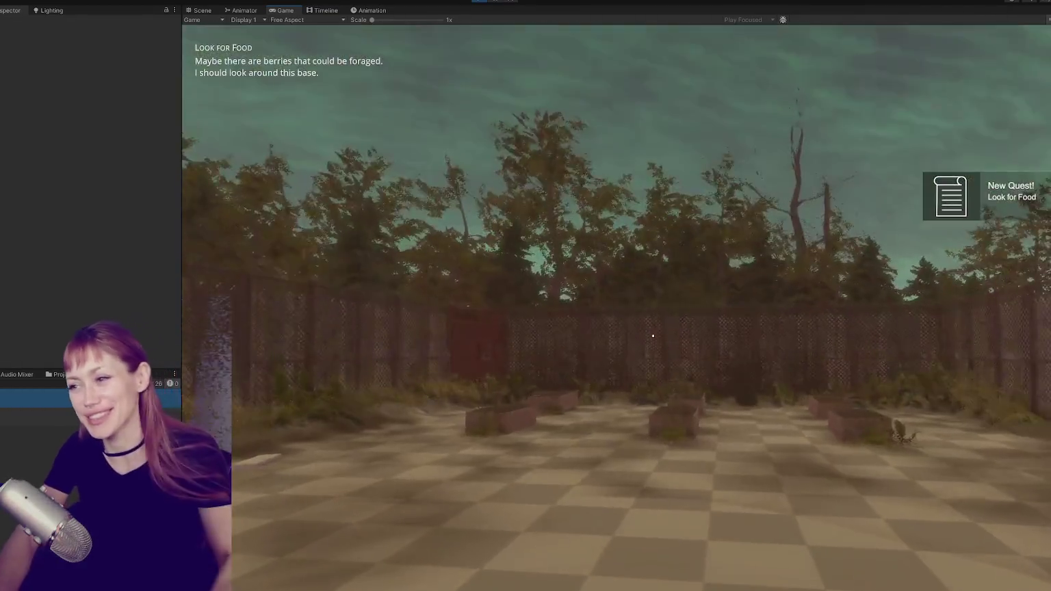
{"action": "key", "text": "w"}
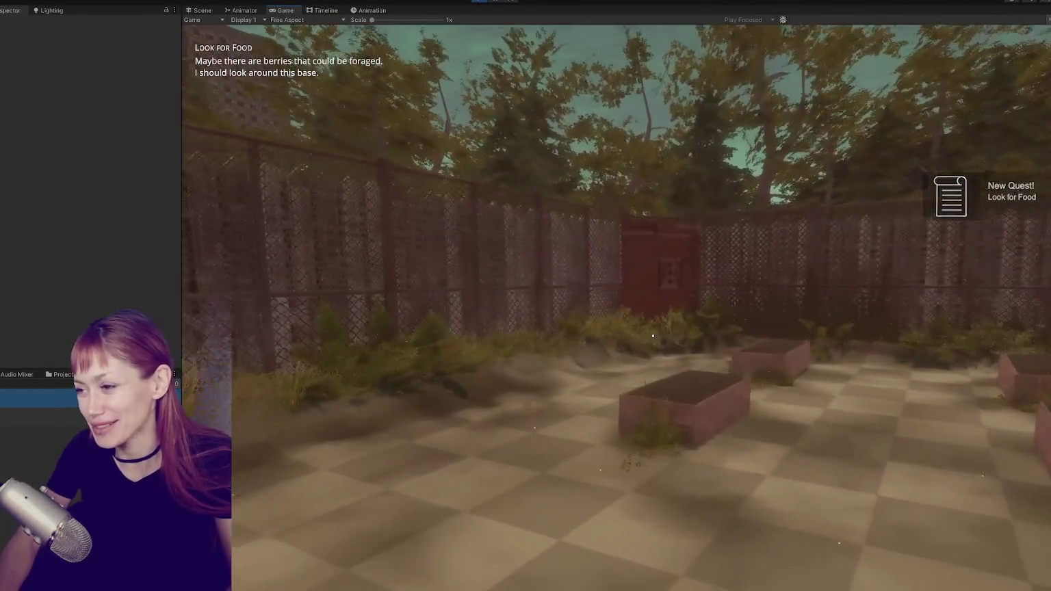
{"action": "key", "text": "w"}
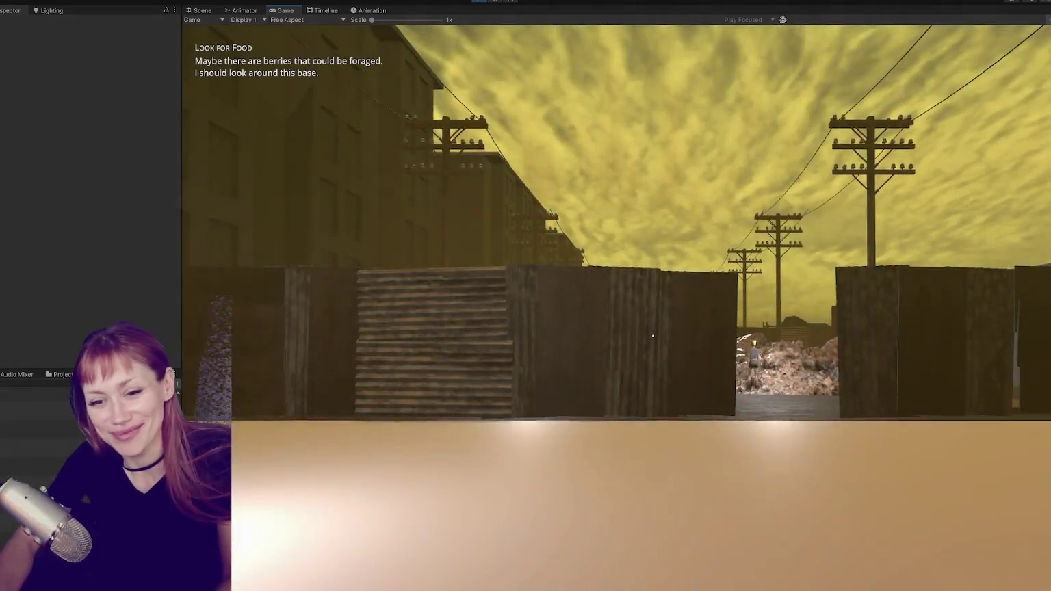
{"action": "key", "text": "w"}
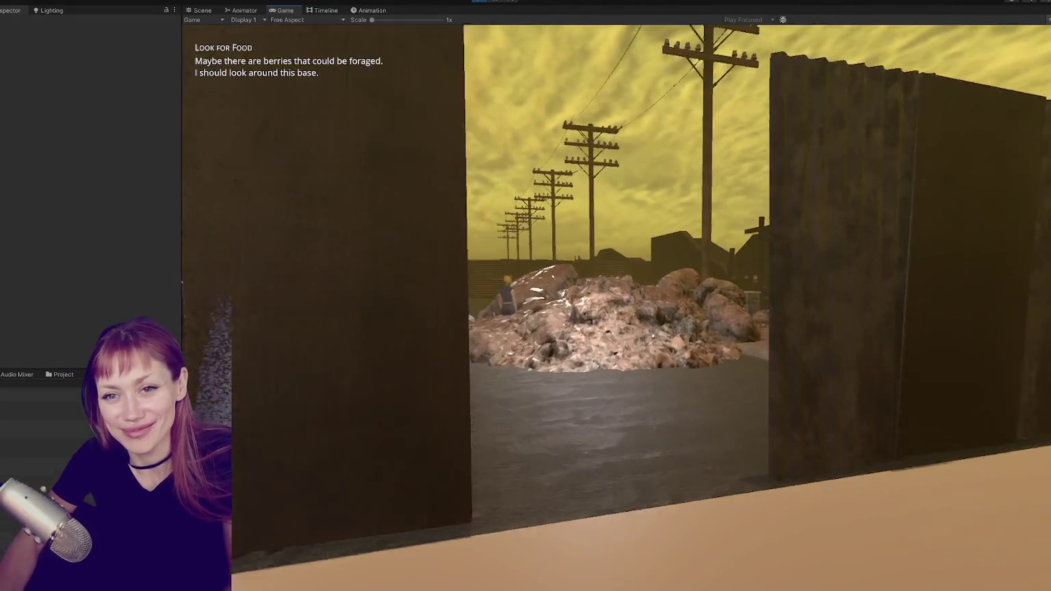
{"action": "key", "text": "w"}
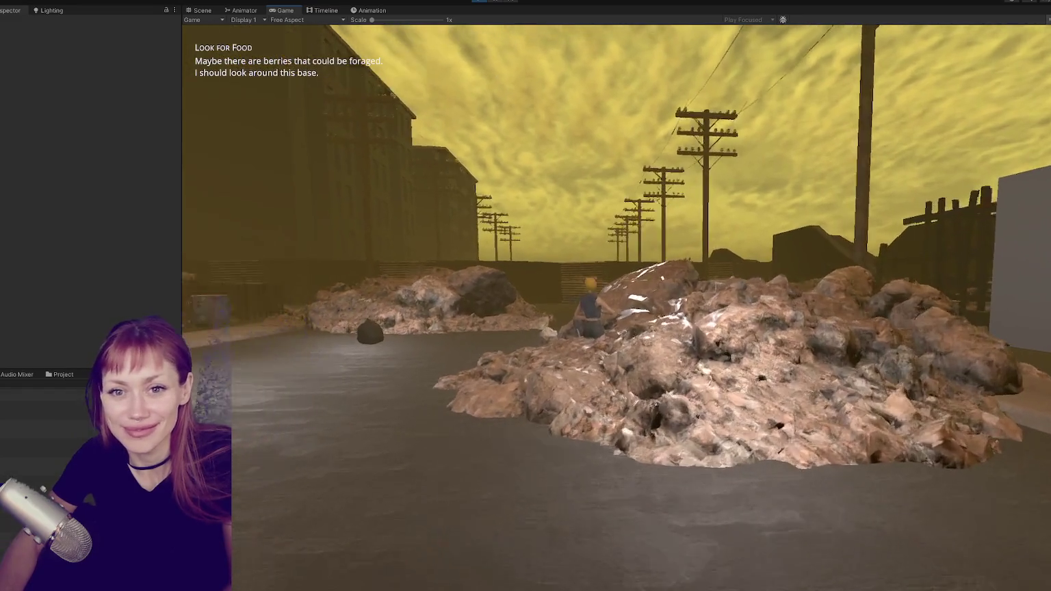
{"action": "key", "text": "w"}
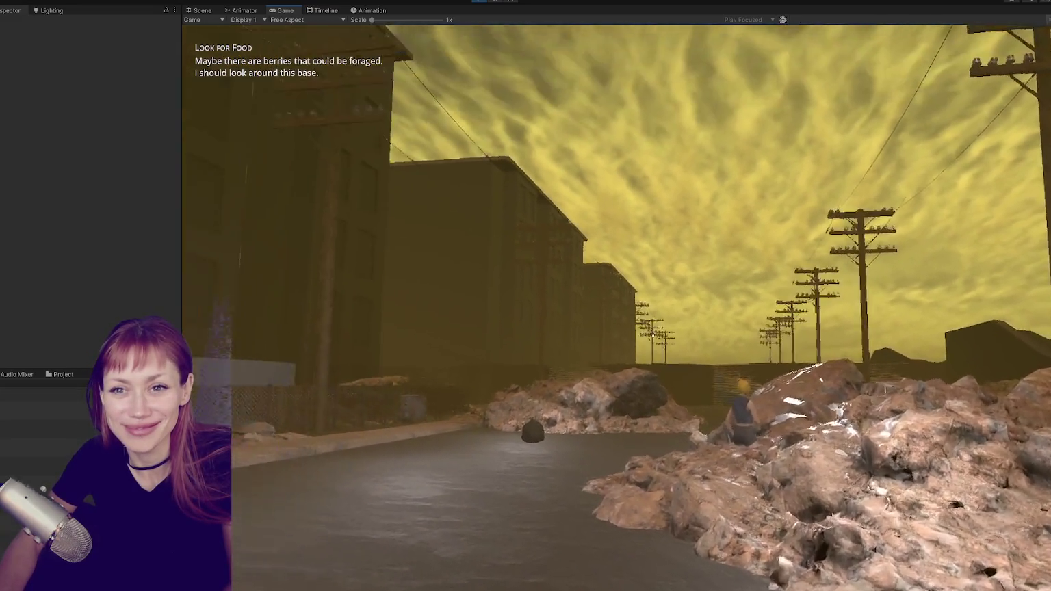
{"action": "key", "text": "w"}
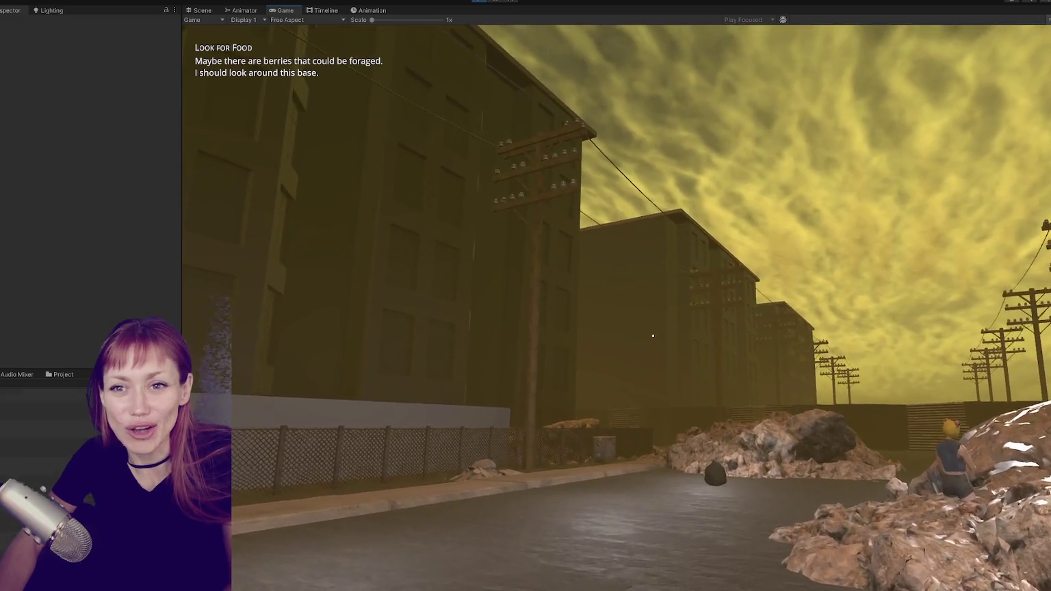
{"action": "key", "text": "w"}
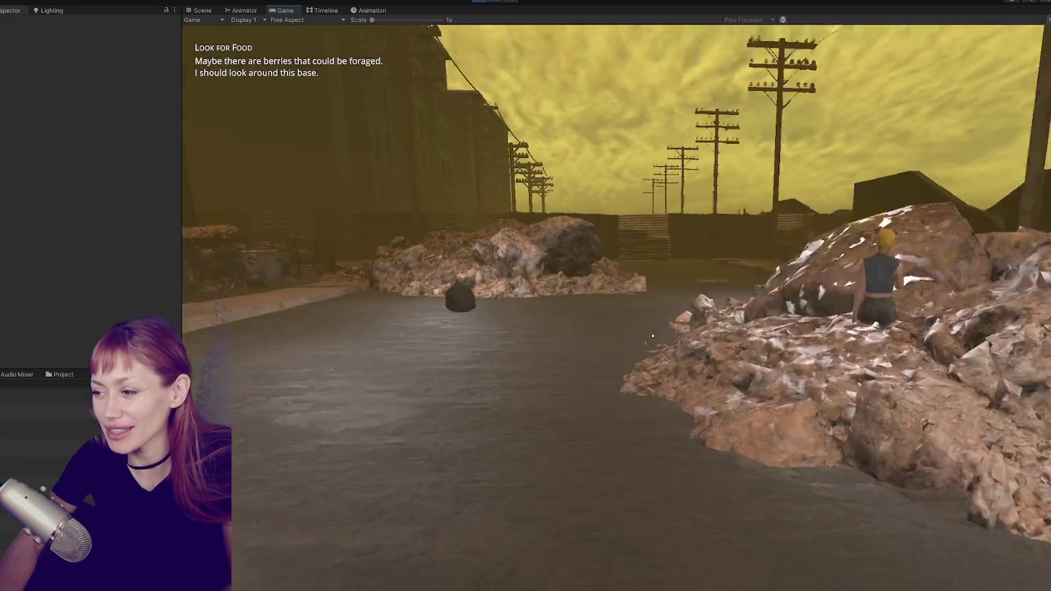
{"action": "key", "text": "w"}
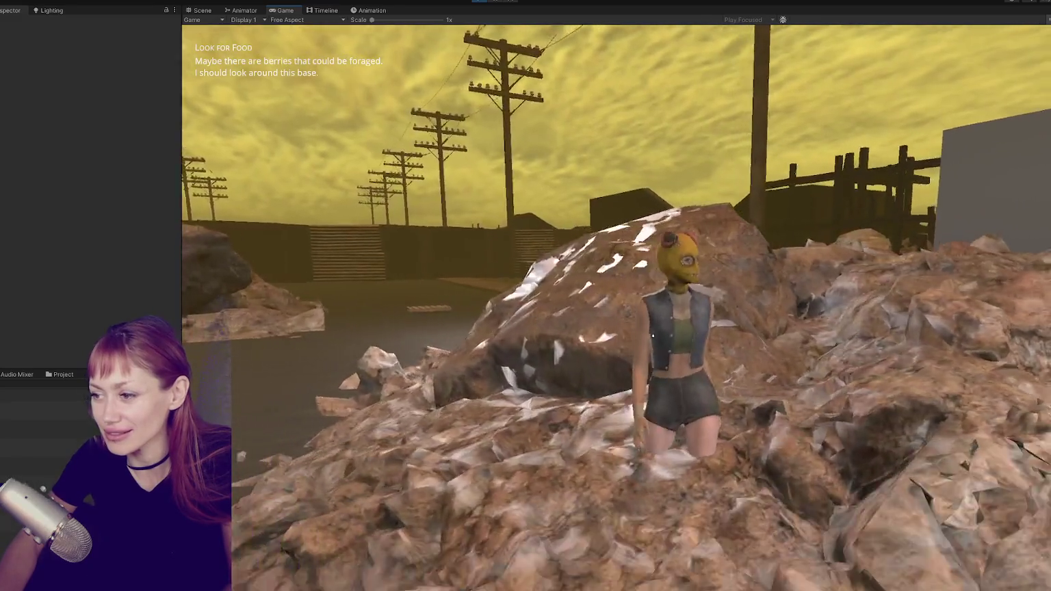
{"action": "key", "text": "s"}
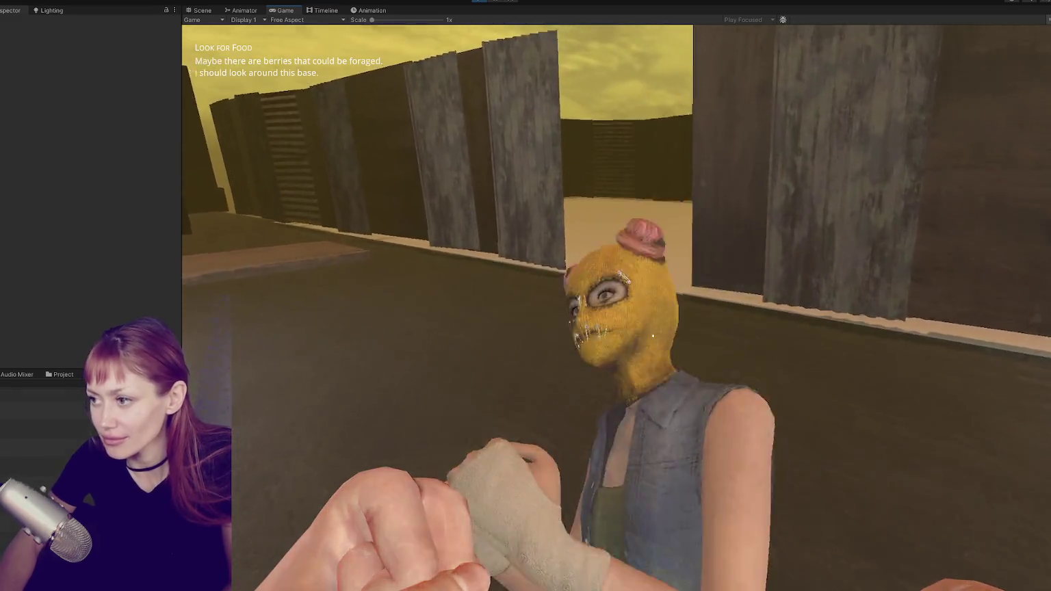
Check the tasks journal, close it, and punch the NPC.
{"action": "key", "text": "Tab"}
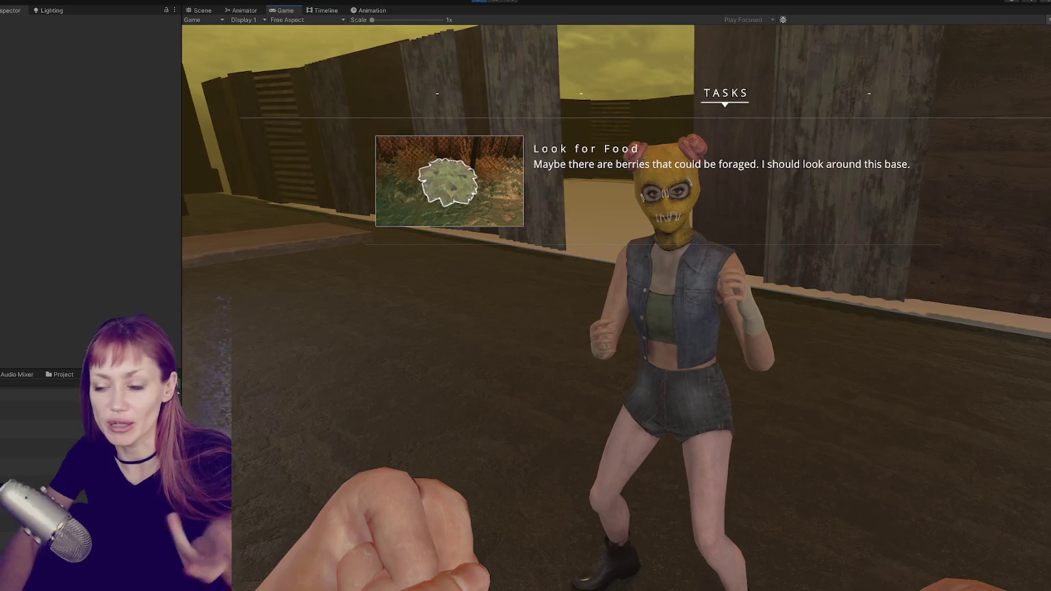
{"action": "key", "text": "Tab"}
{"action": "key", "text": "w"}
{"action": "left_click", "coordinate": [653, 335]}
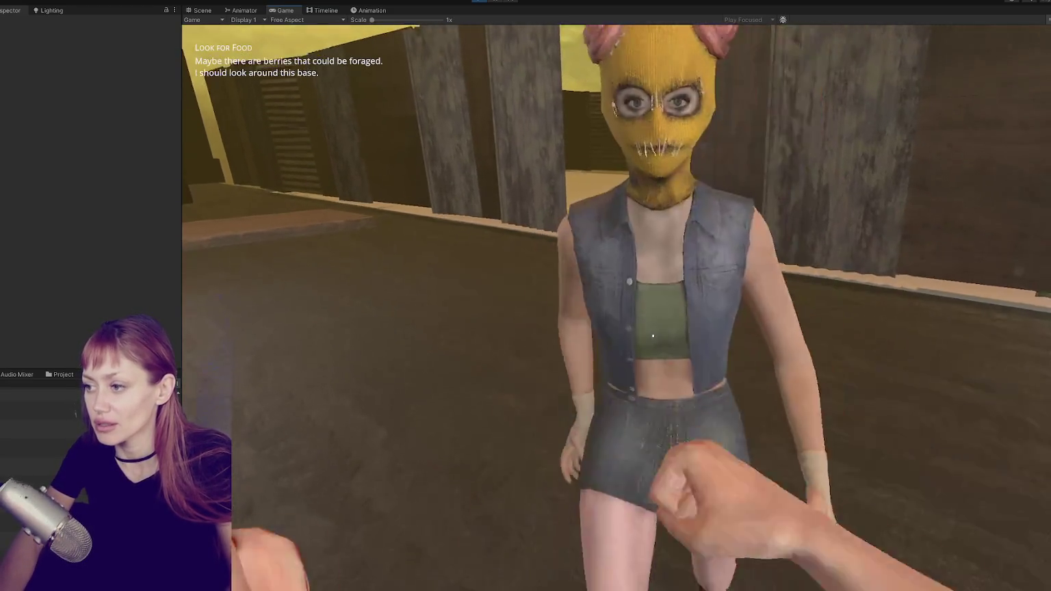
Back away around the rock pile to confirm the NPC follows, then reopen the tasks journal.
{"action": "key", "text": "s"}
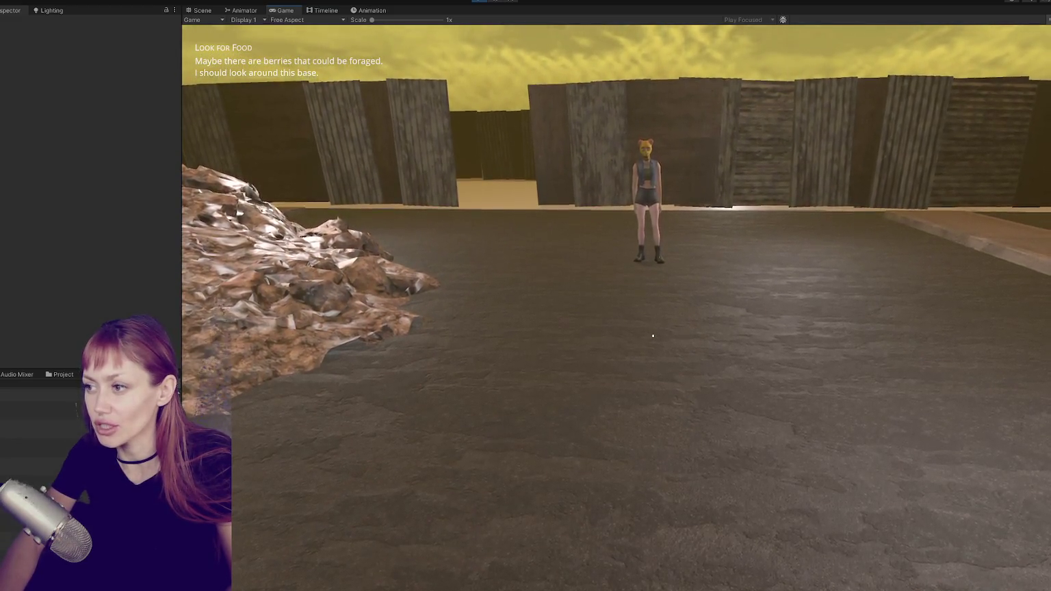
{"action": "key", "text": "s"}
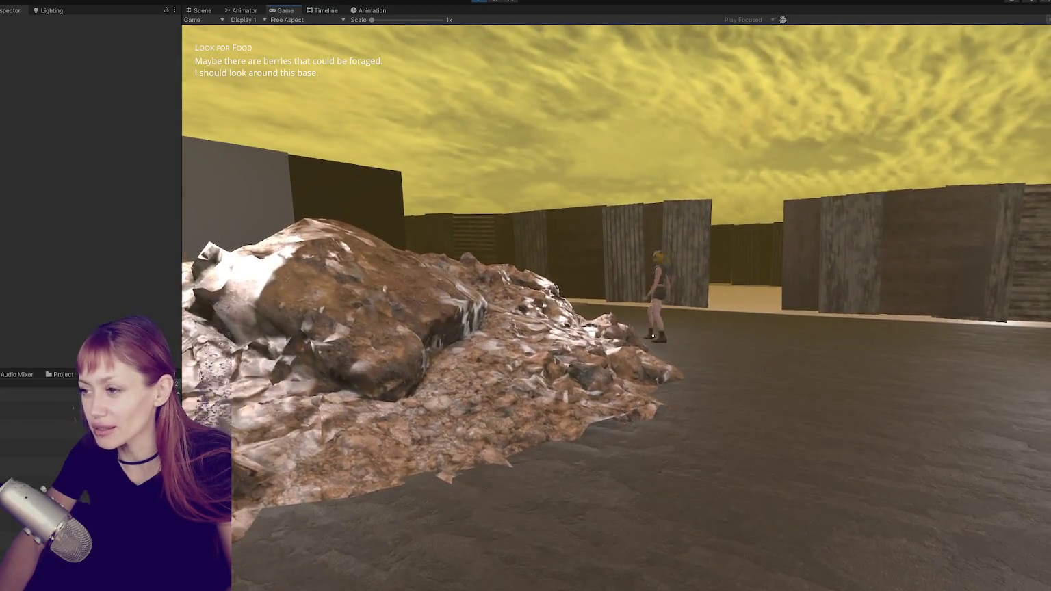
{"action": "key", "text": "w"}
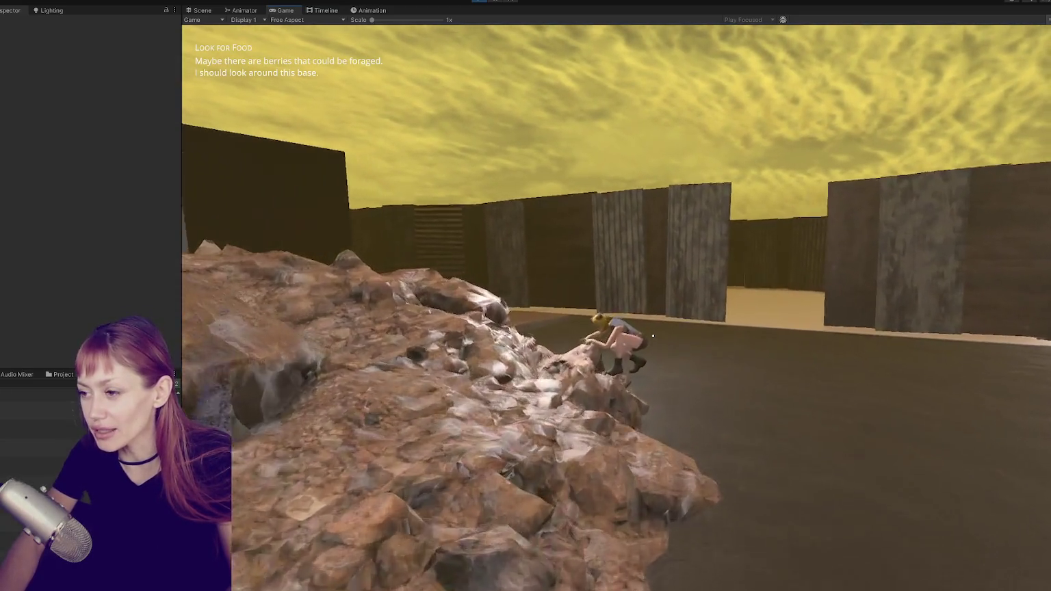
{"action": "key", "text": "s"}
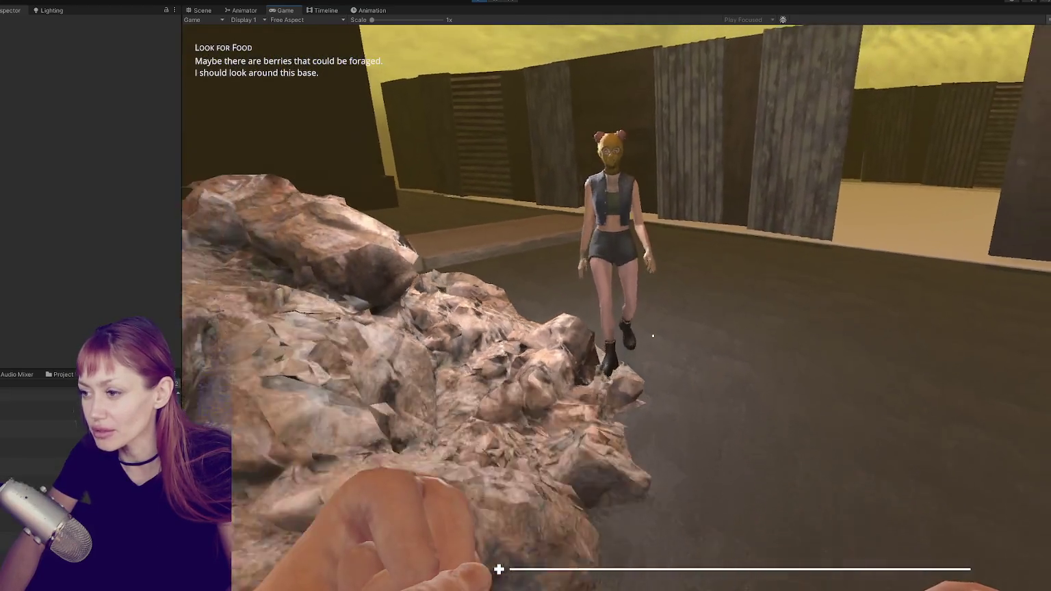
{"action": "key", "text": "s"}
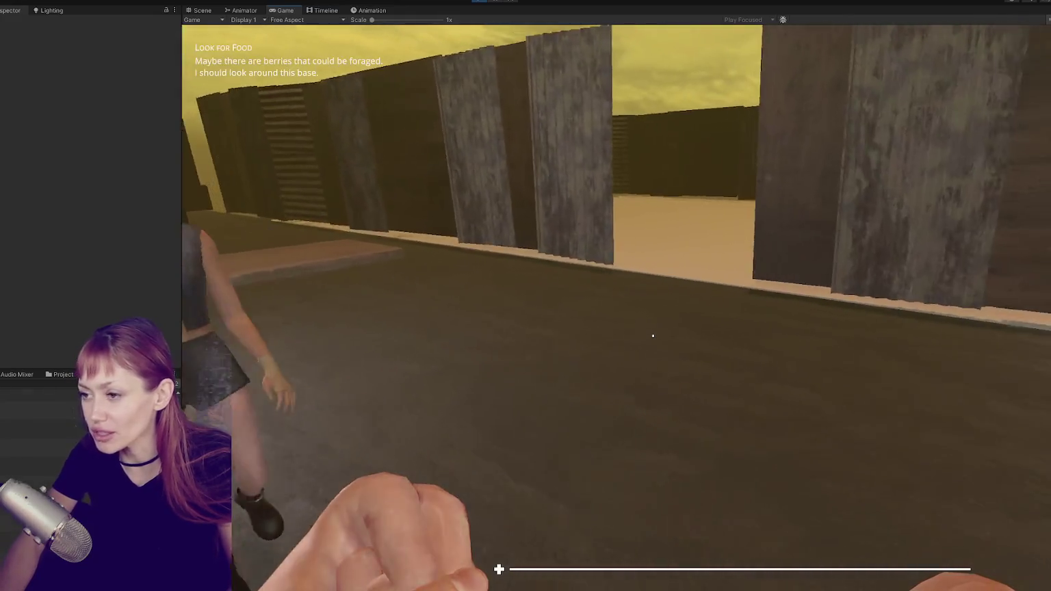
{"action": "key", "text": "s"}
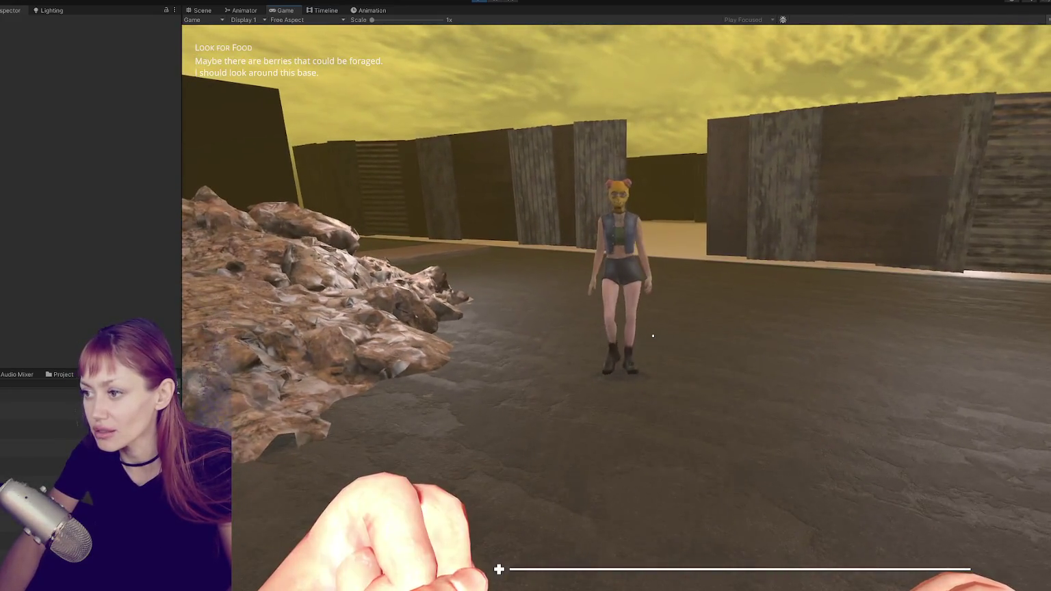
{"action": "key", "text": "a"}
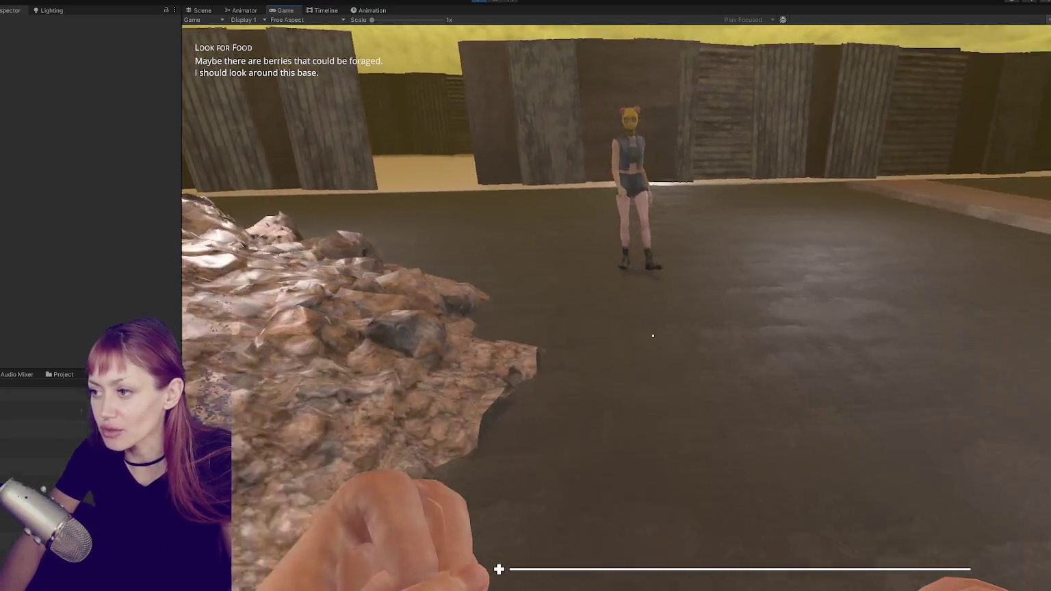
{"action": "key", "text": "w"}
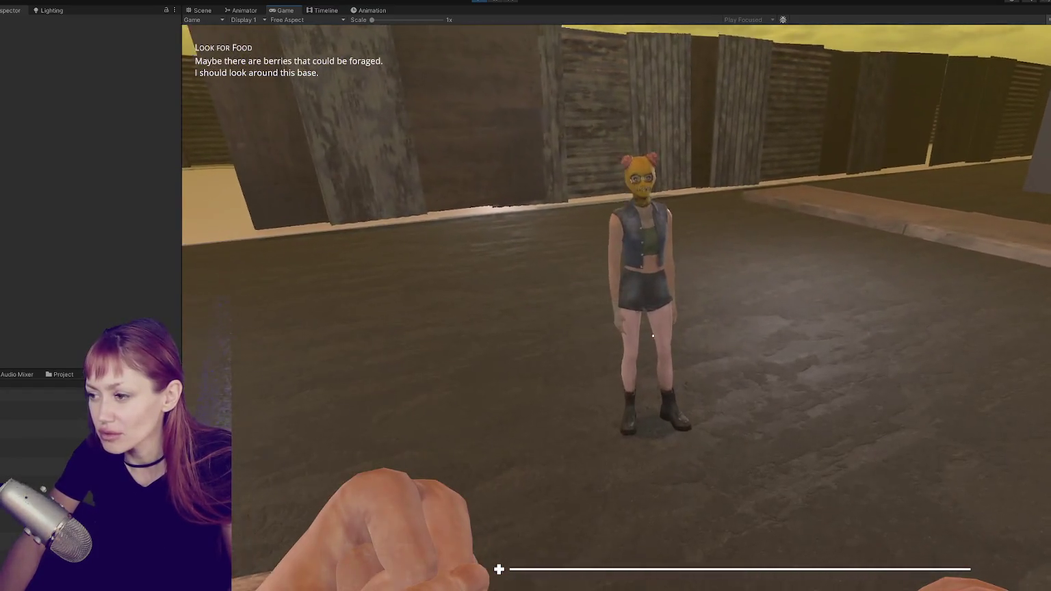
{"action": "key", "text": "d"}
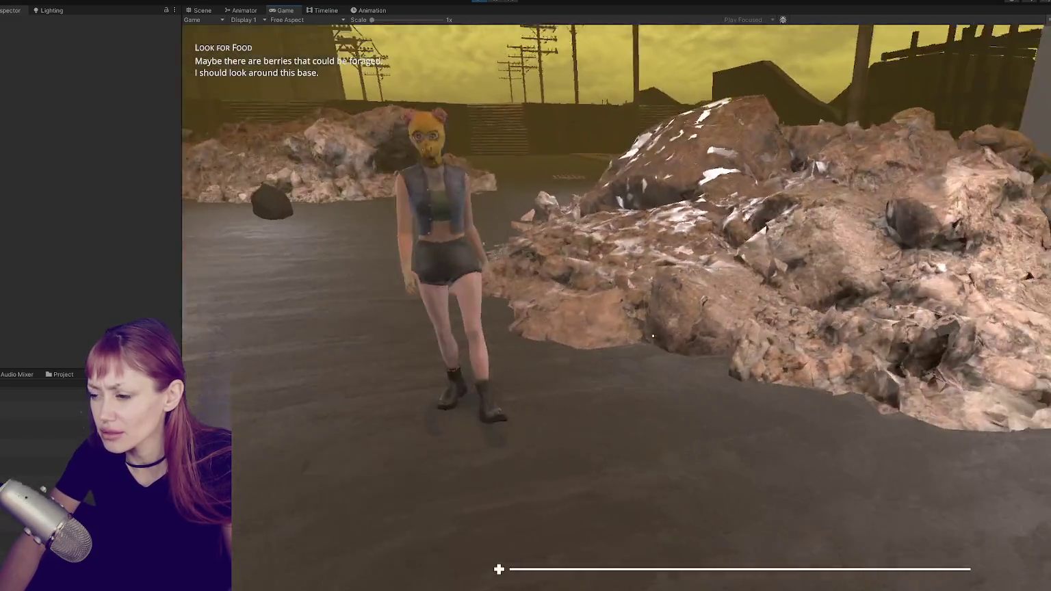
{"action": "key", "text": "s"}
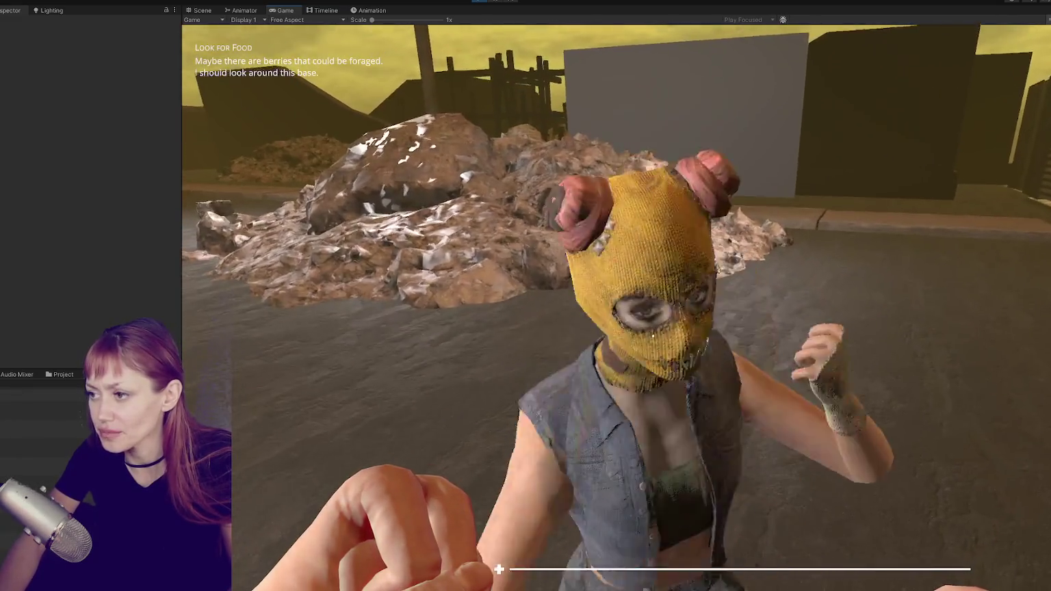
{"action": "key", "text": "s"}
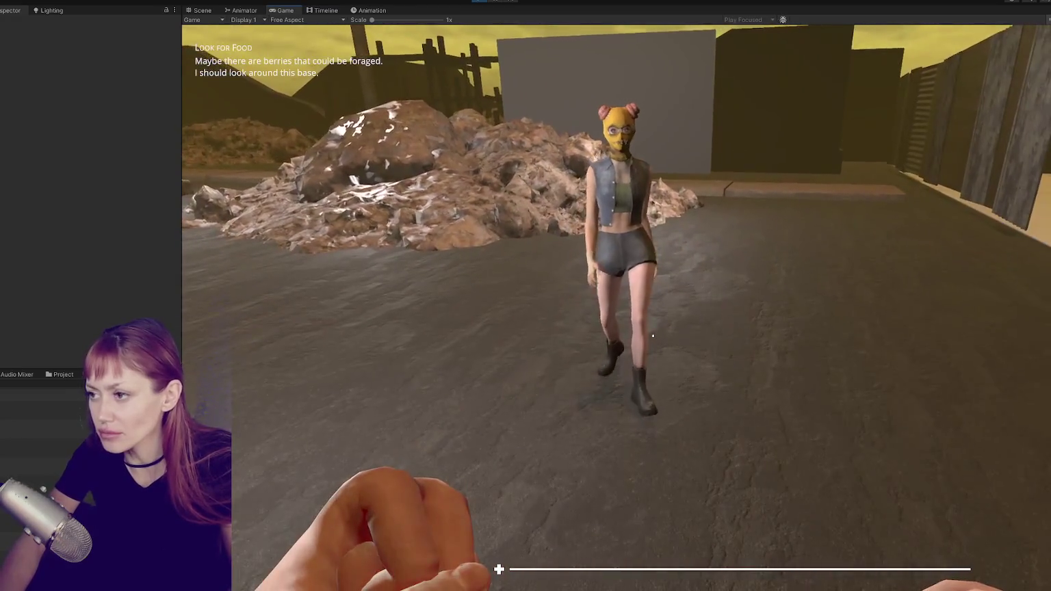
{"action": "key", "text": "Tab"}
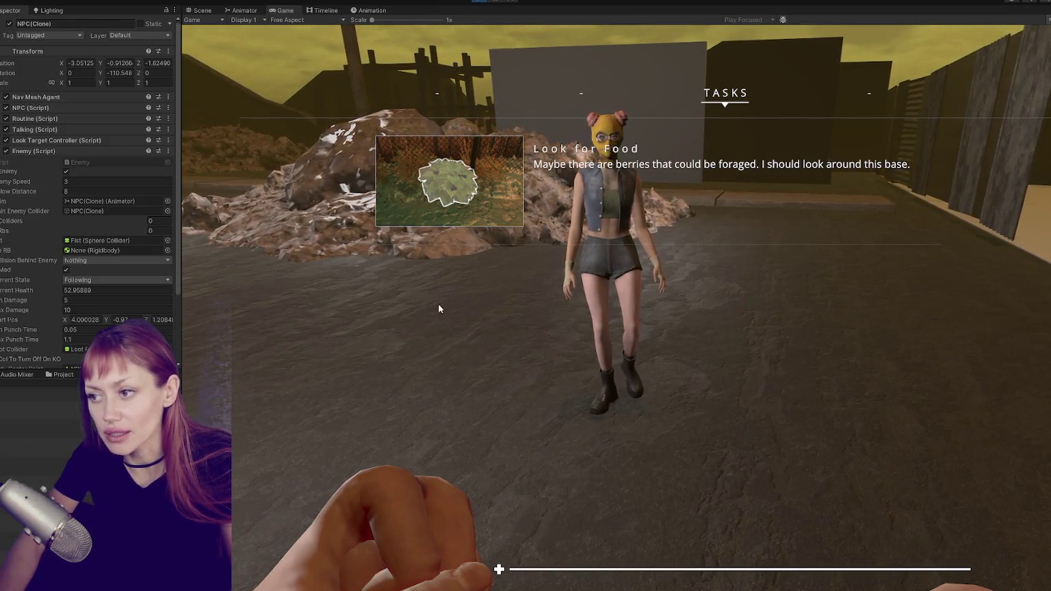
Scroll down the Inspector and switch to the Scene view of the arena.
{"action": "scroll", "coordinate": [68, 232], "scroll_direction": "down", "scroll_amount": 3}
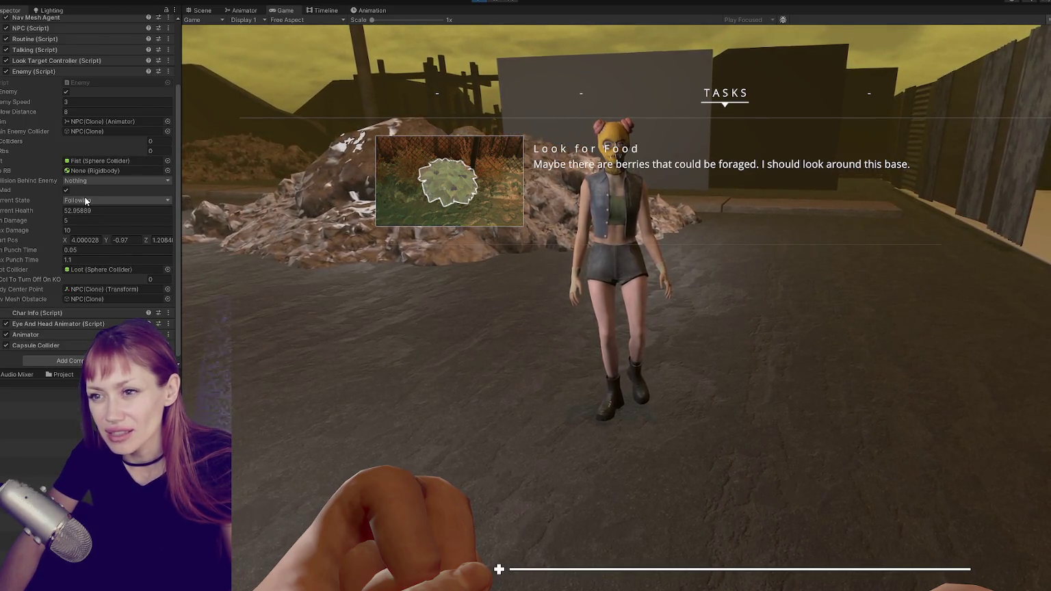
{"action": "left_click", "coordinate": [201, 10]}
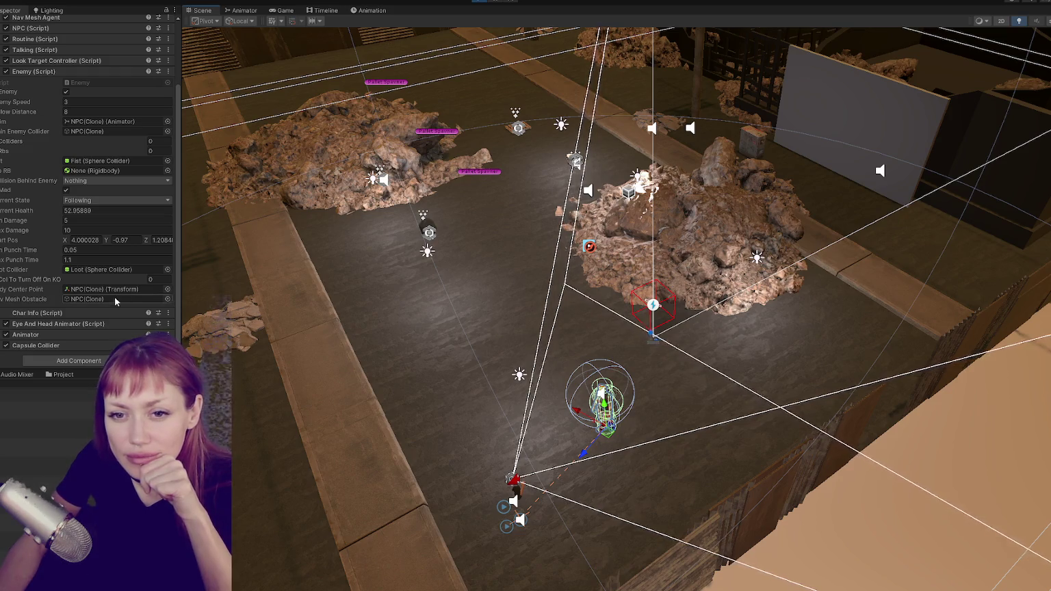
Glance at the Animator, then select scene objects ending with navmesh (1) to show walkable areas.
{"action": "scroll", "coordinate": [117, 290], "scroll_direction": "down", "scroll_amount": 1}
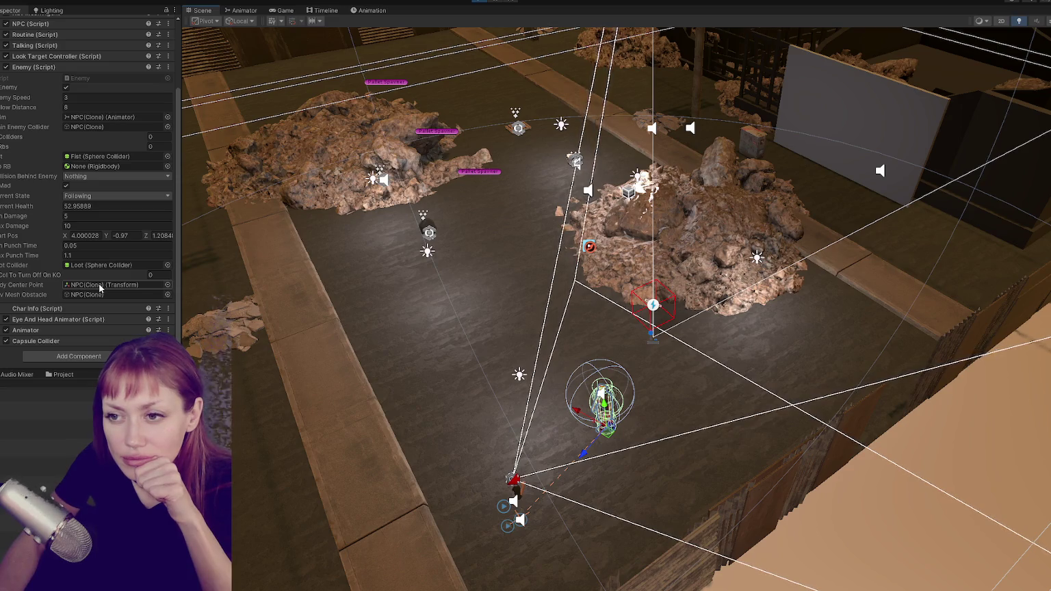
{"action": "left_click", "coordinate": [246, 11]}
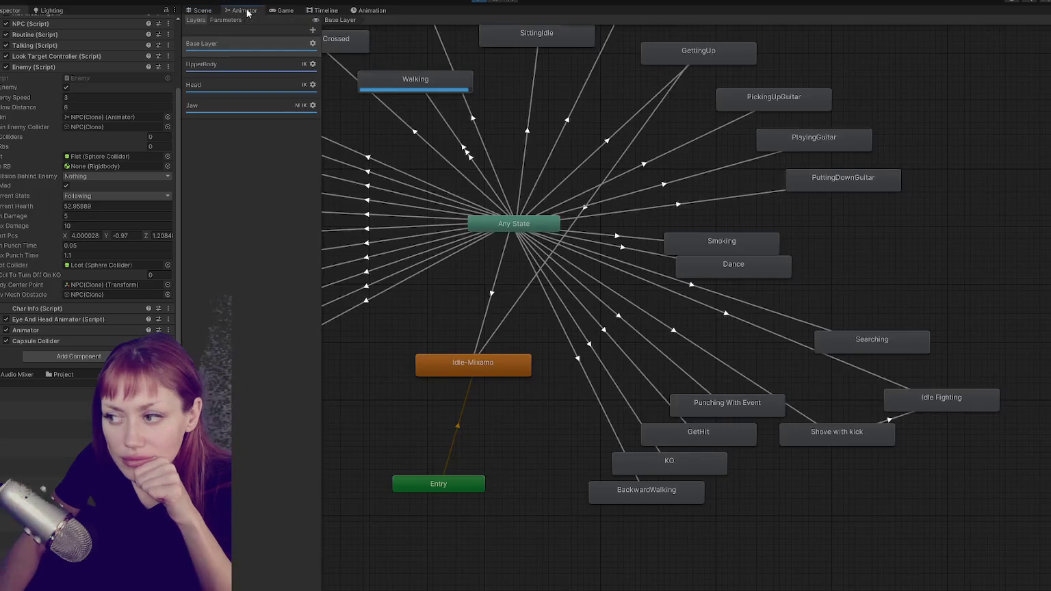
{"action": "left_click", "coordinate": [204, 11]}
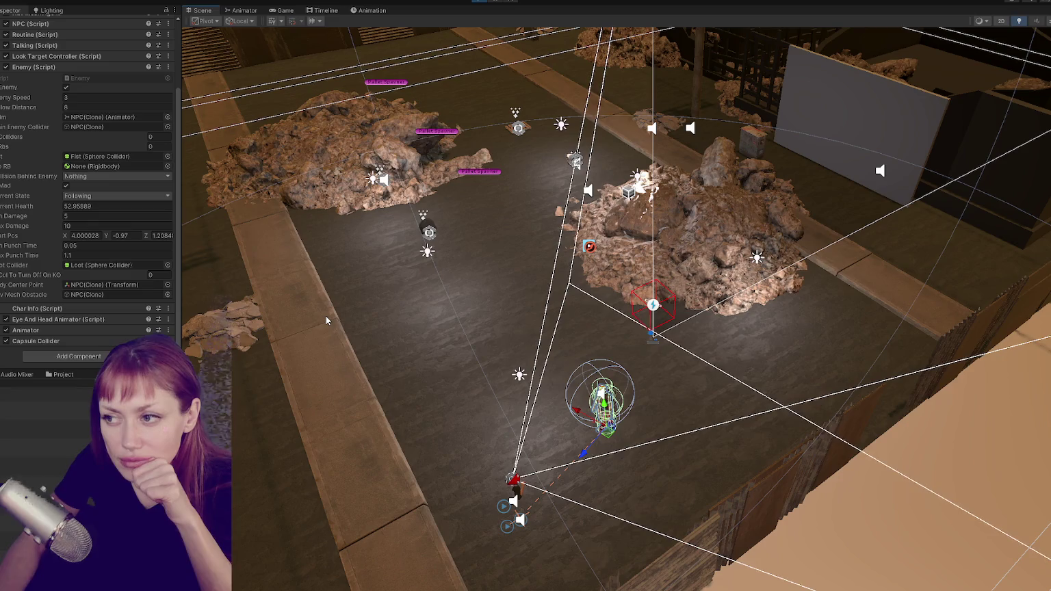
{"action": "left_click", "coordinate": [301, 269]}
{"action": "left_click", "coordinate": [262, 249]}
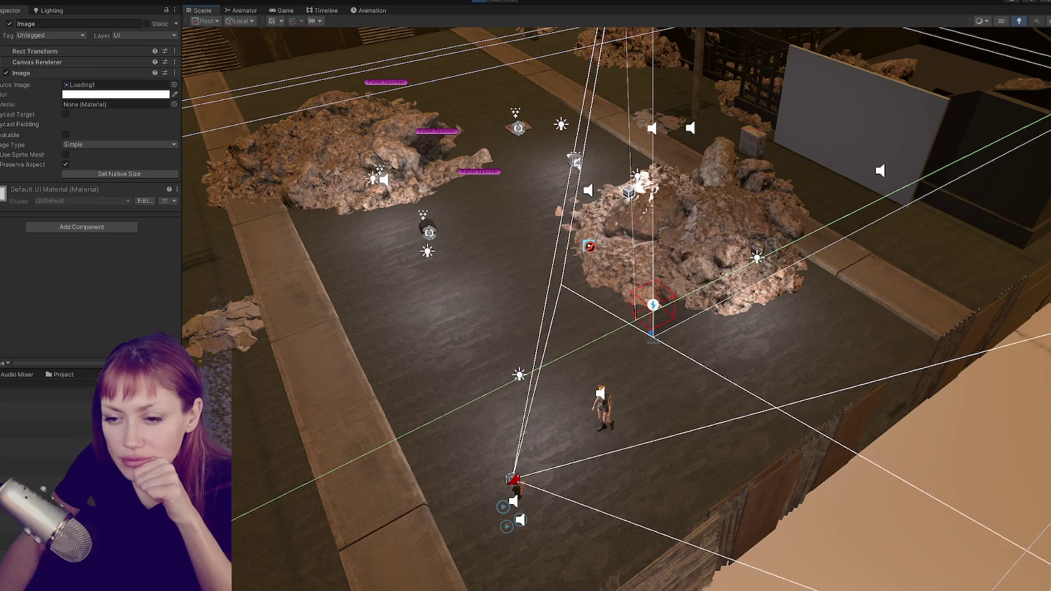
{"action": "left_click", "coordinate": [262, 249]}
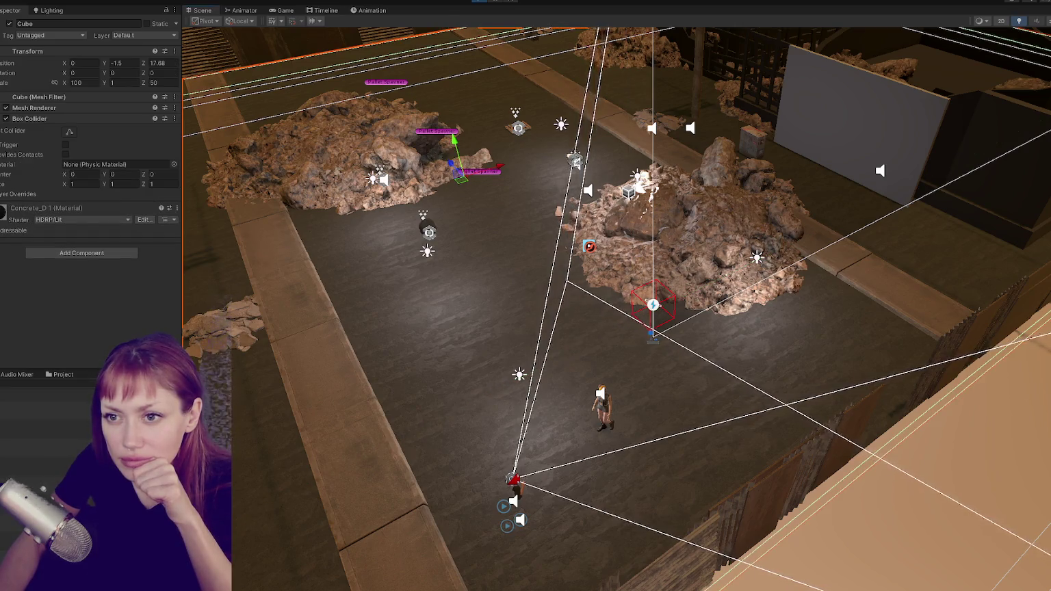
{"action": "left_click", "coordinate": [442, 389]}
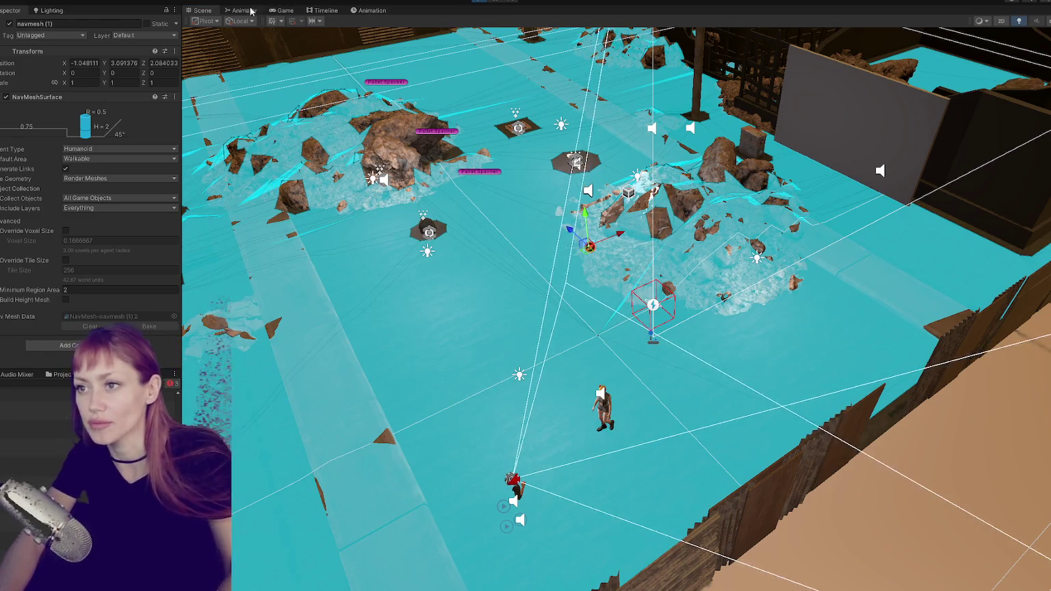
Return to the Game view and close the tasks journal so play resumes.
{"action": "left_click", "coordinate": [282, 11]}
{"action": "left_click", "coordinate": [557, 372]}
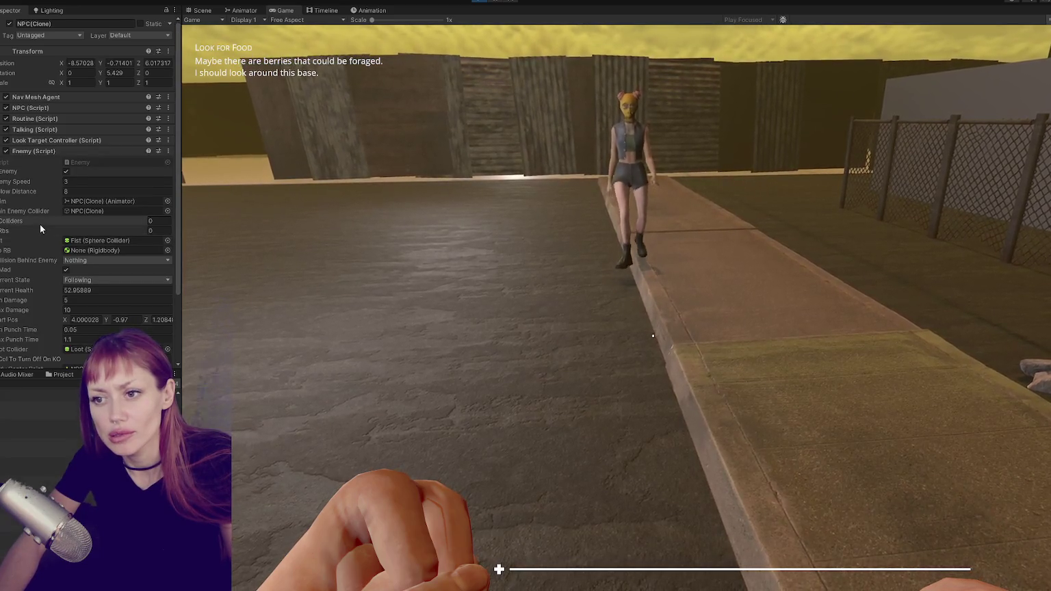
Open the in-game TASKS journal, then switch to NPC.cs in Visual Studio Code.
{"action": "scroll", "coordinate": [99, 282], "scroll_direction": "down", "scroll_amount": 3}
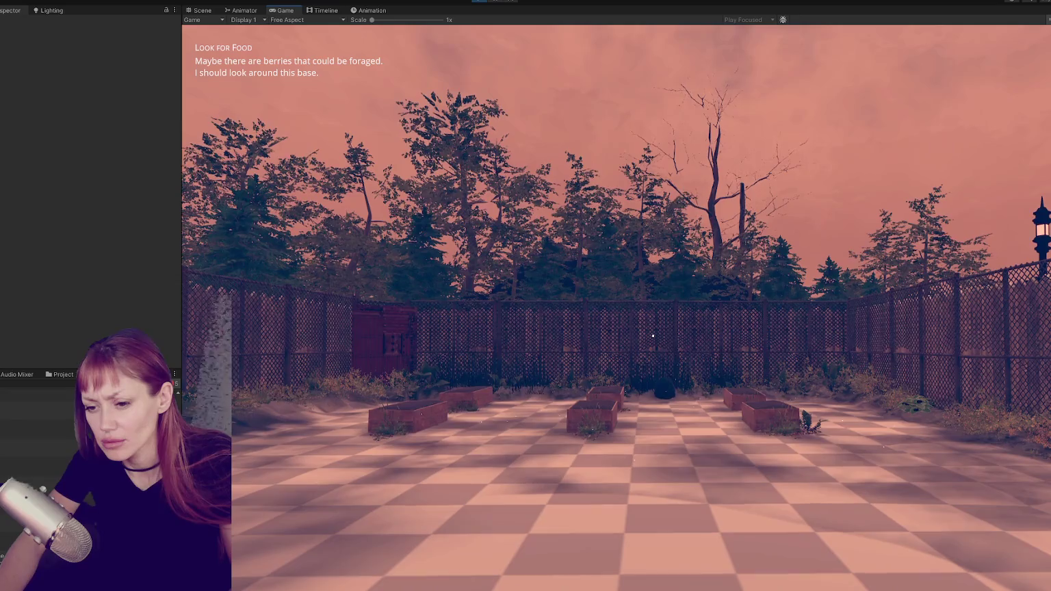
{"action": "key", "text": "Tab"}
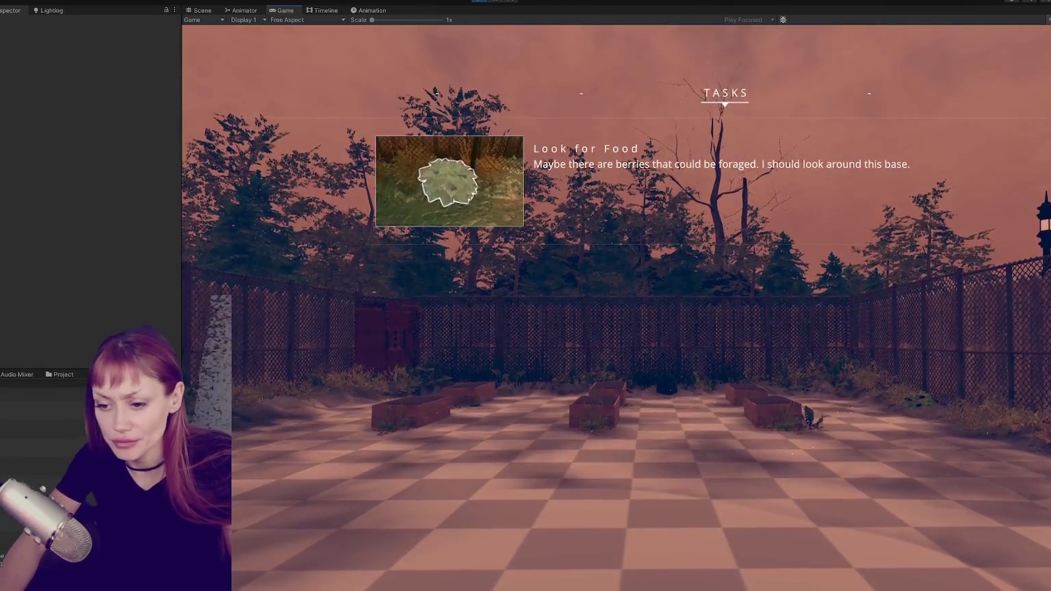
{"action": "key", "text": "alt+Tab"}
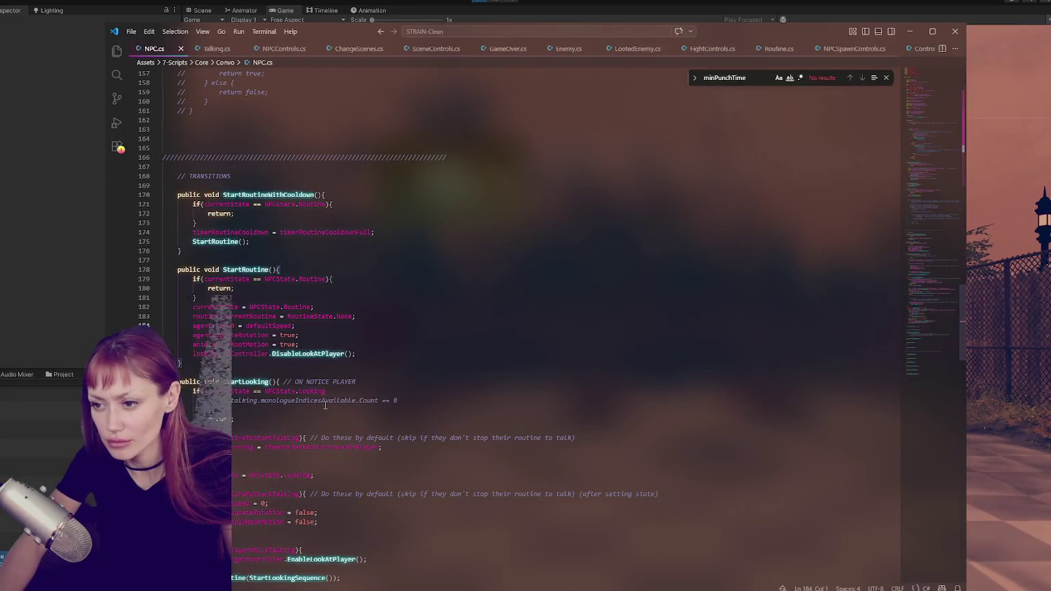
Select 'agent' on line 184, glance at the game, and scroll through SpawnNPCs in NPCControls.cs.
{"action": "double_click", "coordinate": [204, 325]}
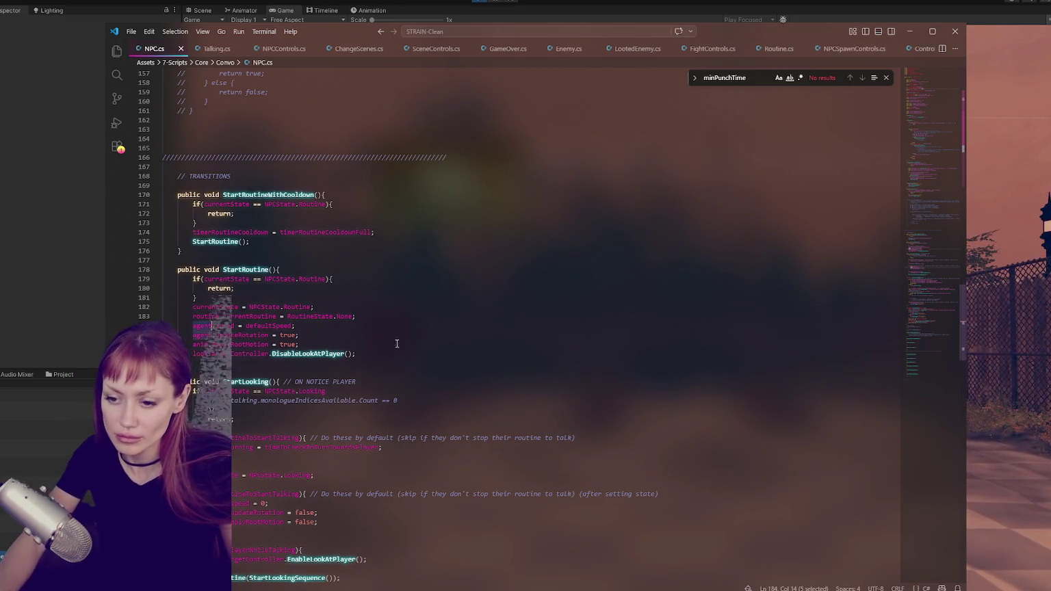
{"action": "key", "text": "alt+Tab"}
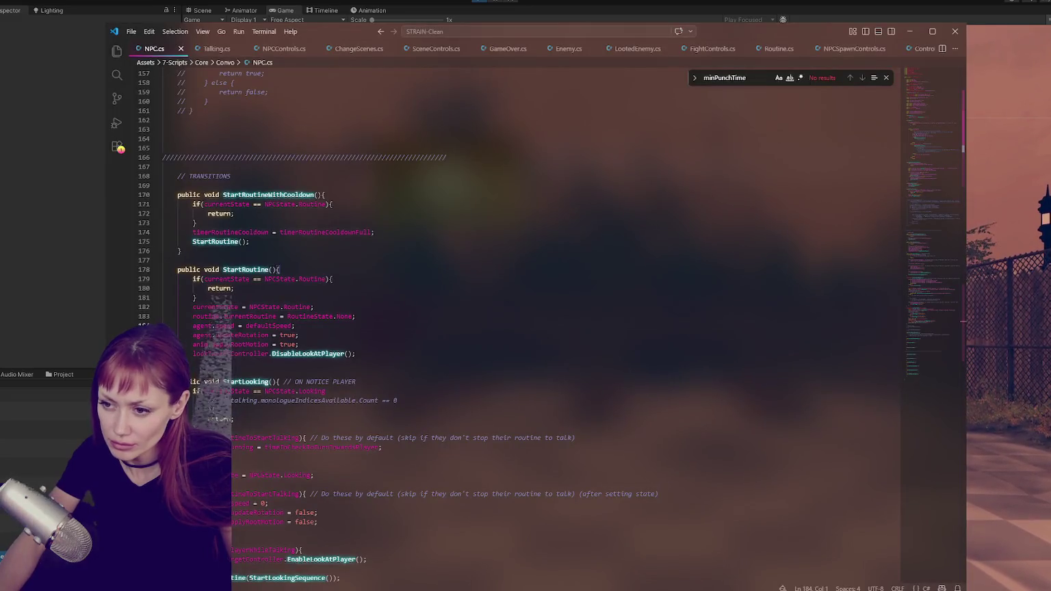
{"action": "key", "text": "alt+Tab"}
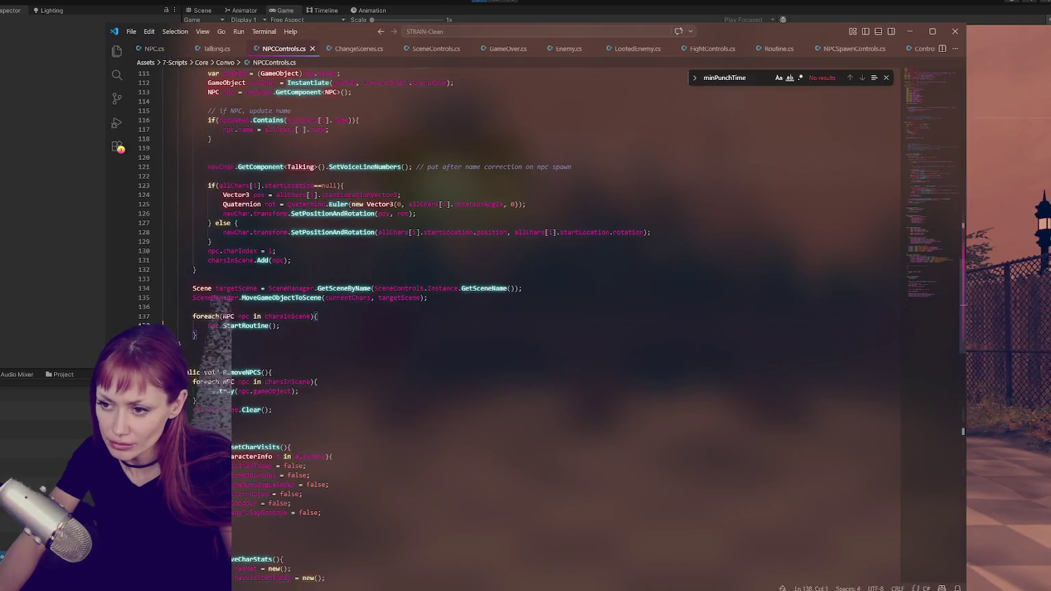
{"action": "scroll", "coordinate": [402, 414], "scroll_direction": "up", "scroll_amount": 4}
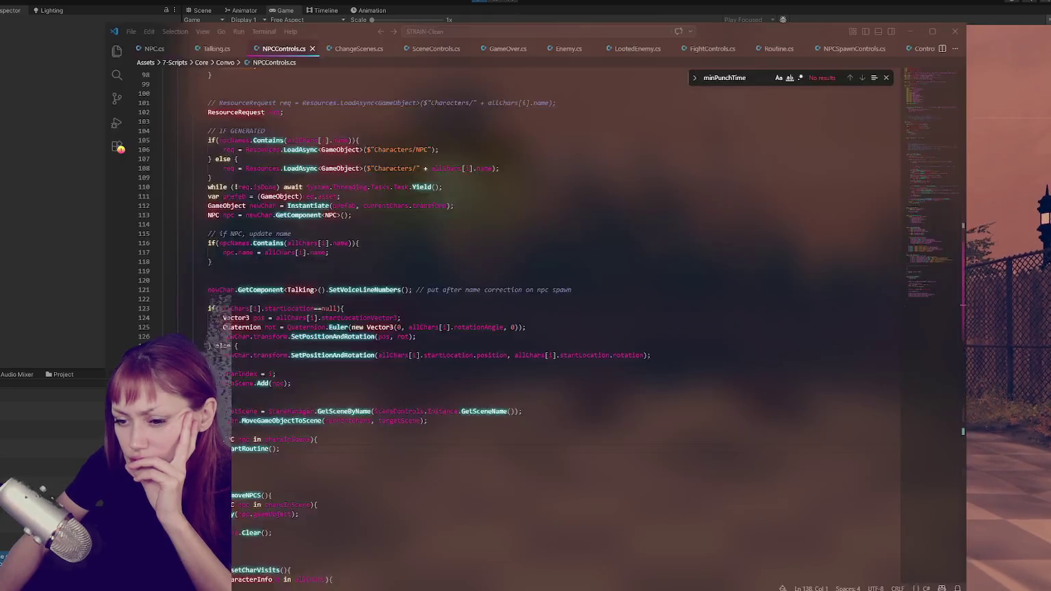
Switch to NPC.cs and scroll through its state transitions, then return to Unity.
{"action": "left_click", "coordinate": [154, 48]}
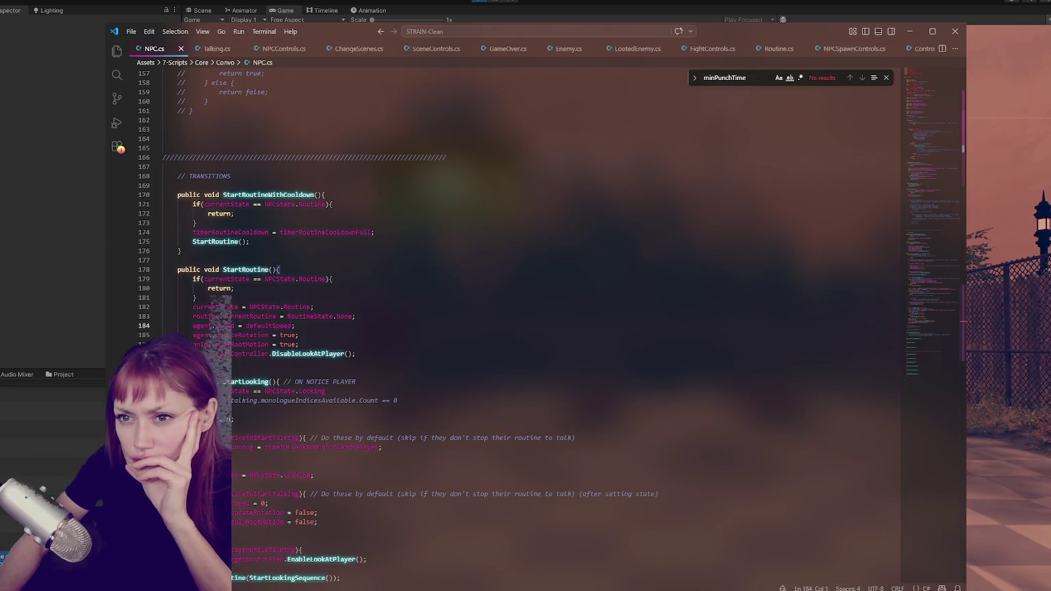
{"action": "key", "text": "alt+Tab"}
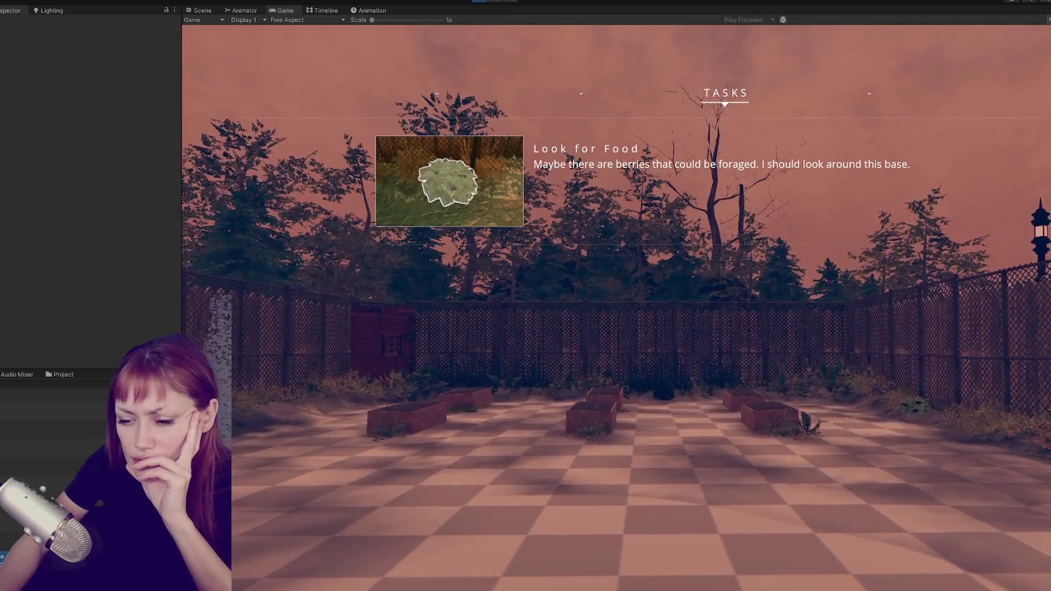
{"action": "key", "text": "alt+Tab"}
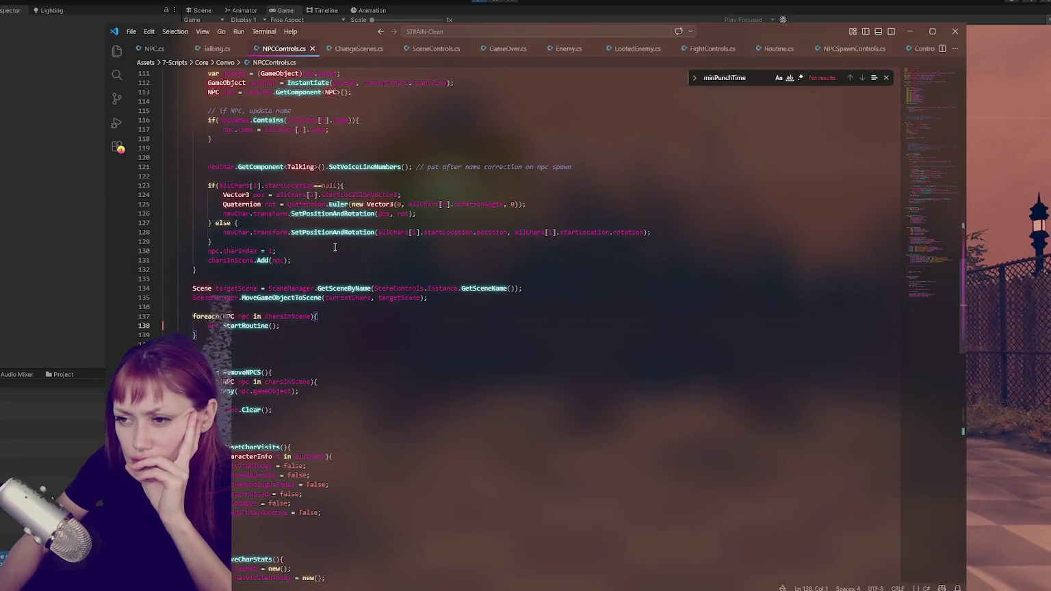
{"action": "scroll", "coordinate": [335, 247], "scroll_direction": "up", "scroll_amount": 3}
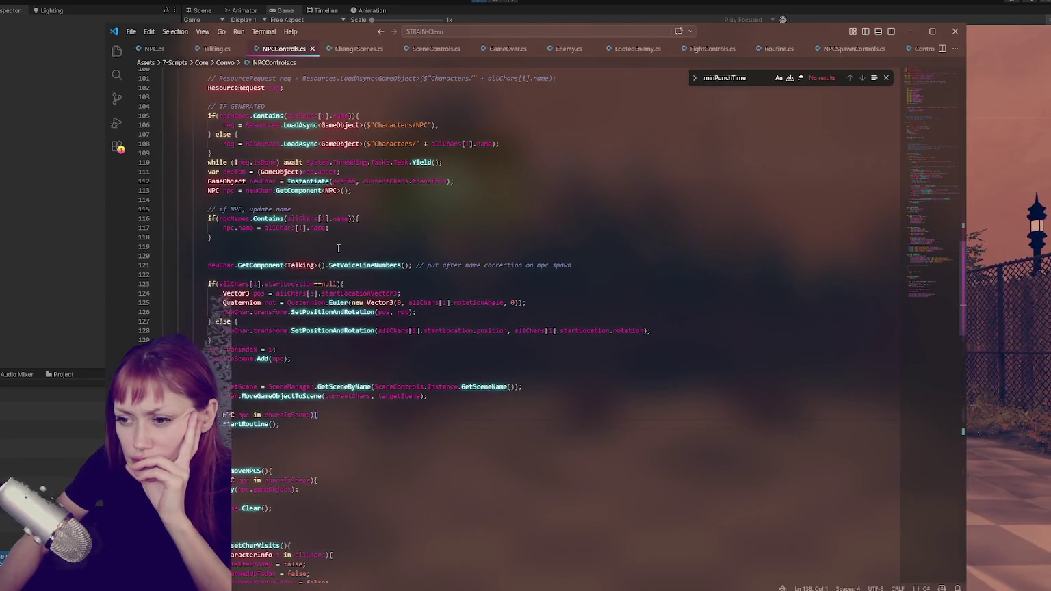
{"action": "scroll", "coordinate": [338, 247], "scroll_direction": "up", "scroll_amount": 4}
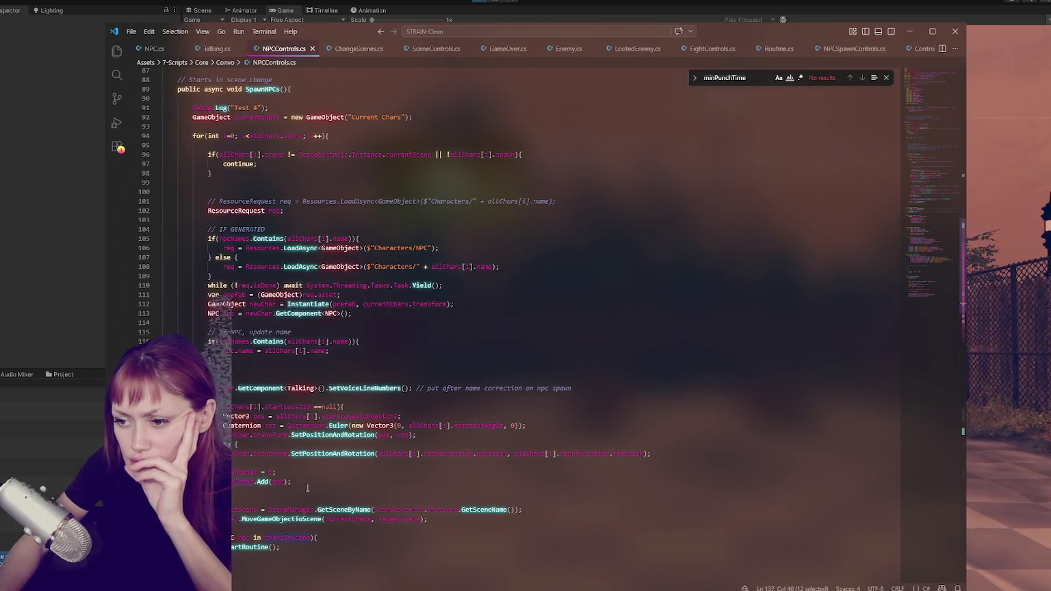
{"action": "scroll", "coordinate": [354, 489], "scroll_direction": "up", "scroll_amount": 2}
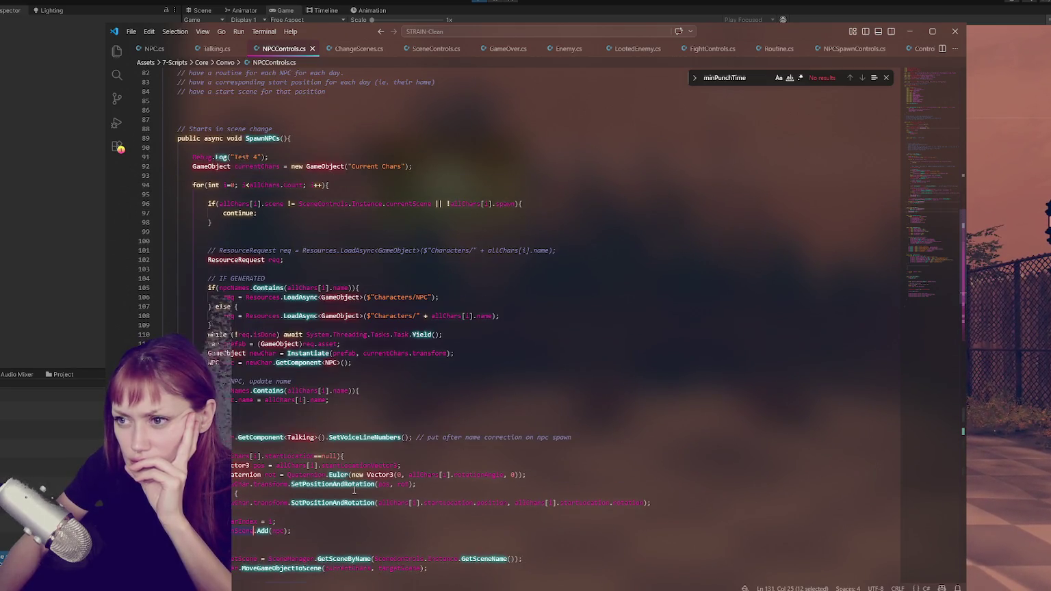
{"action": "scroll", "coordinate": [351, 490], "scroll_direction": "down", "scroll_amount": 3}
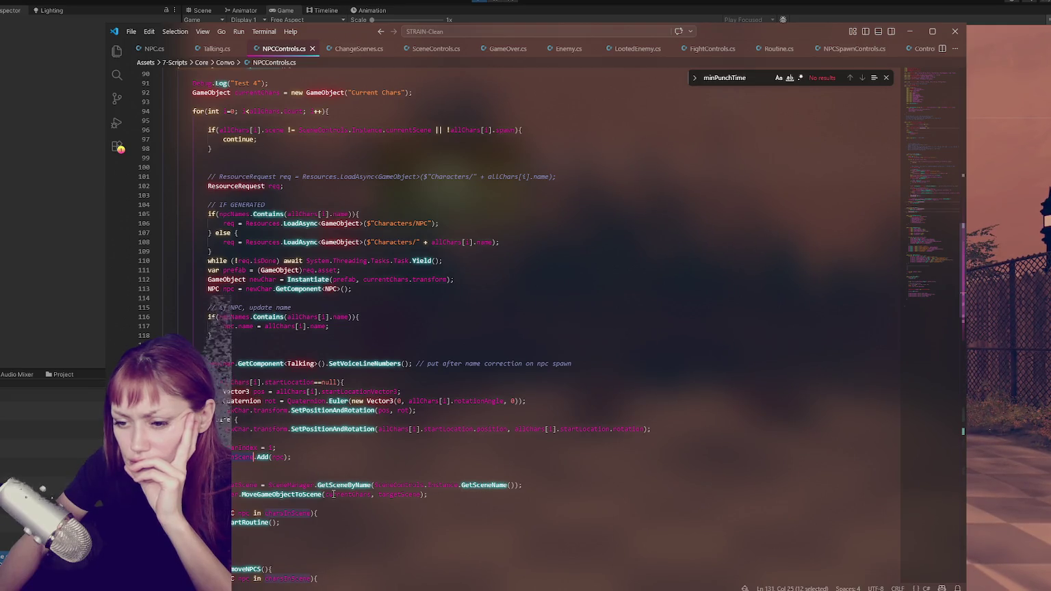
{"action": "scroll", "coordinate": [333, 494], "scroll_direction": "up", "scroll_amount": 2}
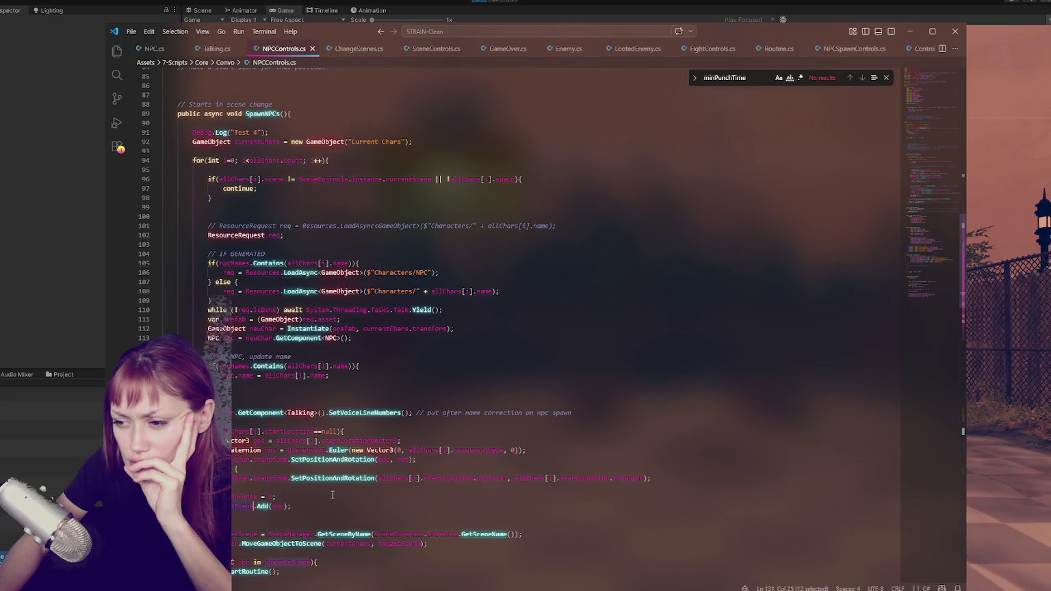
{"action": "scroll", "coordinate": [333, 495], "scroll_direction": "down", "scroll_amount": 3}
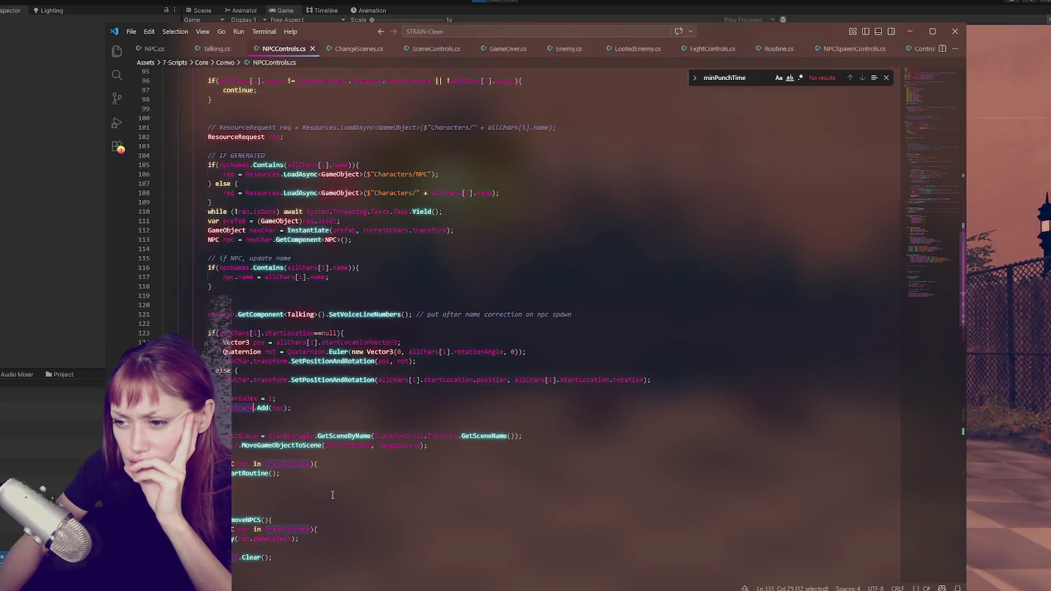
{"action": "key", "text": "alt+Tab"}
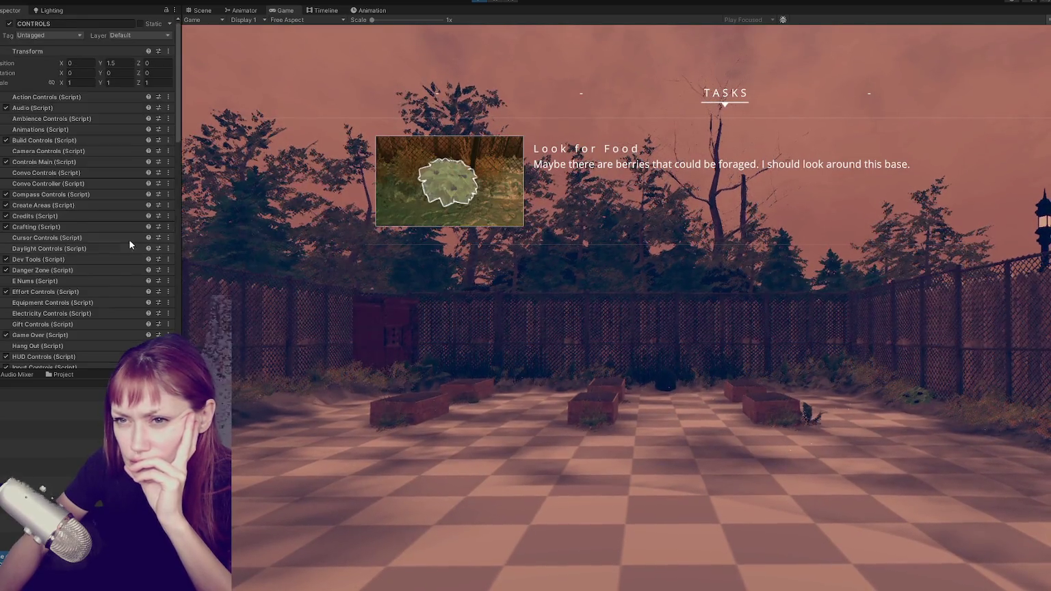
Select Element 8 in the All Scenes list on the Controls object.
{"action": "scroll", "coordinate": [89, 208], "scroll_direction": "down", "scroll_amount": 10}
{"action": "scroll", "coordinate": [83, 220], "scroll_direction": "down", "scroll_amount": 5}
{"action": "left_click", "coordinate": [22, 113]}
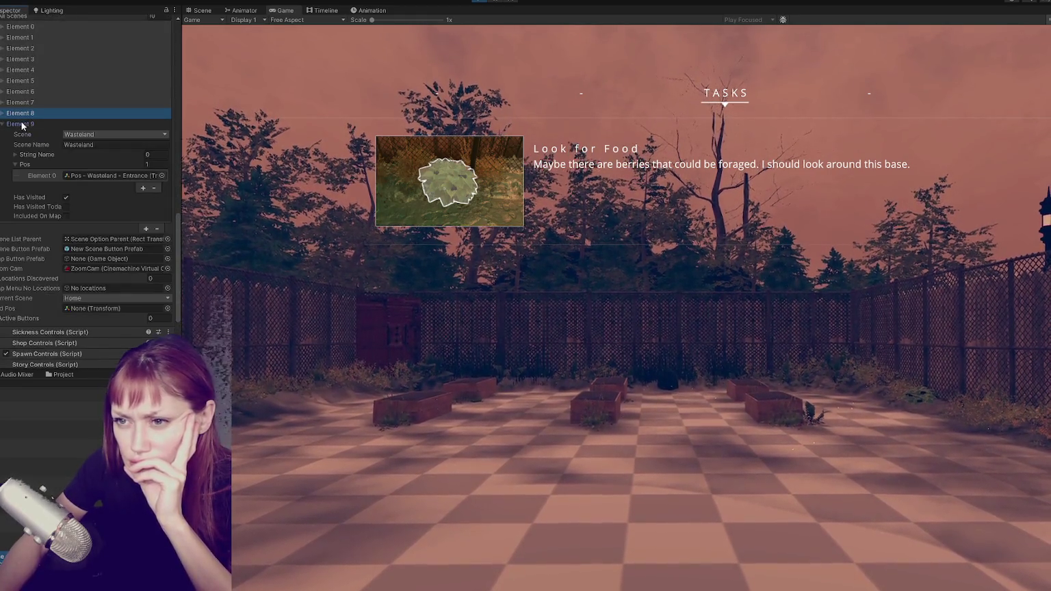
{"action": "scroll", "coordinate": [37, 158], "scroll_direction": "up", "scroll_amount": 8}
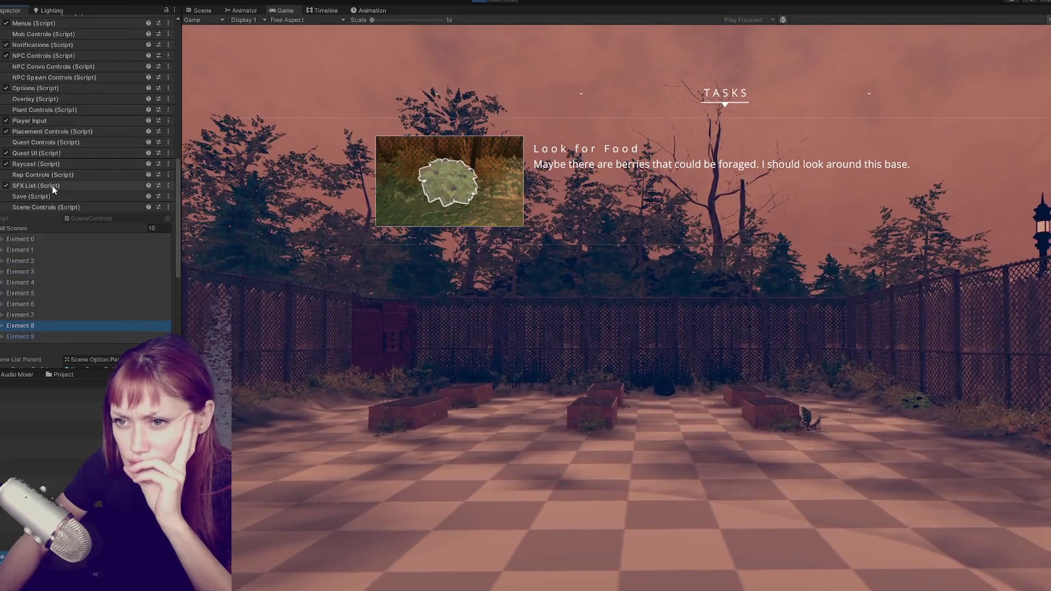
{"action": "scroll", "coordinate": [52, 186], "scroll_direction": "up", "scroll_amount": 4}
Peek into NPC Controls, NPC Convo Controls and NPC Spawn Controls, leaving NPC Controls expanded.
{"action": "left_click", "coordinate": [22, 162]}
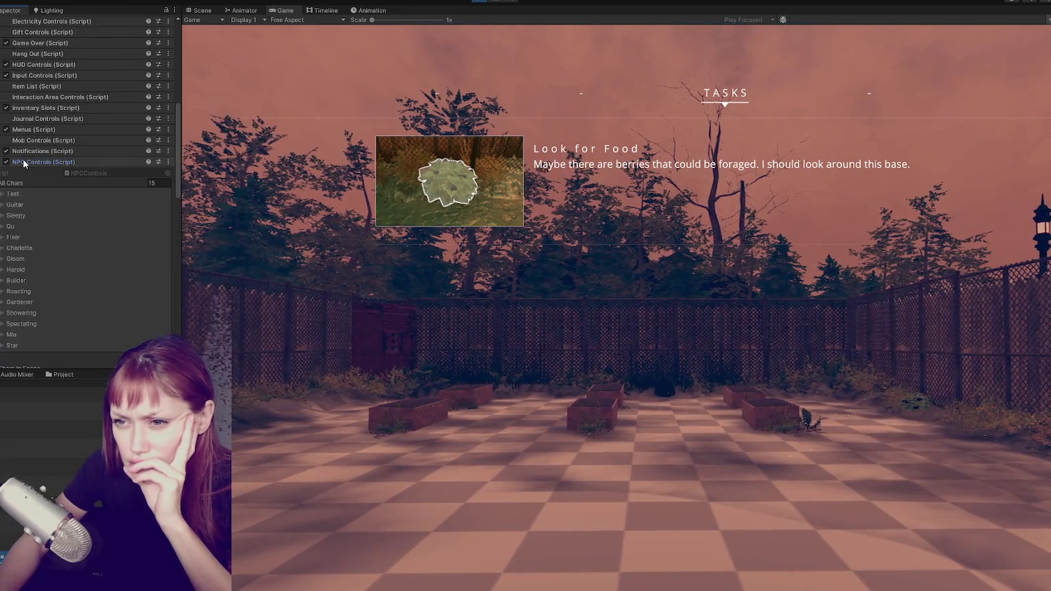
{"action": "left_click", "coordinate": [27, 164]}
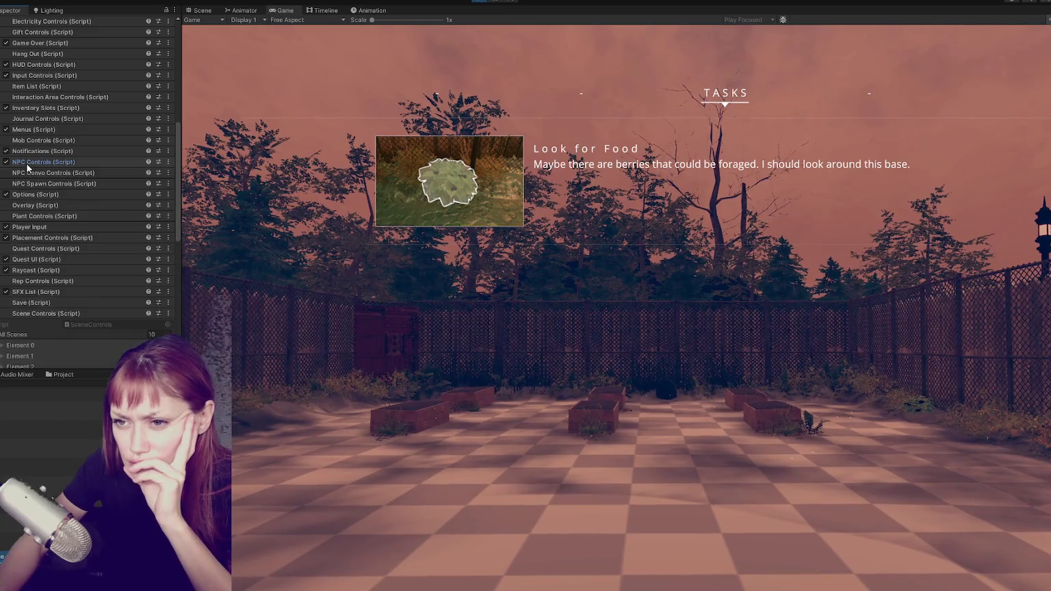
{"action": "left_click", "coordinate": [32, 169]}
{"action": "left_click", "coordinate": [32, 170]}
{"action": "left_click", "coordinate": [26, 179]}
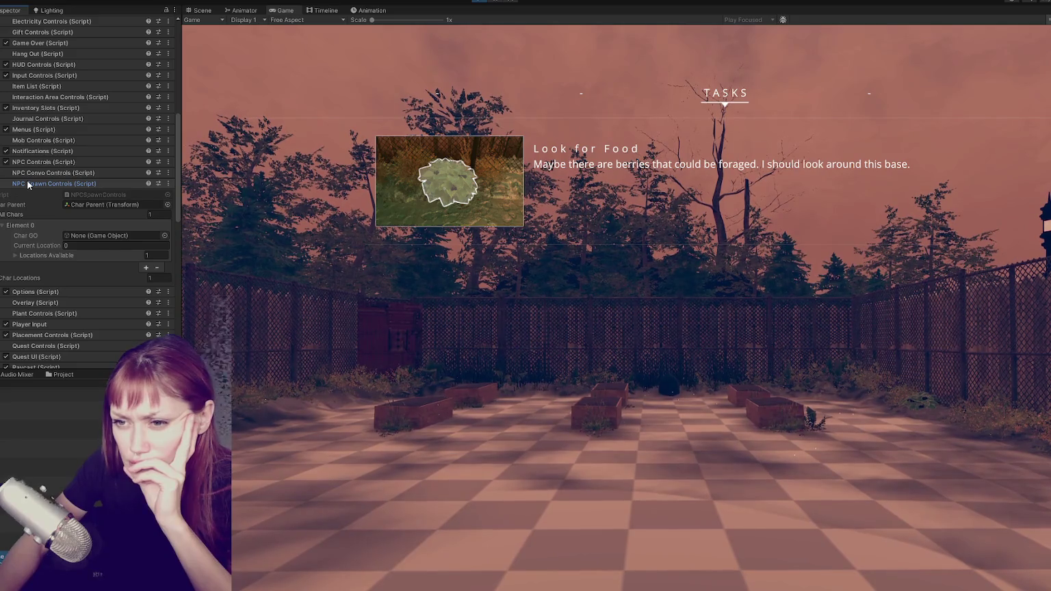
{"action": "left_click", "coordinate": [26, 179]}
{"action": "left_click", "coordinate": [39, 162]}
Expand and collapse the Star entry in the All Chars list.
{"action": "left_click", "coordinate": [3, 346]}
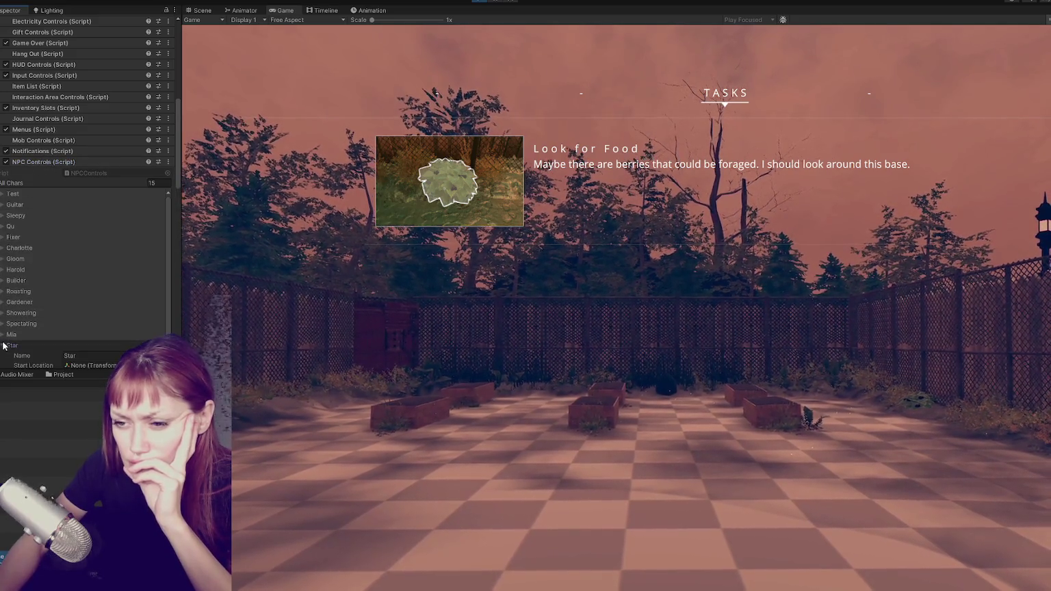
{"action": "scroll", "coordinate": [8, 335], "scroll_direction": "down", "scroll_amount": 3}
{"action": "left_click", "coordinate": [4, 273]}
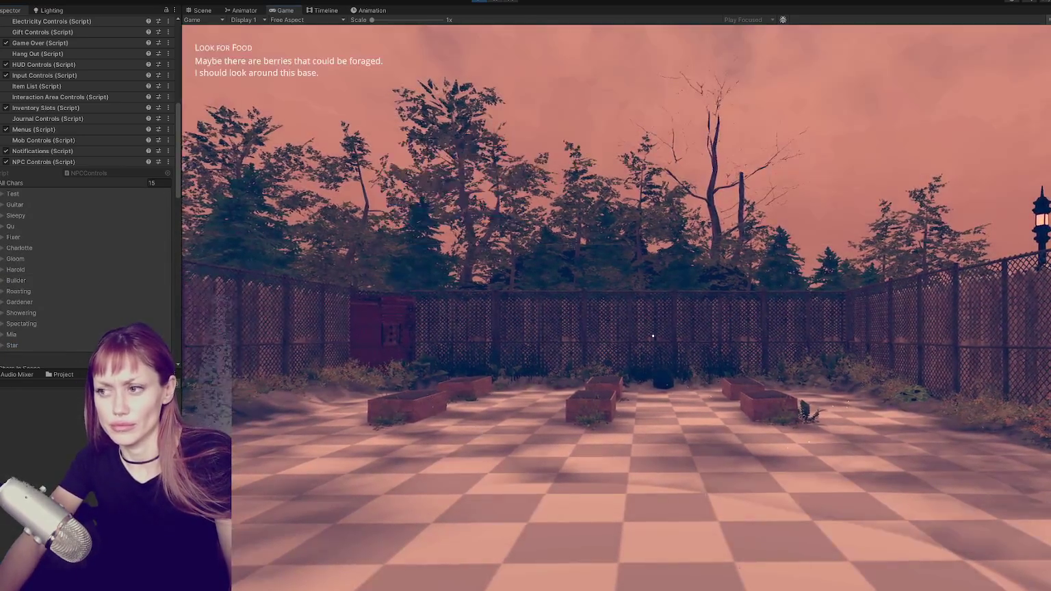
Walk the player through the red door, then bring up Routine.cs with its handPosition search.
{"action": "key", "text": "w"}
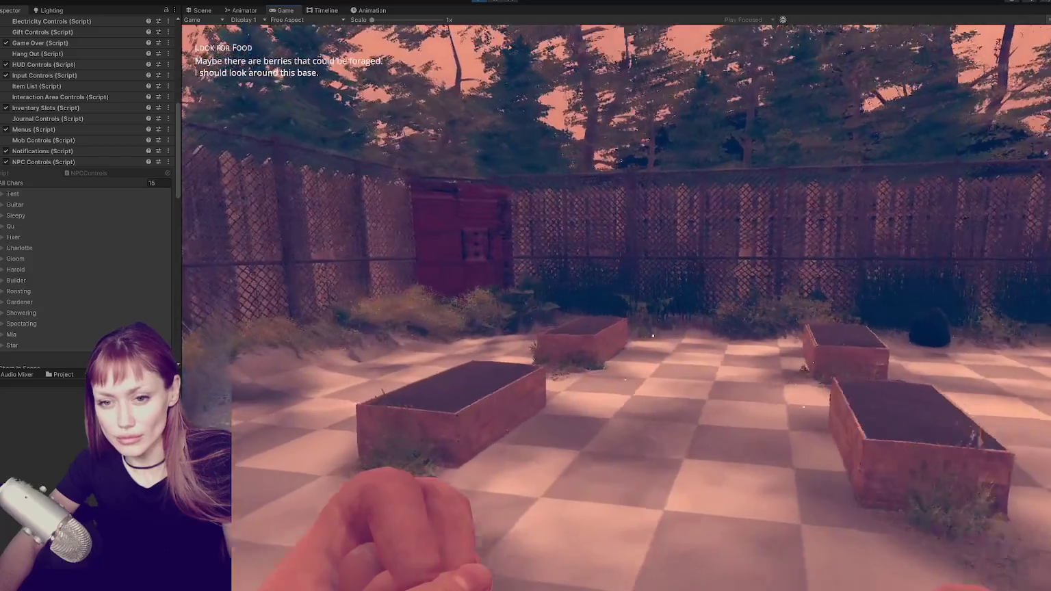
{"action": "key", "text": "w"}
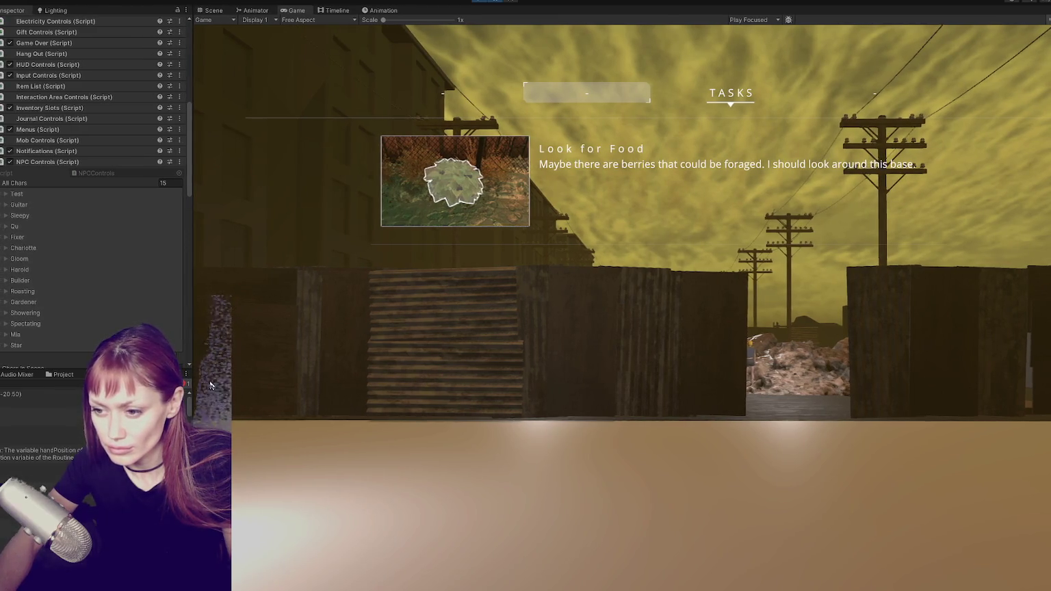
{"action": "key", "text": "alt+Tab"}
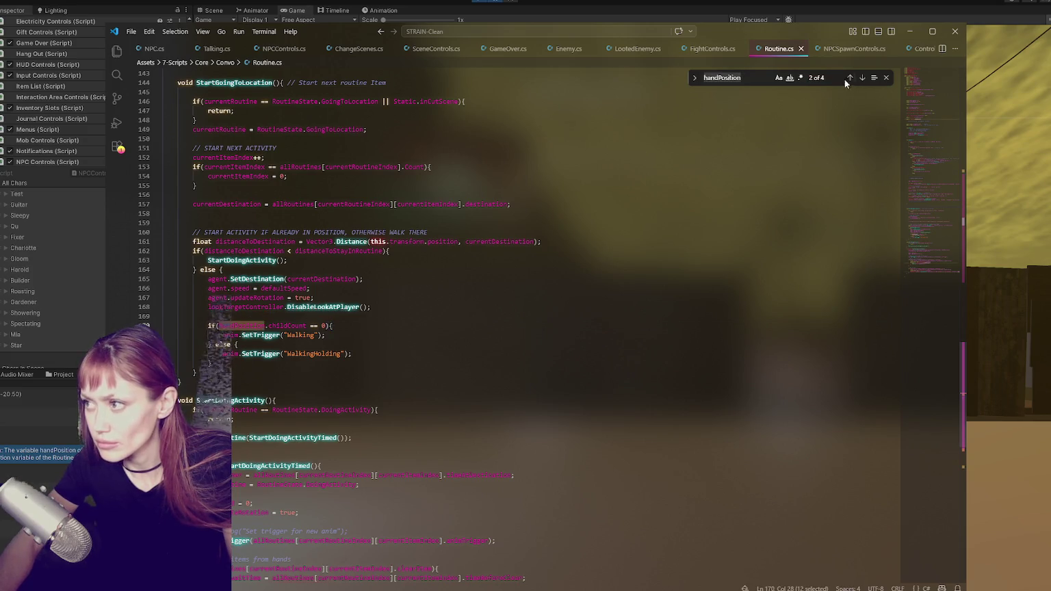
Insert && between the two handPosition conditions on line 170, remove the stray space, and save Routine.cs.
{"action": "left_click", "coordinate": [850, 78]}
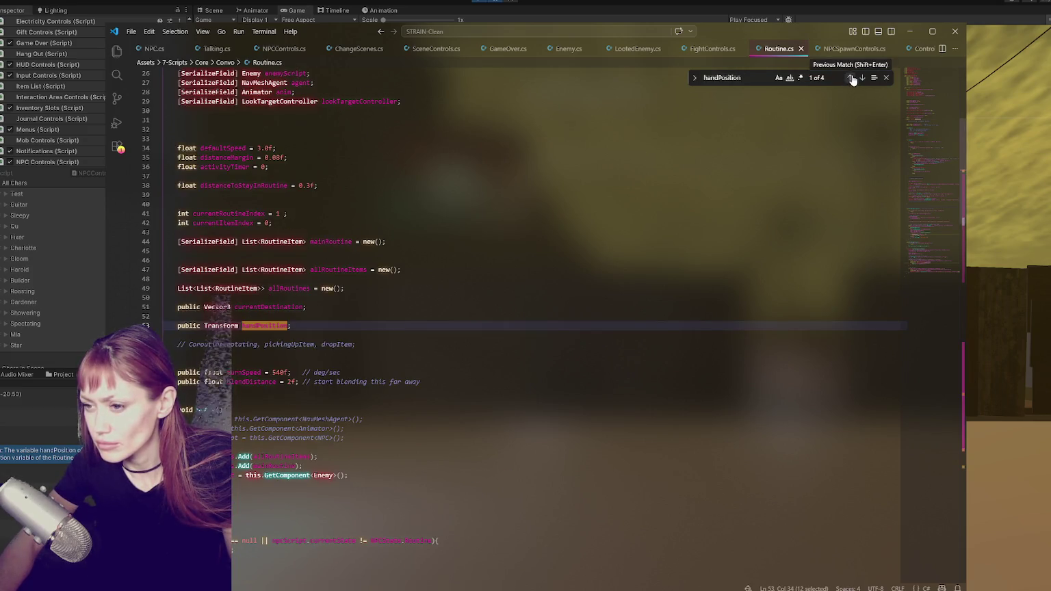
{"action": "left_click", "coordinate": [862, 78]}
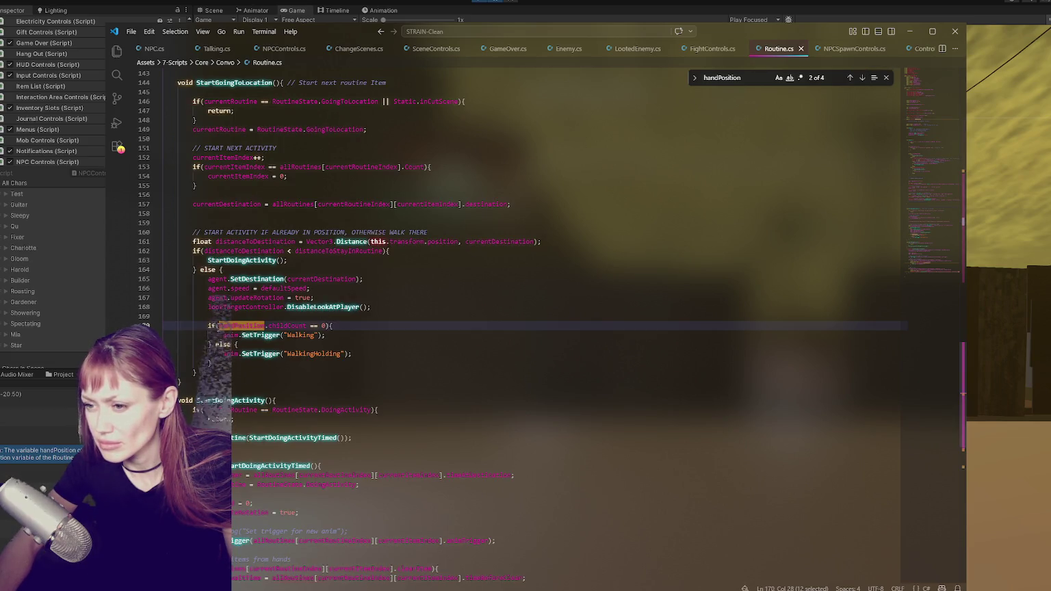
{"action": "left_click", "coordinate": [217, 327]}
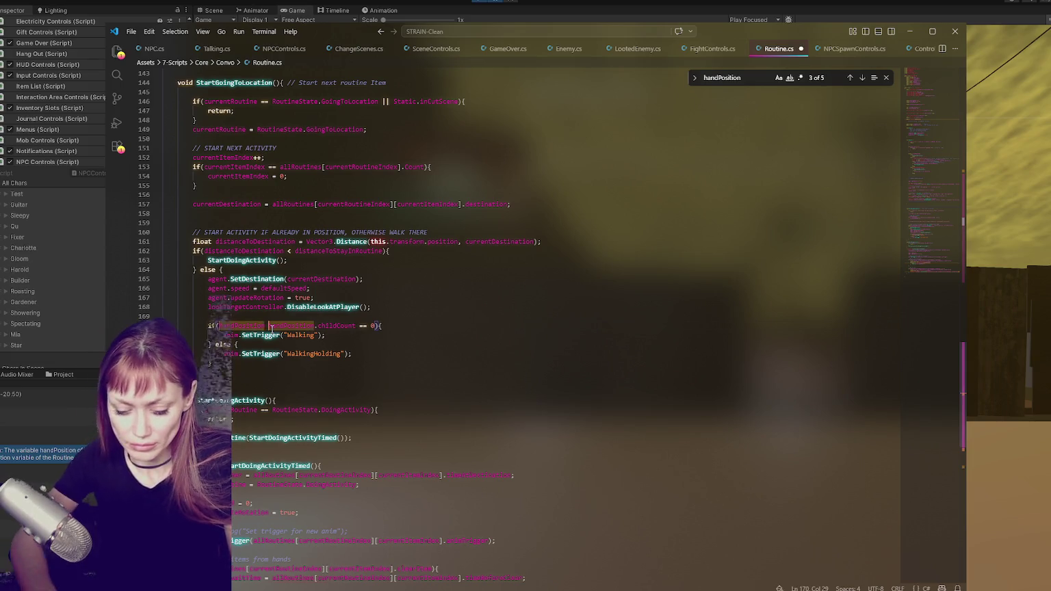
{"action": "type", "text": "&&"}
{"action": "left_click", "coordinate": [269, 327]}
{"action": "key", "text": "ctrl+s"}
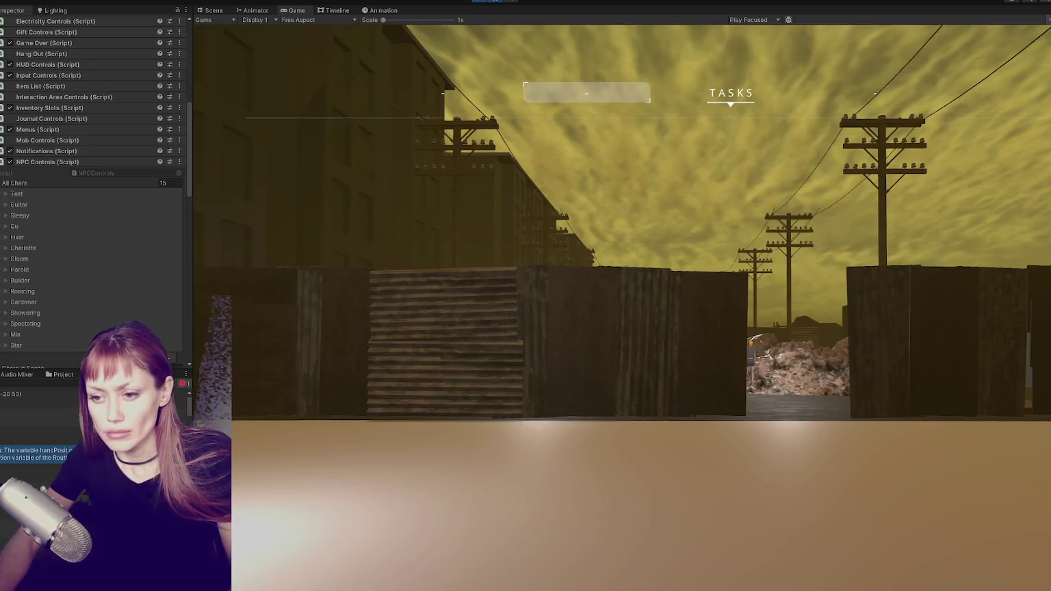
Press Play until the game runs, then choose DEV MODE on the STRAIN menu.
{"action": "left_click", "coordinate": [479, 1]}
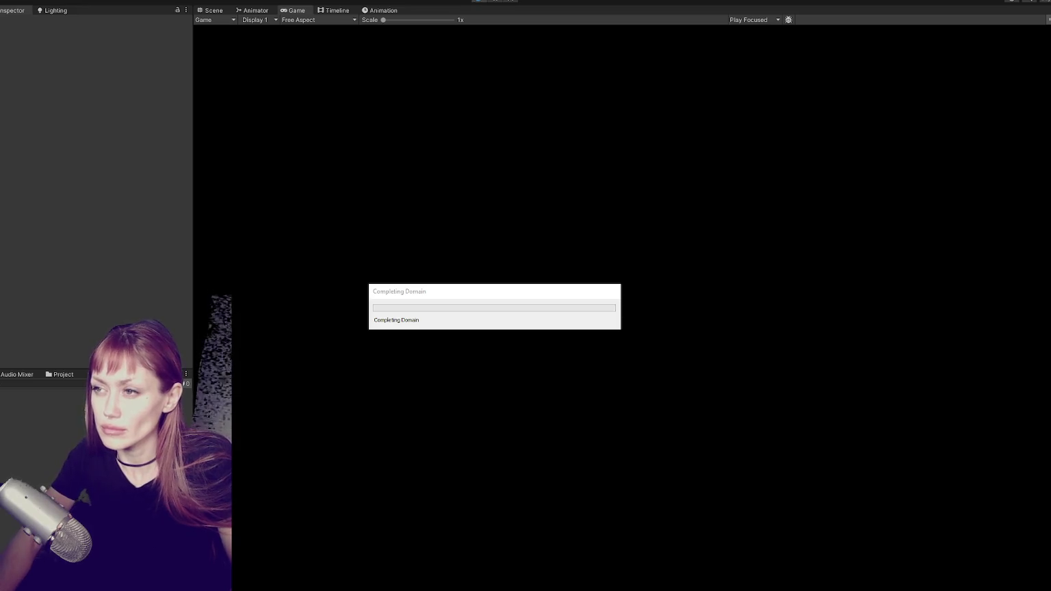
{"action": "left_click", "coordinate": [483, 4]}
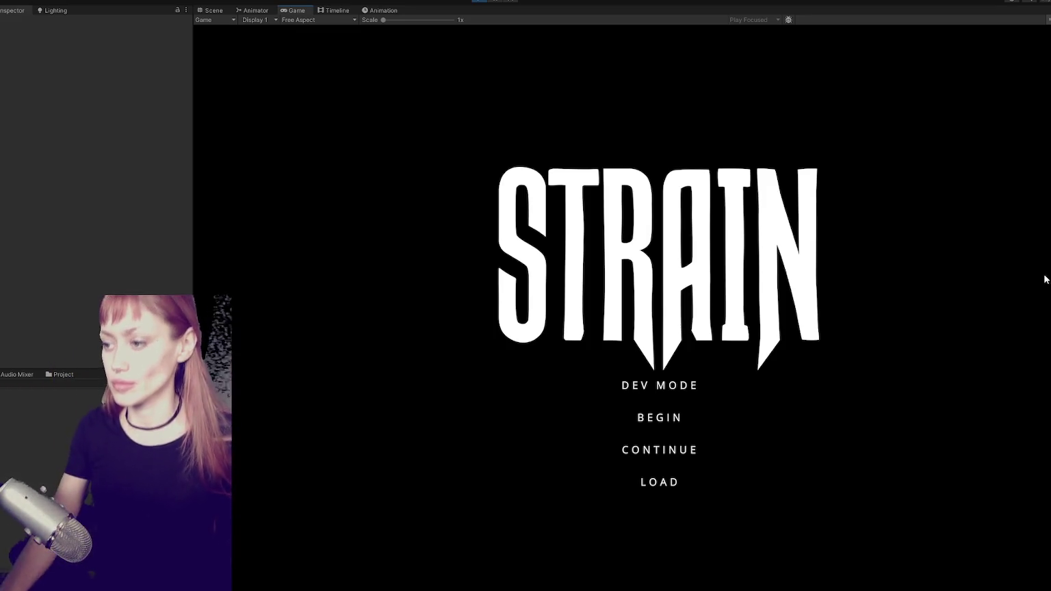
{"action": "left_click", "coordinate": [687, 386]}
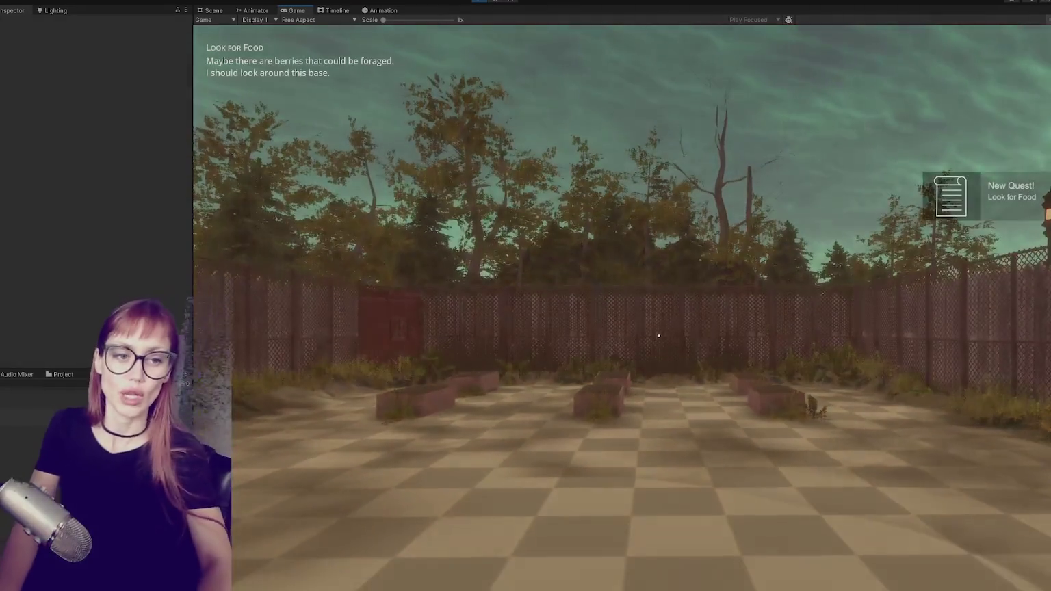
Walk past the planters to the red door and open the Tasks screen showing Look for Food.
{"action": "key", "text": "w"}
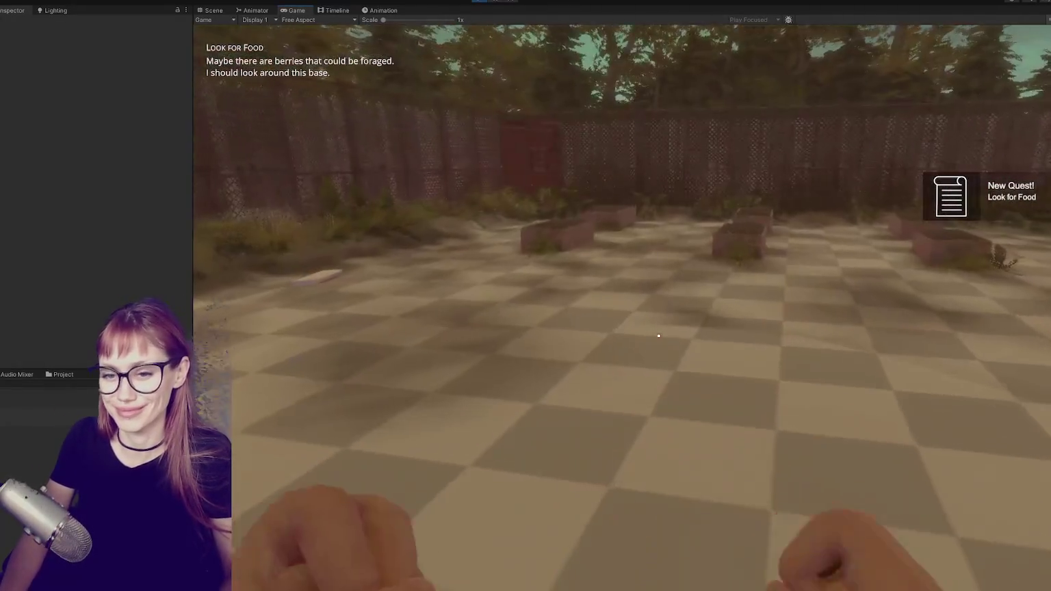
{"action": "key", "text": "w"}
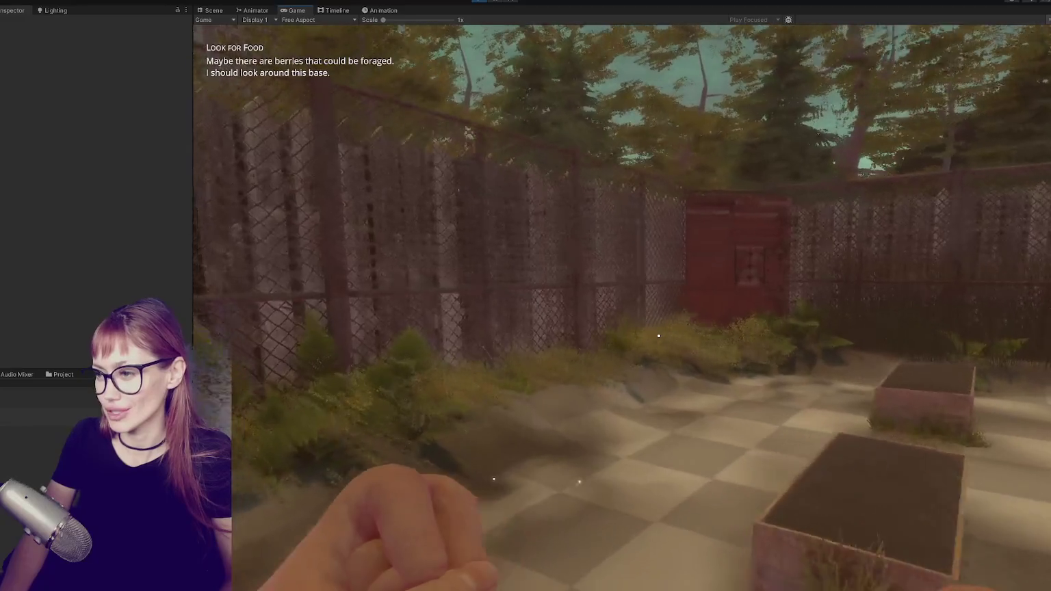
{"action": "key", "text": "w"}
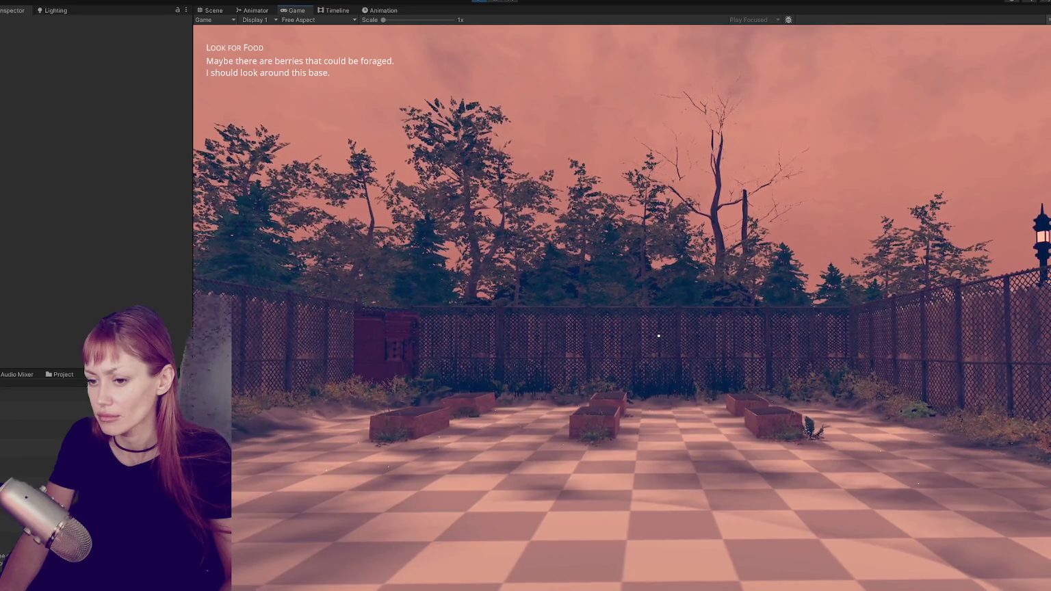
{"action": "key", "text": "Tab"}
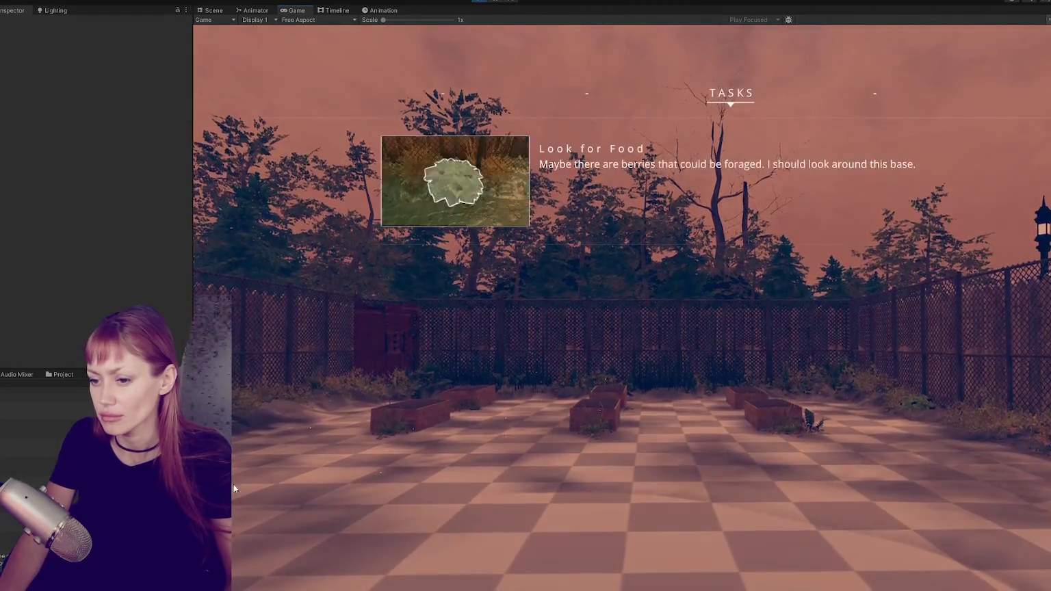
{"action": "key", "text": "alt+Tab"}
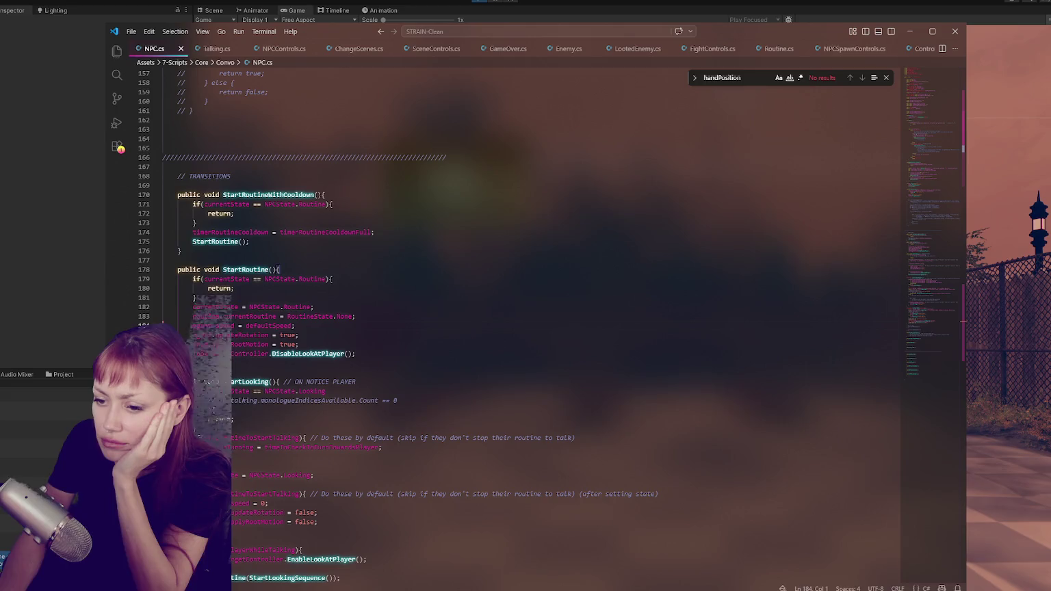
{"action": "key", "text": "alt+Tab"}
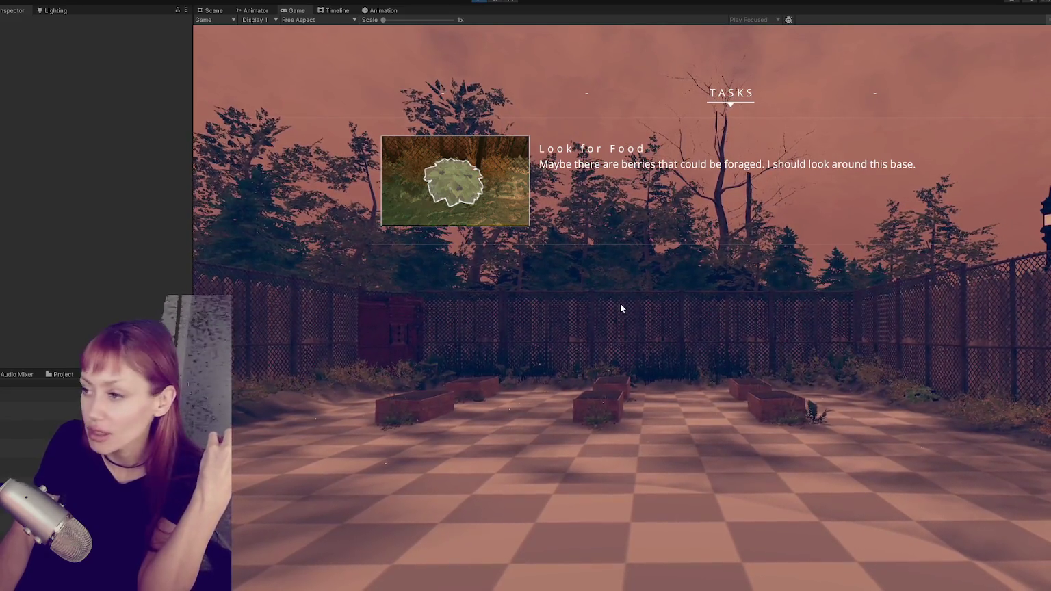
{"action": "key", "text": "alt+Tab"}
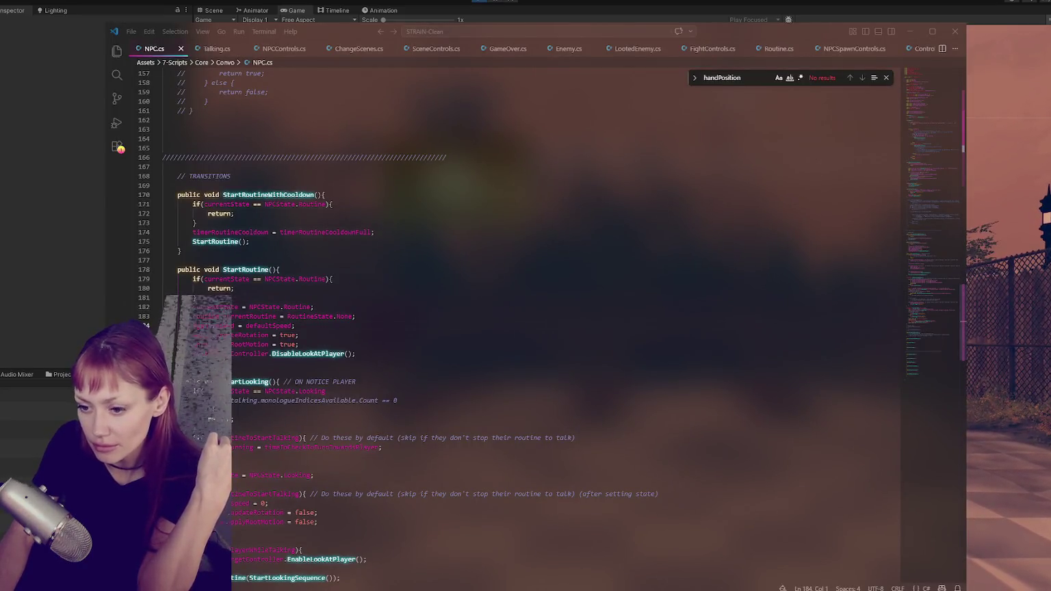
{"action": "key", "text": "alt+Tab"}
{"action": "key", "text": "alt+Tab"}
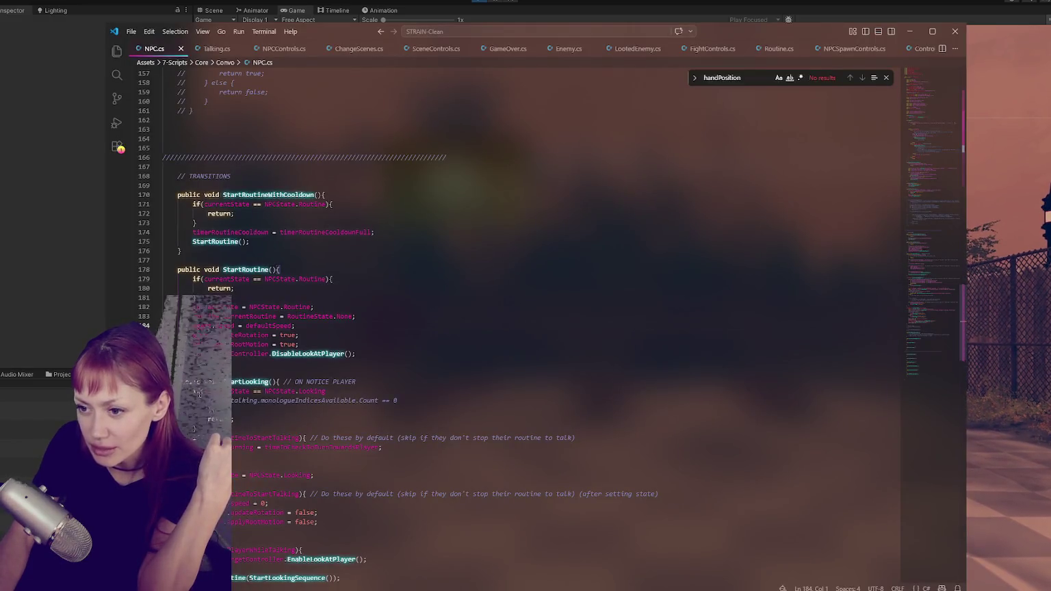
{"action": "scroll", "coordinate": [461, 290], "scroll_direction": "down", "scroll_amount": 4}
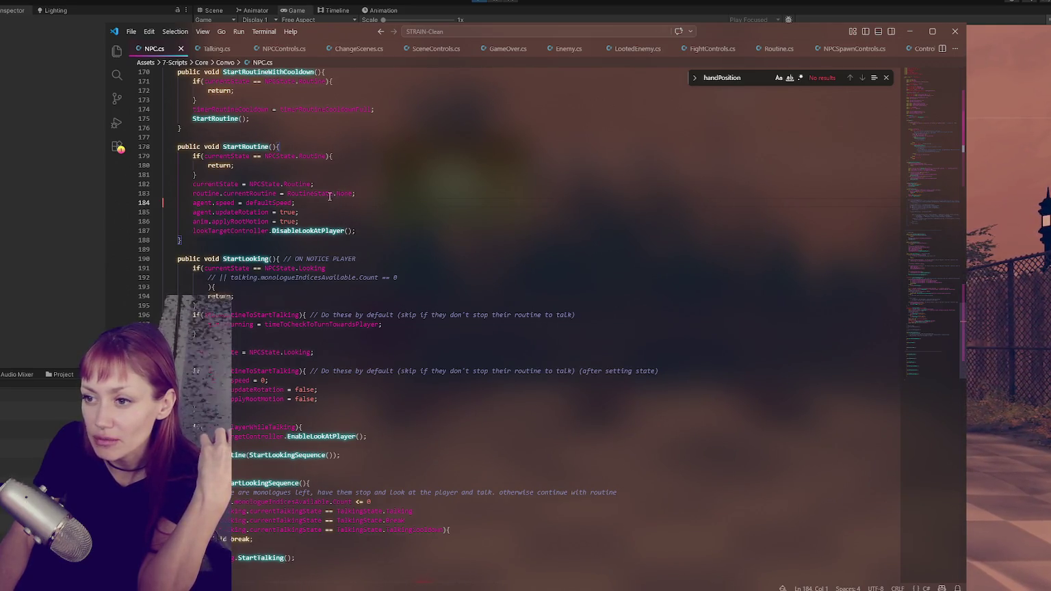
{"action": "double_click", "coordinate": [206, 203]}
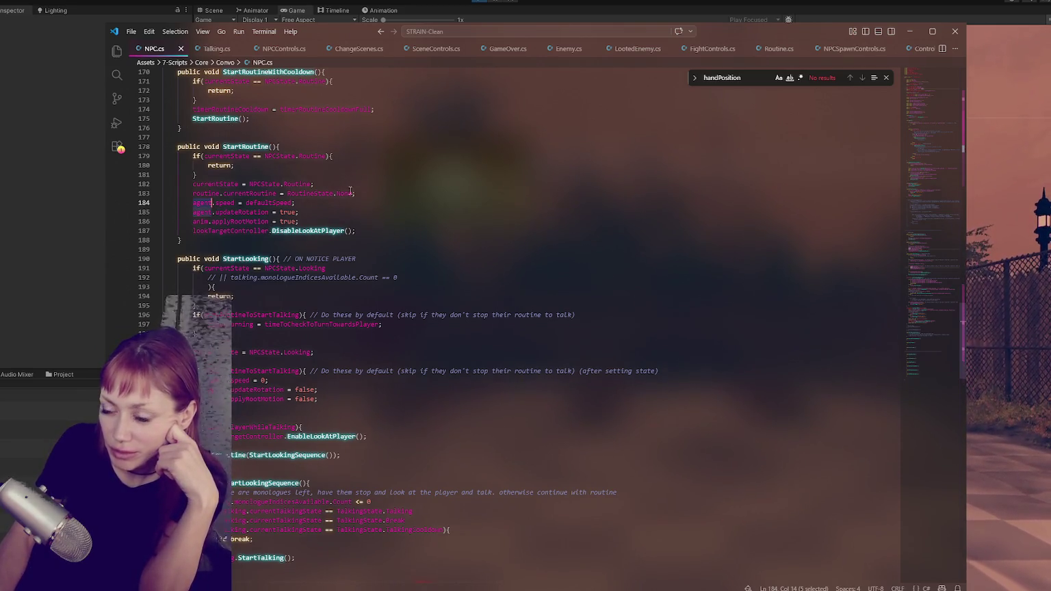
{"action": "scroll", "coordinate": [391, 219], "scroll_direction": "down", "scroll_amount": 3}
{"action": "scroll", "coordinate": [393, 219], "scroll_direction": "up", "scroll_amount": 5}
{"action": "scroll", "coordinate": [395, 219], "scroll_direction": "down", "scroll_amount": 2}
{"action": "left_click", "coordinate": [386, 202]}
{"action": "double_click", "coordinate": [203, 203]}
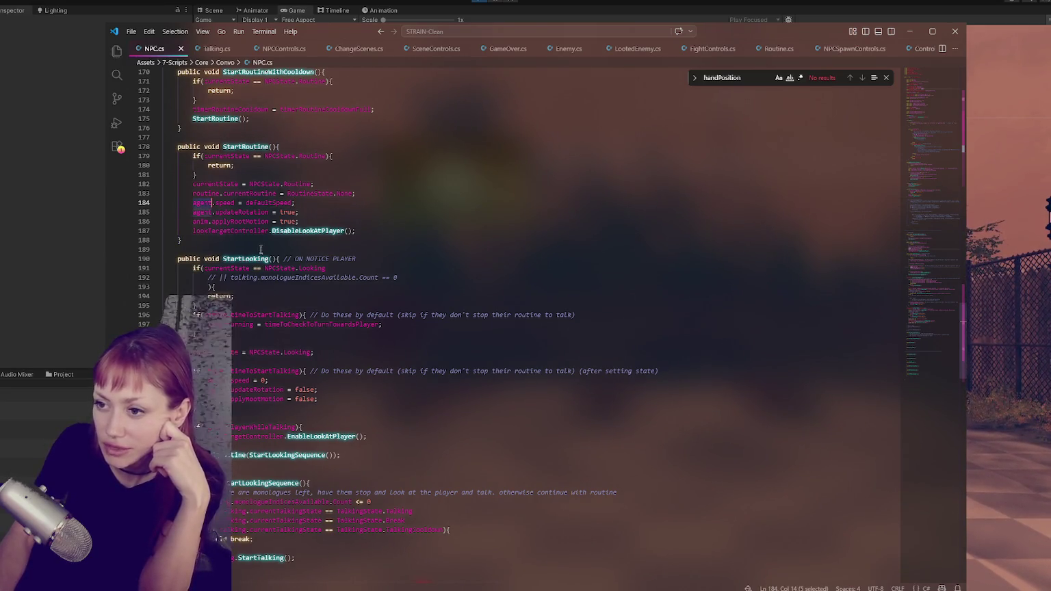
{"action": "double_click", "coordinate": [202, 212]}
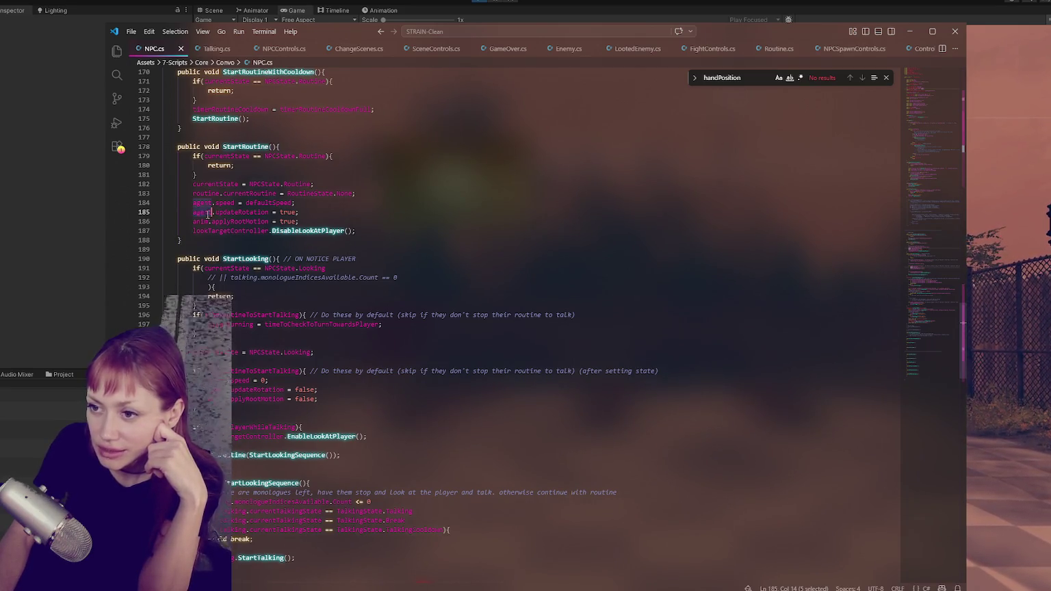
{"action": "scroll", "coordinate": [287, 272], "scroll_direction": "down", "scroll_amount": 1}
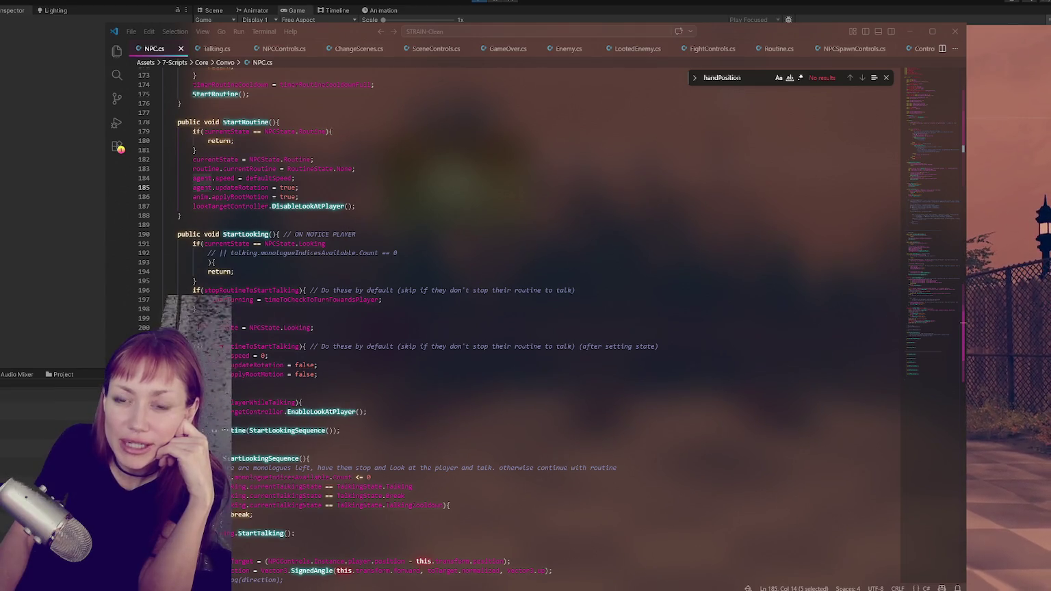
{"action": "left_click", "coordinate": [397, 290]}
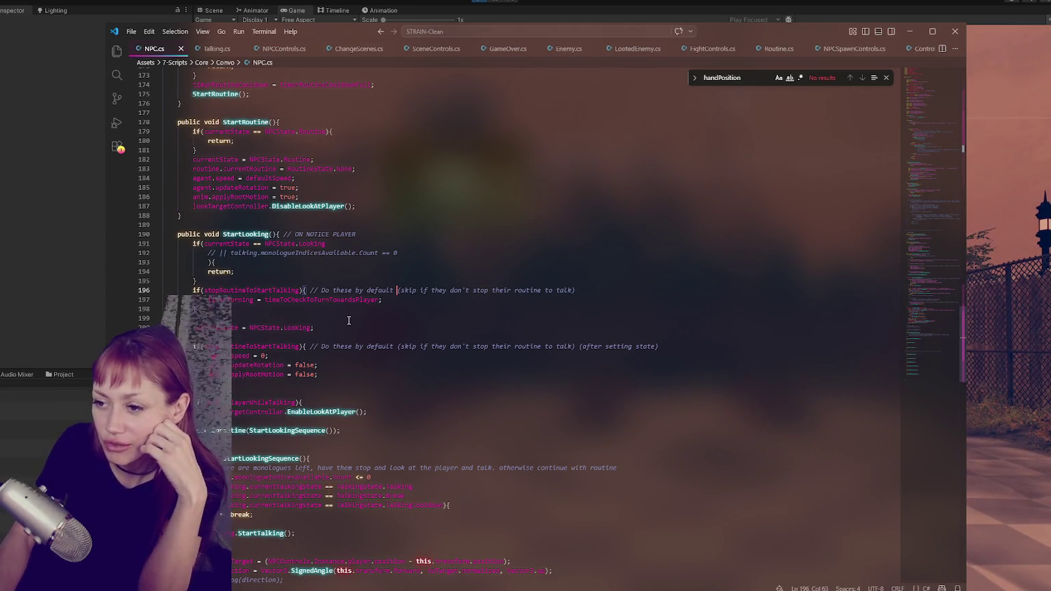
{"action": "scroll", "coordinate": [348, 320], "scroll_direction": "down", "scroll_amount": 3}
{"action": "left_click", "coordinate": [340, 273]}
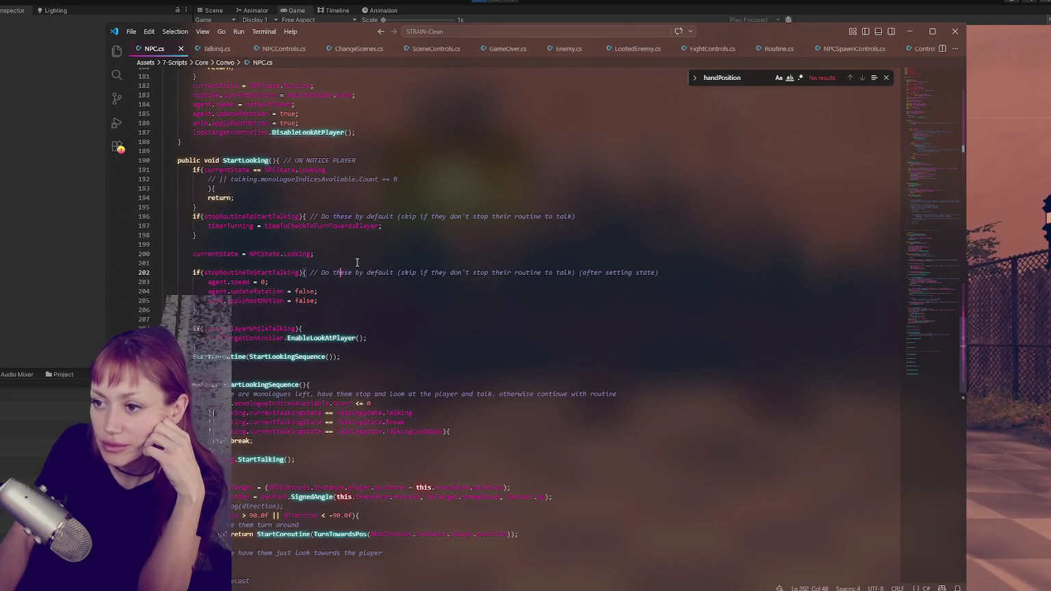
{"action": "scroll", "coordinate": [356, 262], "scroll_direction": "down", "scroll_amount": 1}
{"action": "left_click", "coordinate": [347, 284]}
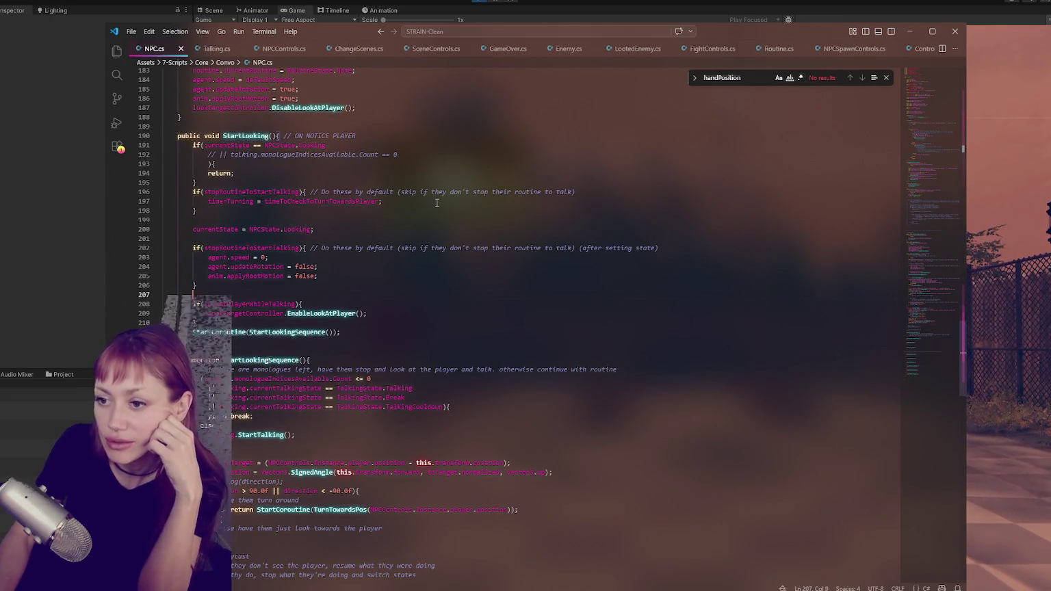
{"action": "left_click", "coordinate": [350, 324]}
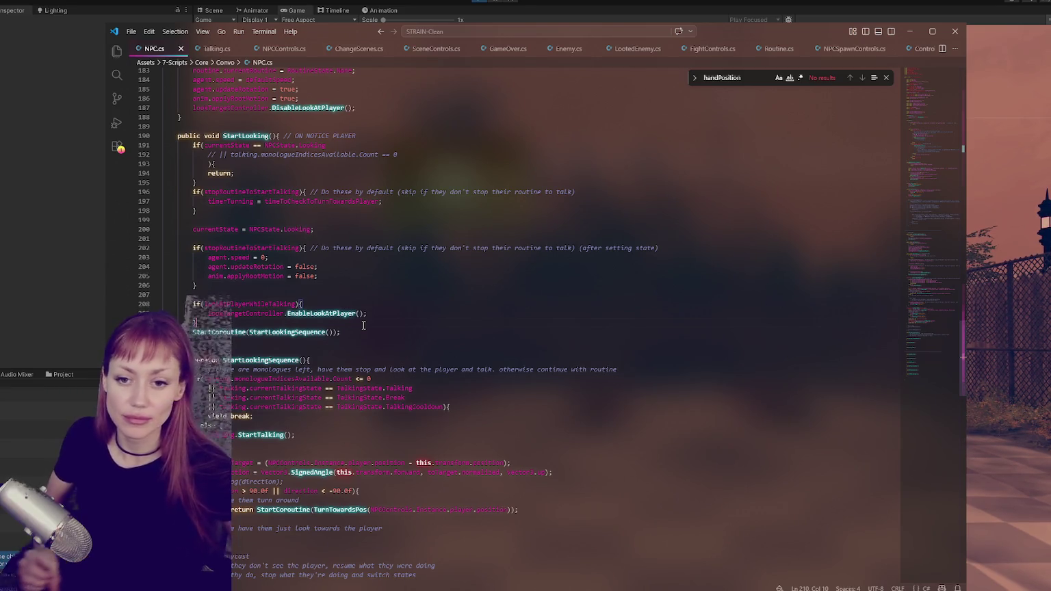
{"action": "left_click", "coordinate": [479, 346]}
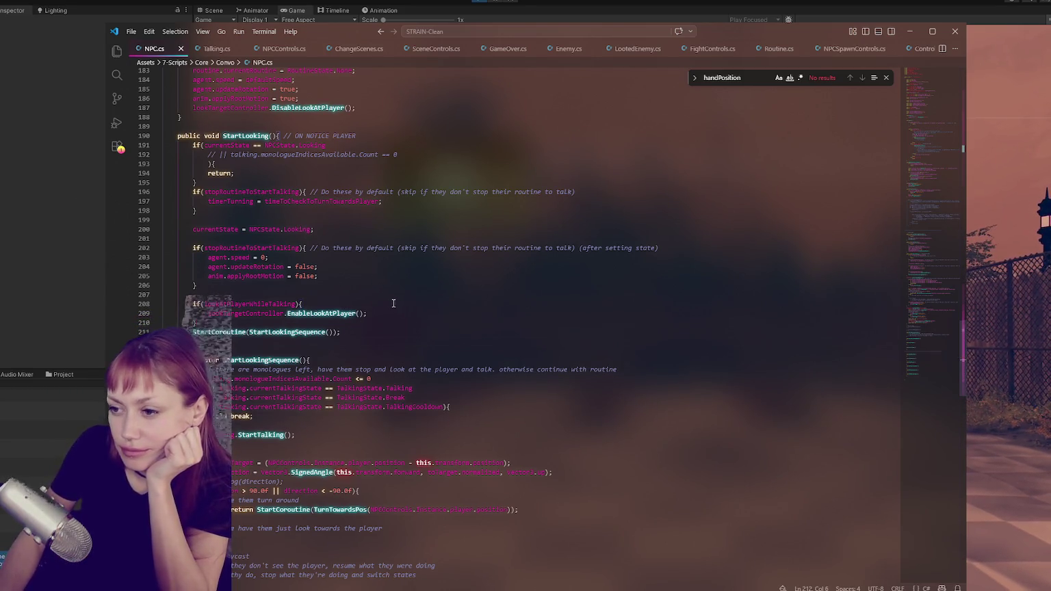
{"action": "scroll", "coordinate": [394, 303], "scroll_direction": "down", "scroll_amount": 2}
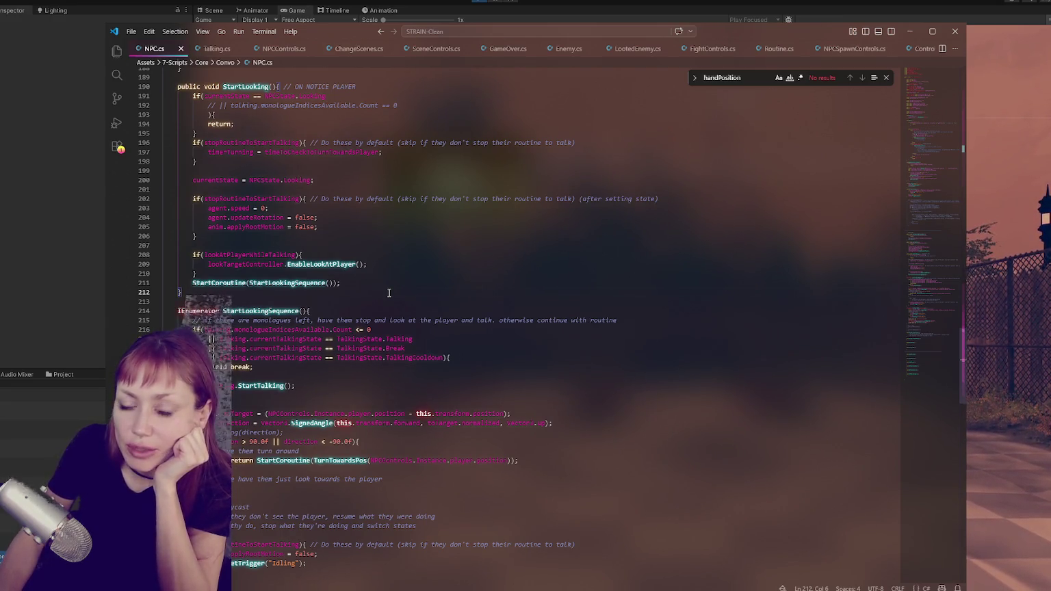
{"action": "left_click", "coordinate": [395, 282]}
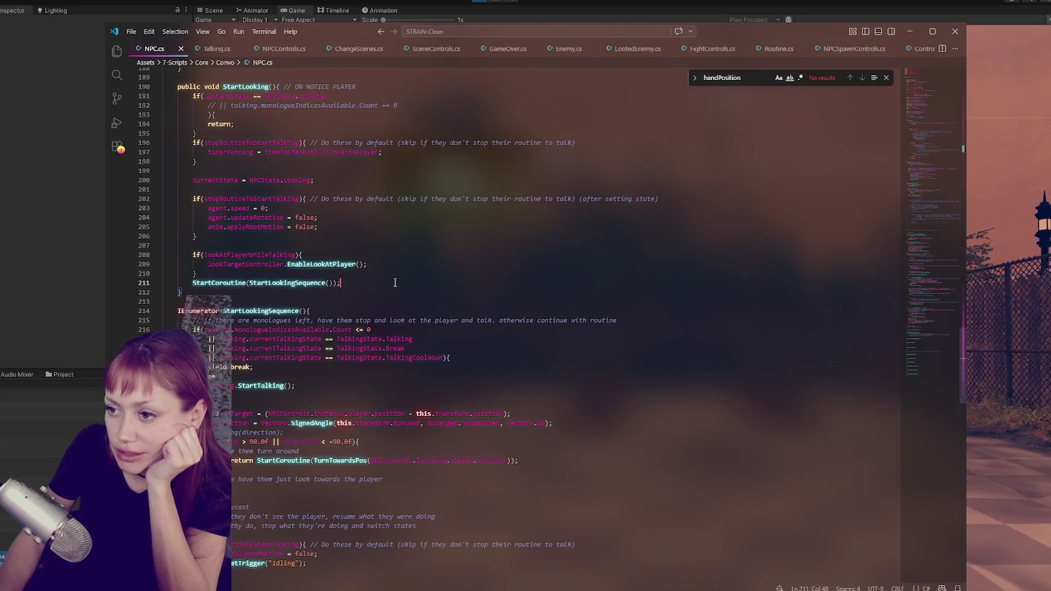
{"action": "key", "text": "Return"}
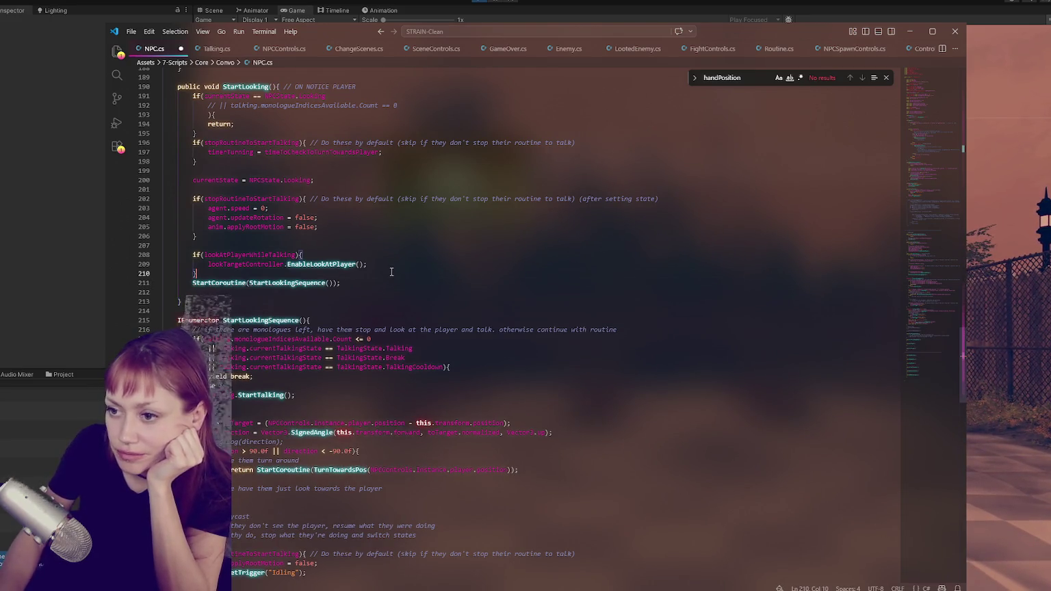
{"action": "key", "text": "Return"}
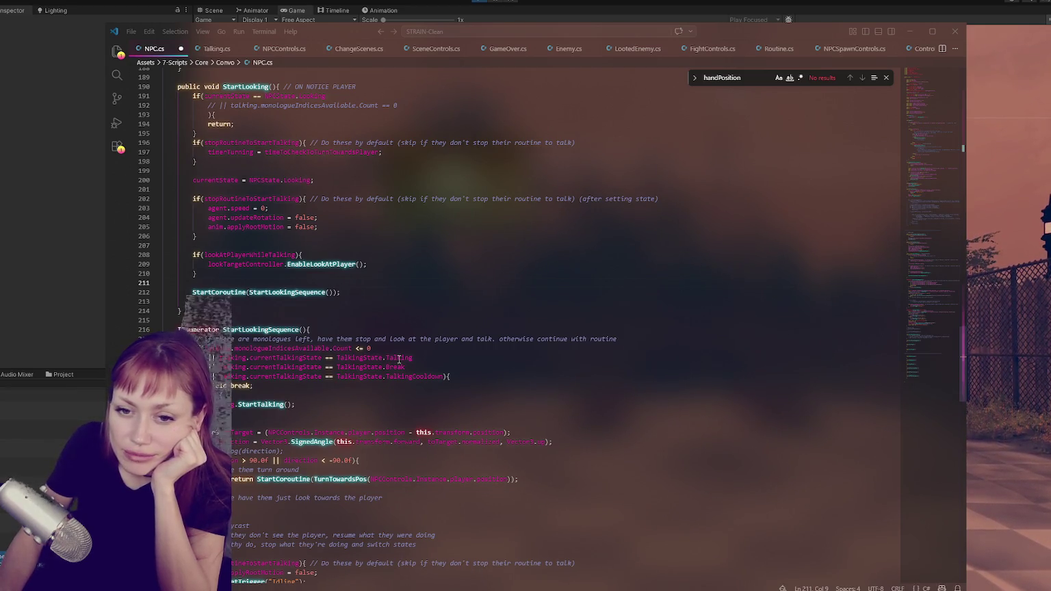
{"action": "left_click", "coordinate": [319, 302]}
{"action": "key", "text": "BackSpace"}
{"action": "left_click", "coordinate": [282, 276]}
{"action": "key", "text": "Delete"}
{"action": "left_click", "coordinate": [414, 257]}
{"action": "key", "text": "shift+Up"}
{"action": "left_click", "coordinate": [420, 266]}
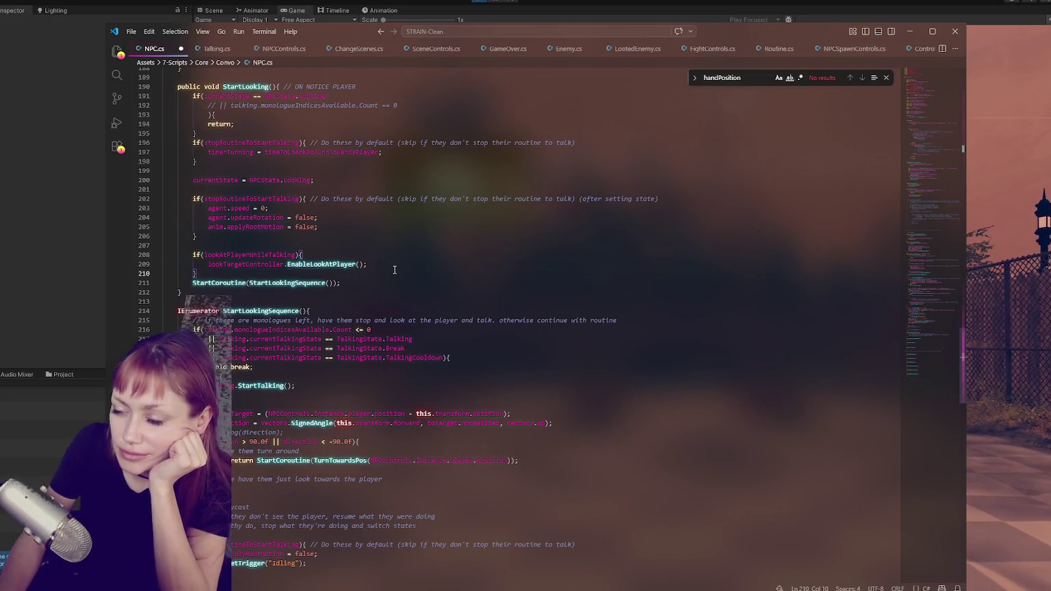
{"action": "key", "text": "Return"}
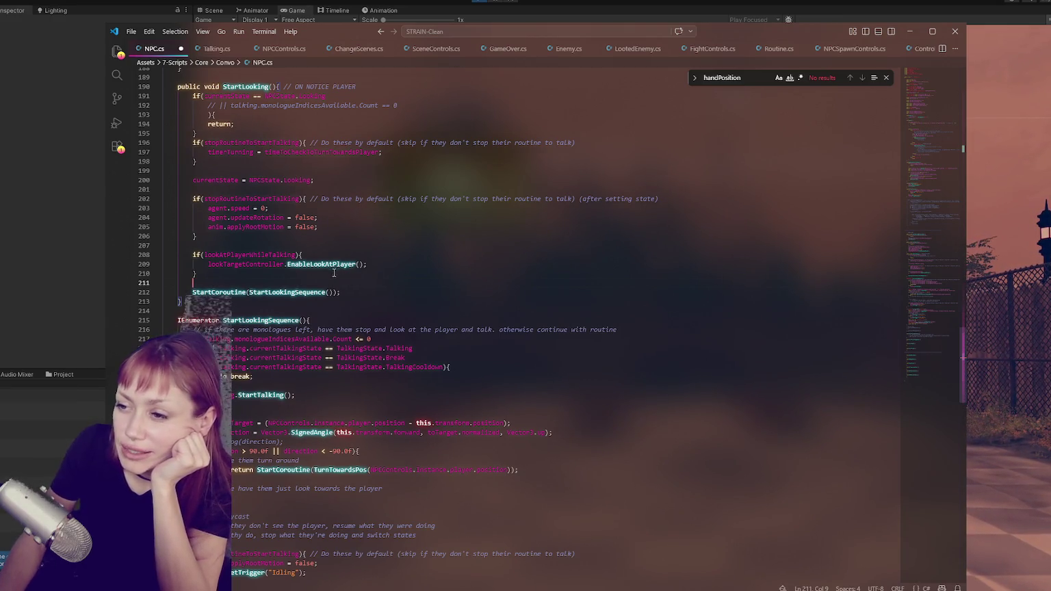
{"action": "left_click", "coordinate": [348, 293]}
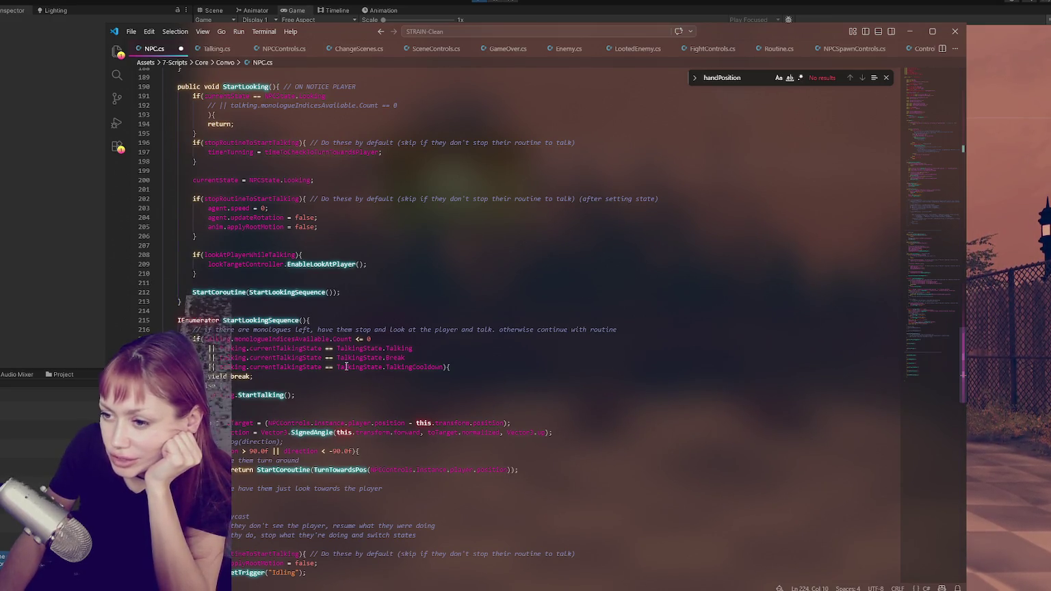
{"action": "scroll", "coordinate": [480, 368], "scroll_direction": "down", "scroll_amount": 1}
{"action": "scroll", "coordinate": [410, 342], "scroll_direction": "down", "scroll_amount": 2}
{"action": "left_click", "coordinate": [325, 325]}
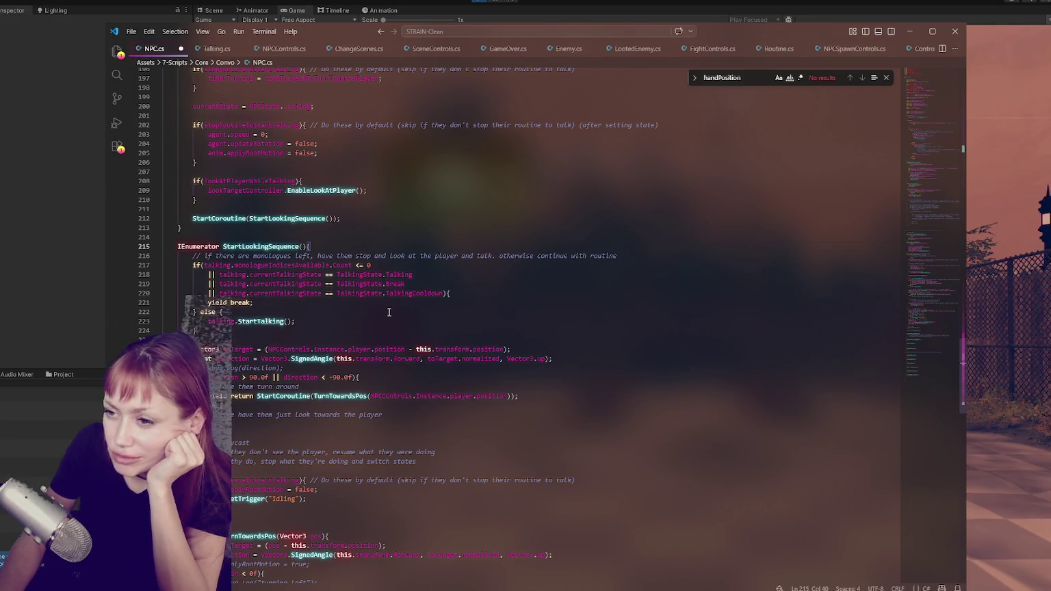
{"action": "scroll", "coordinate": [383, 308], "scroll_direction": "down", "scroll_amount": 2}
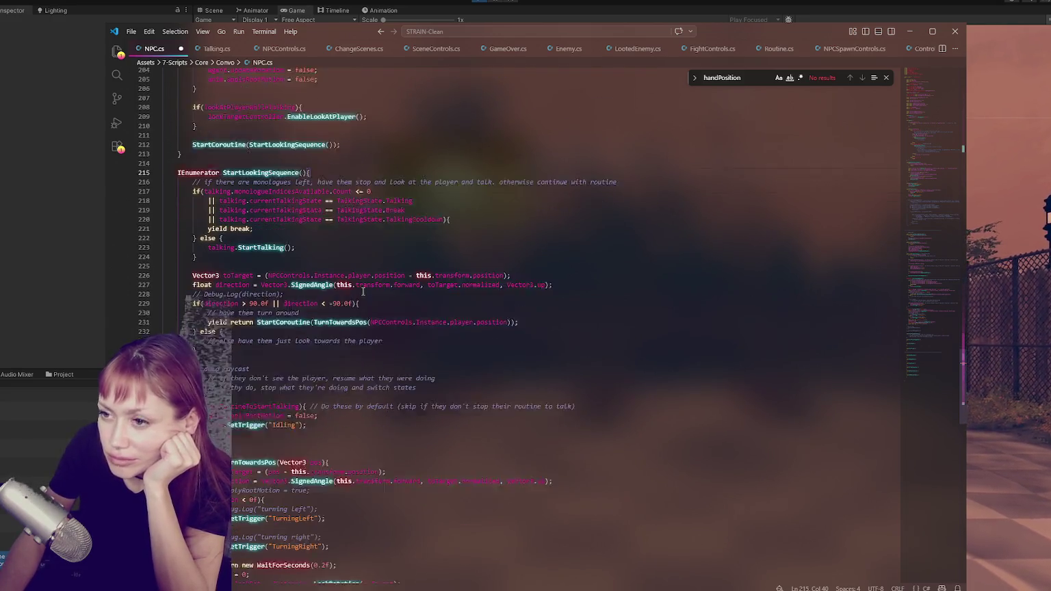
{"action": "scroll", "coordinate": [317, 239], "scroll_direction": "up", "scroll_amount": 2}
{"action": "key", "text": "Up"}
{"action": "key", "text": "Up"}
{"action": "key", "text": "Up"}
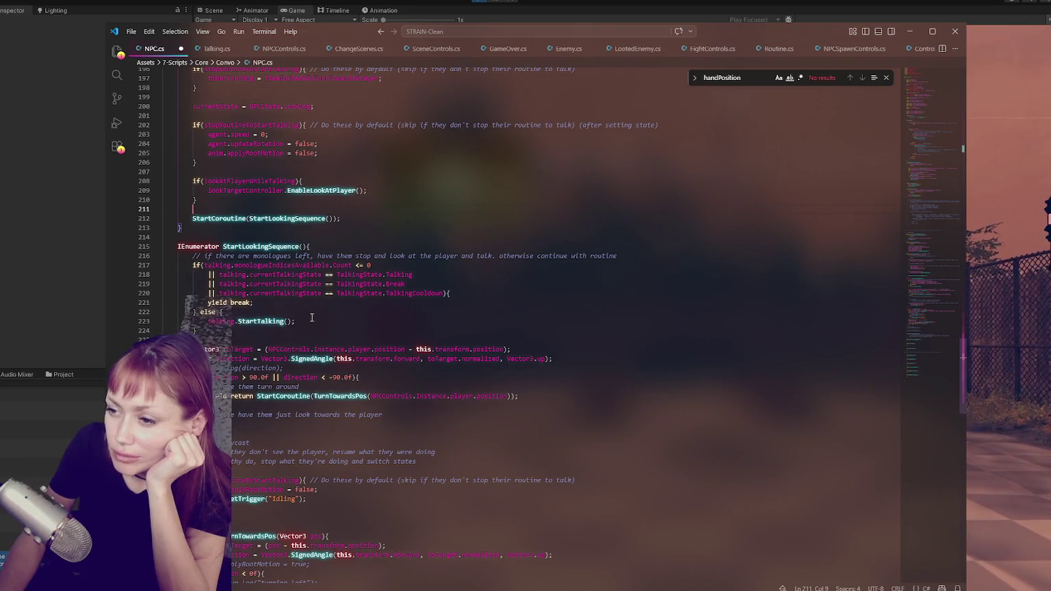
{"action": "left_click", "coordinate": [485, 284]}
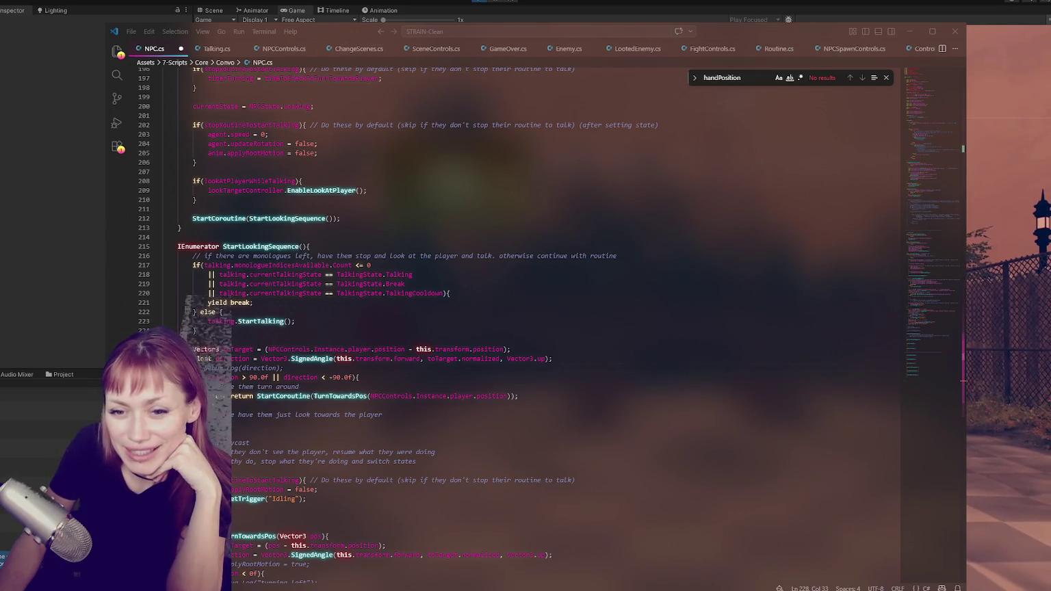
{"action": "left_click", "coordinate": [279, 247]}
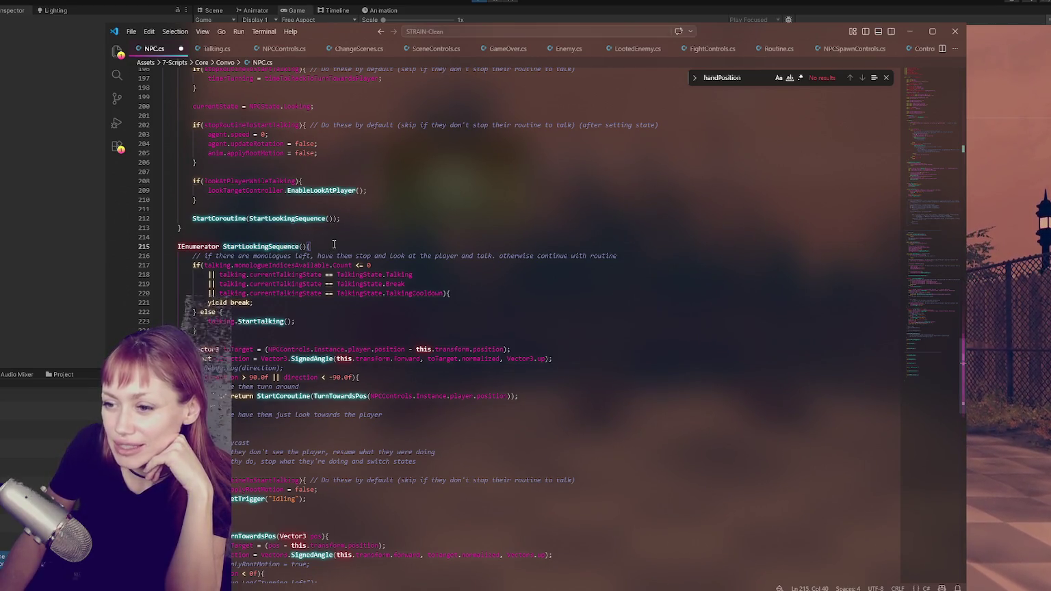
{"action": "left_click", "coordinate": [383, 209]}
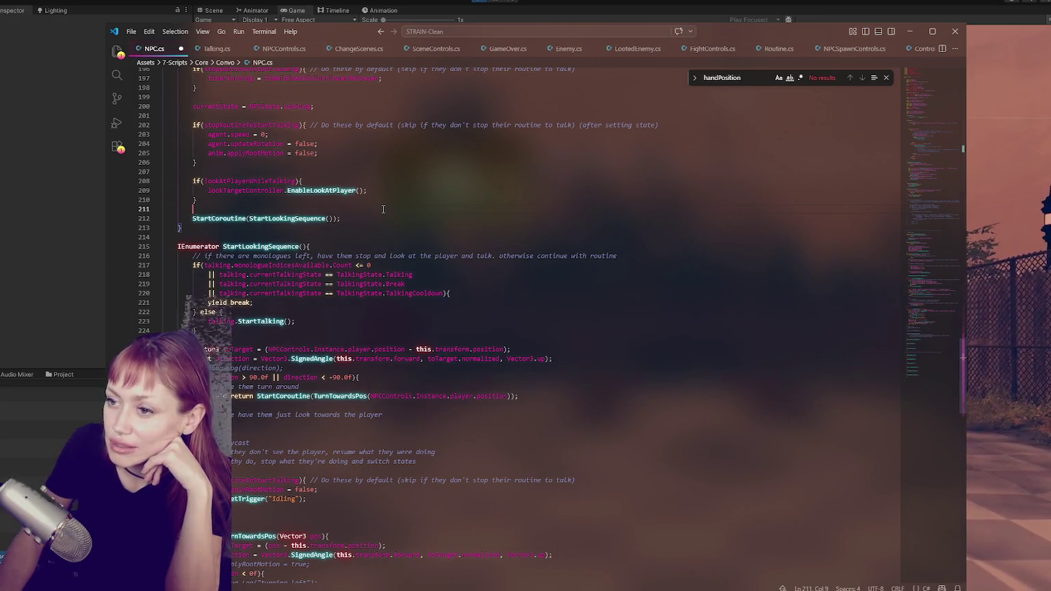
{"action": "scroll", "coordinate": [383, 210], "scroll_direction": "down", "scroll_amount": 4}
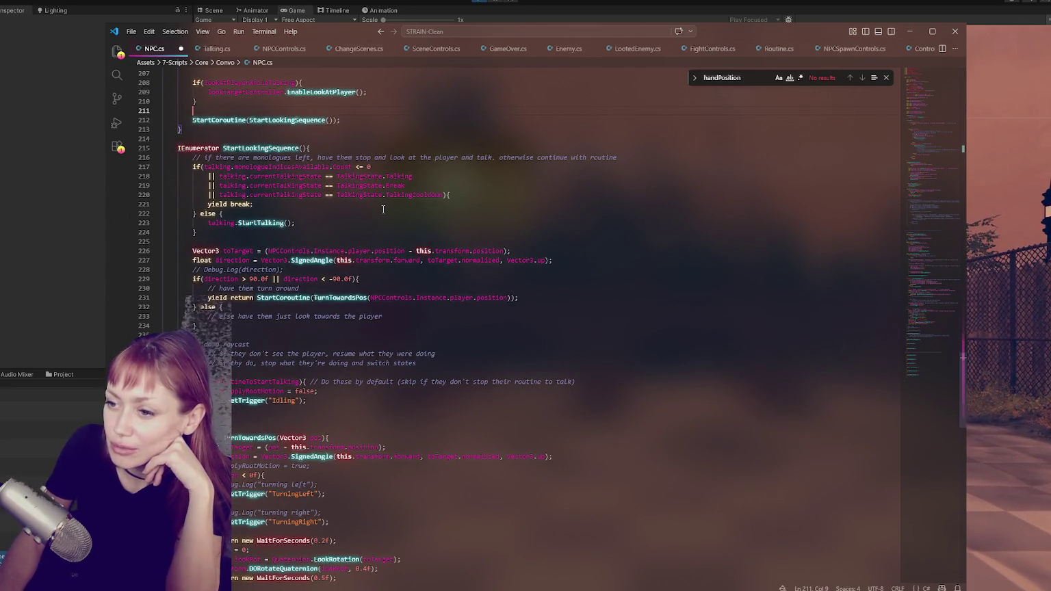
{"action": "scroll", "coordinate": [375, 216], "scroll_direction": "up", "scroll_amount": 2}
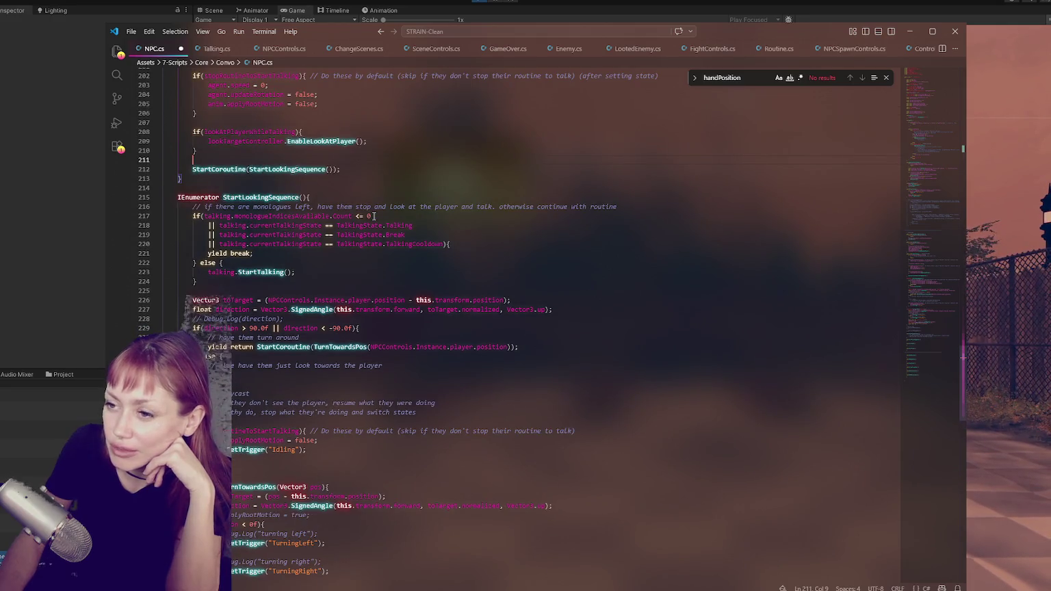
{"action": "scroll", "coordinate": [376, 219], "scroll_direction": "down", "scroll_amount": 4}
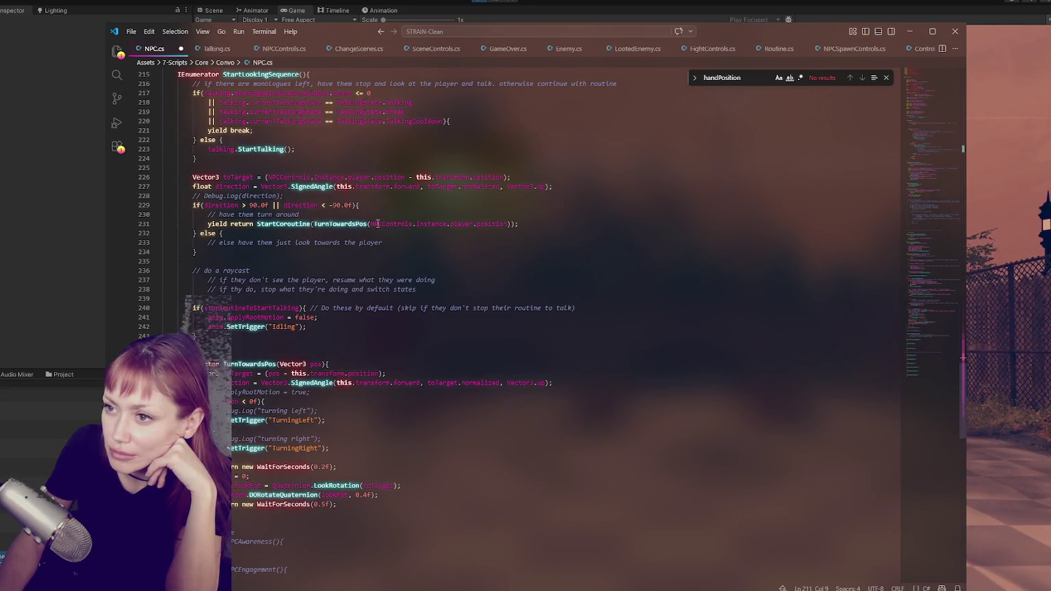
{"action": "scroll", "coordinate": [377, 224], "scroll_direction": "up", "scroll_amount": 4}
{"action": "key", "text": "alt+Tab"}
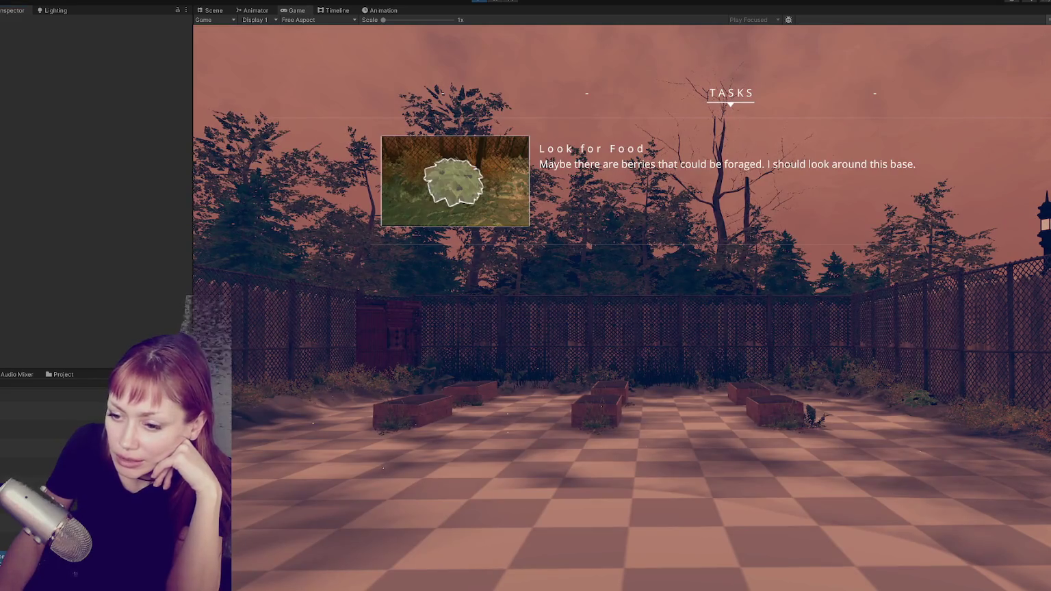
{"action": "key", "text": "alt+Tab"}
{"action": "scroll", "coordinate": [313, 325], "scroll_direction": "up", "scroll_amount": 3}
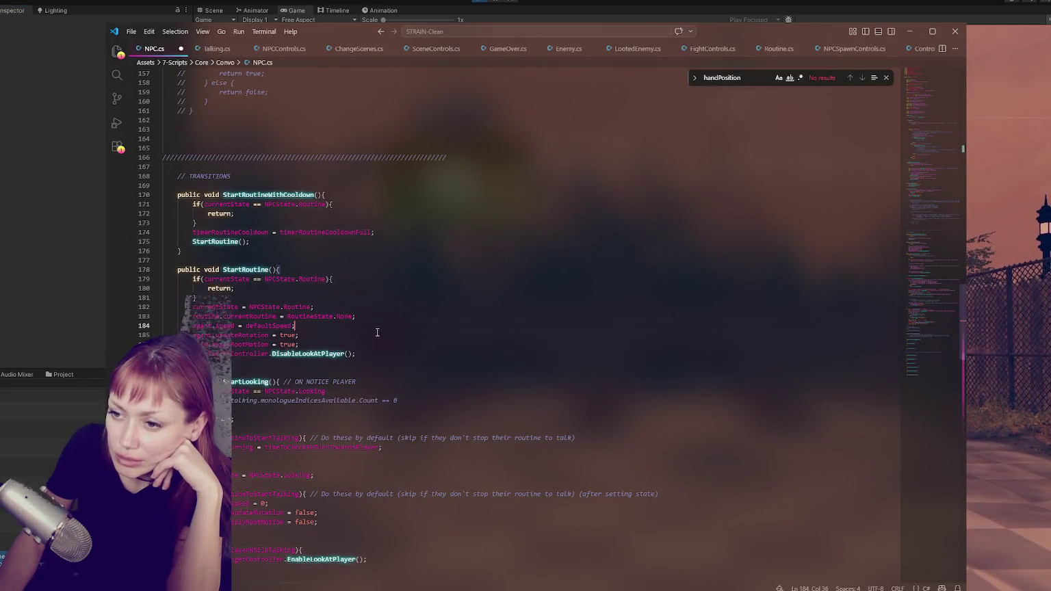
{"action": "key", "text": "alt+Tab"}
{"action": "key", "text": "alt+Tab"}
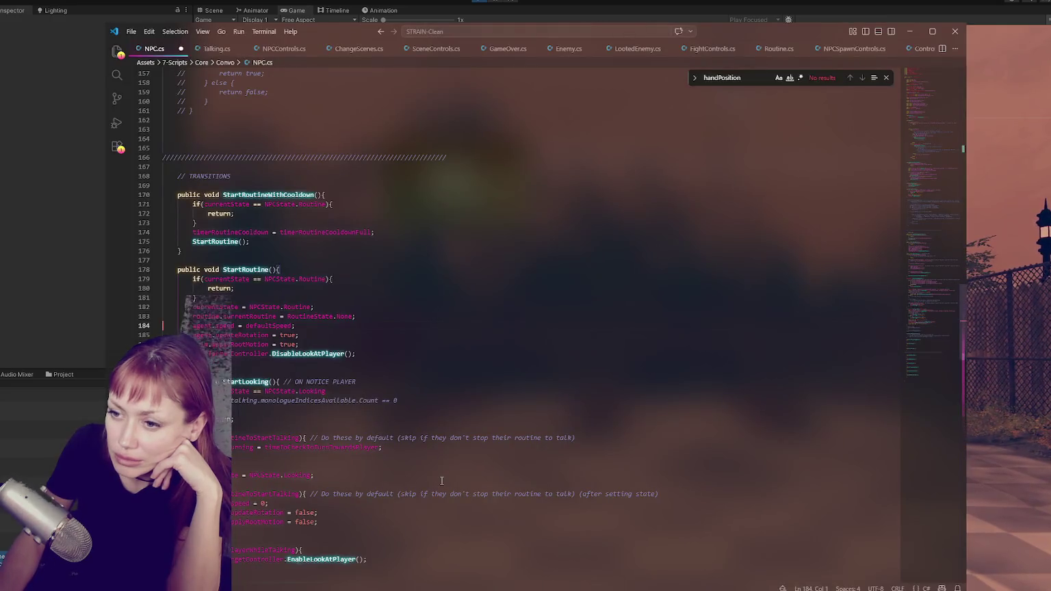
{"action": "scroll", "coordinate": [214, 206], "scroll_direction": "down", "scroll_amount": 3}
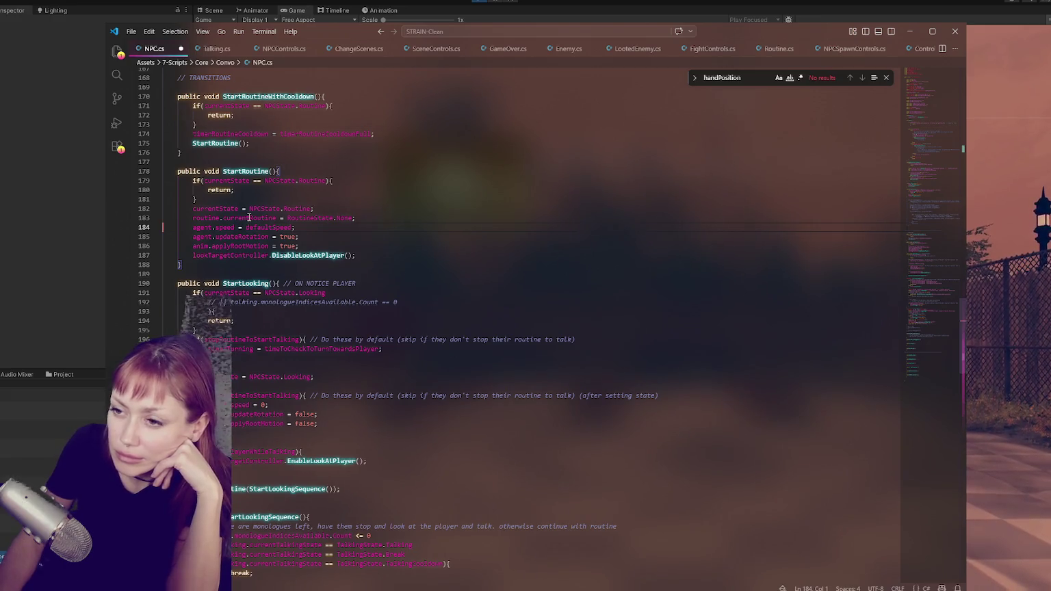
{"action": "double_click", "coordinate": [203, 227]}
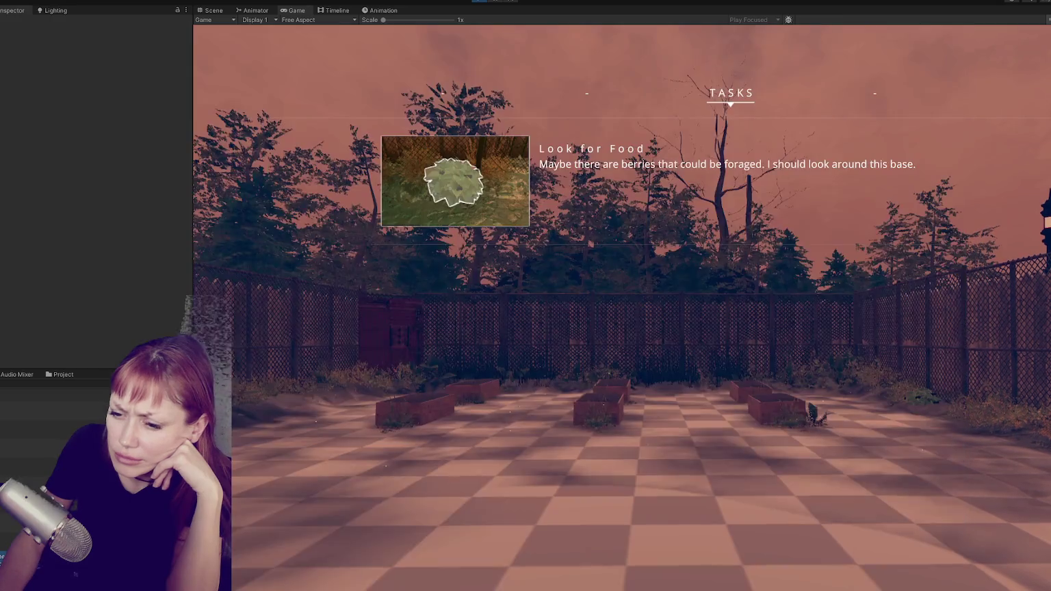
{"action": "scroll", "coordinate": [352, 531], "scroll_direction": "up", "scroll_amount": 3}
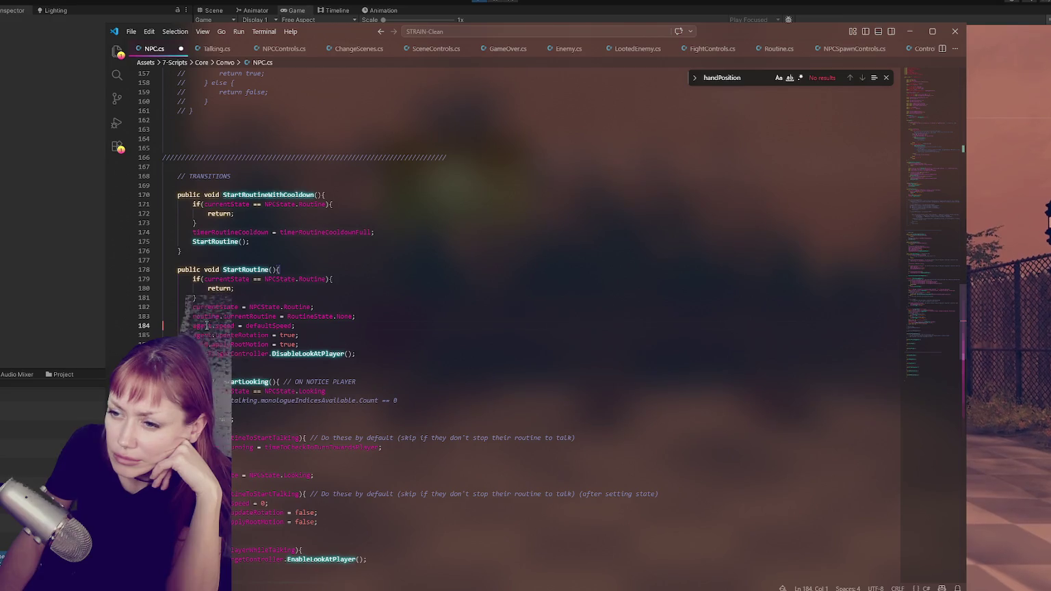
{"action": "key", "text": "alt+Tab"}
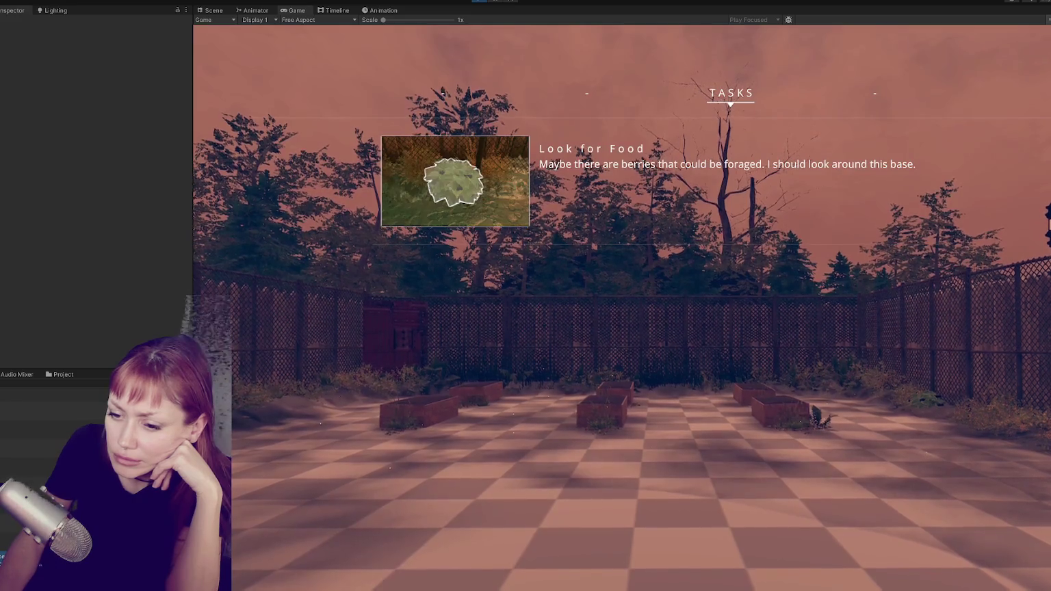
{"action": "key", "text": "alt+Tab"}
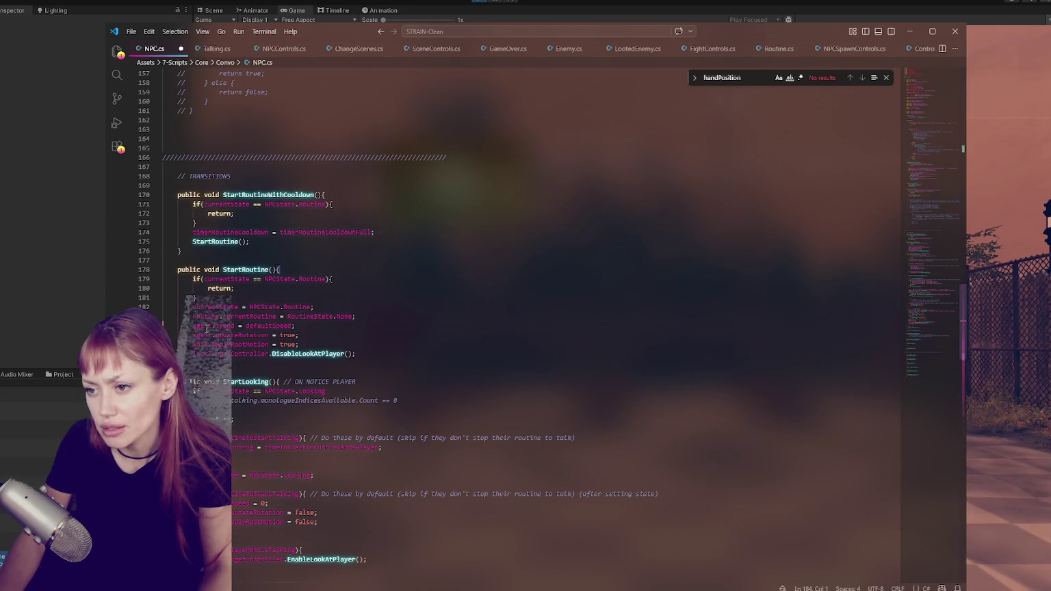
{"action": "double_click", "coordinate": [206, 327]}
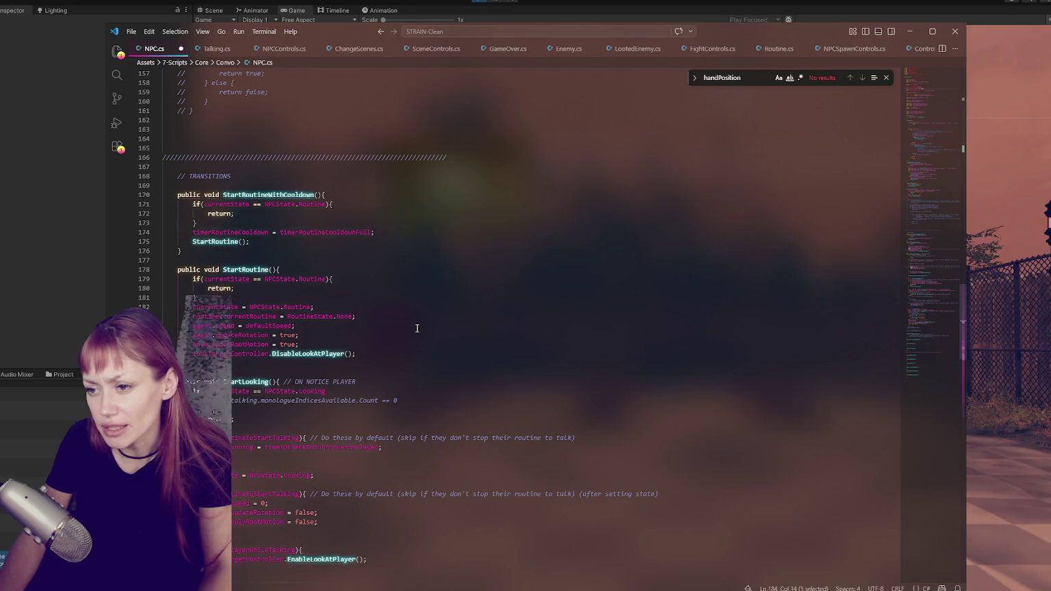
{"action": "key", "text": "End"}
{"action": "left_click", "coordinate": [284, 269]}
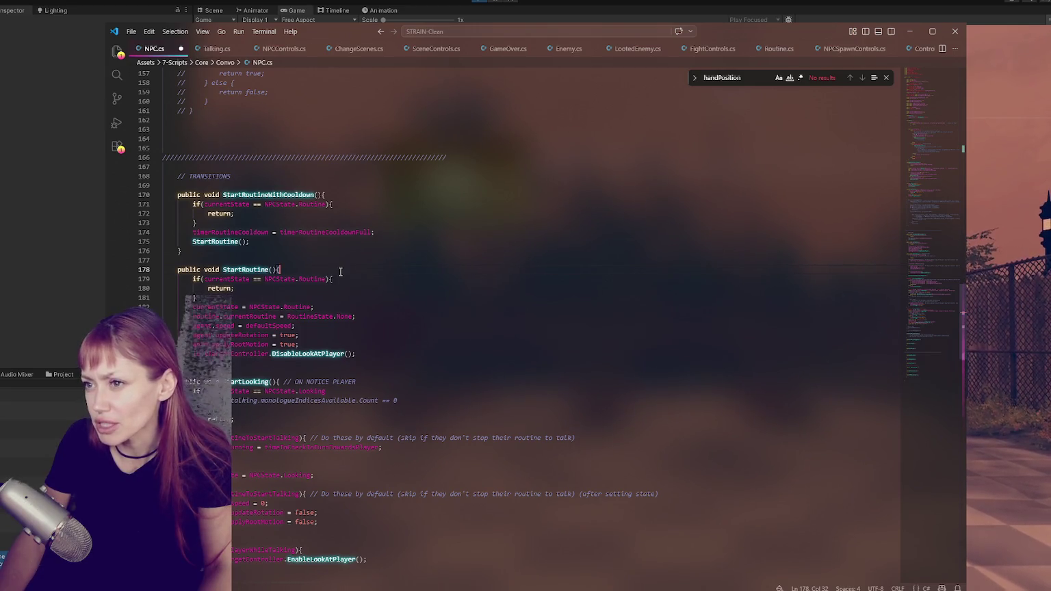
{"action": "double_click", "coordinate": [255, 270]}
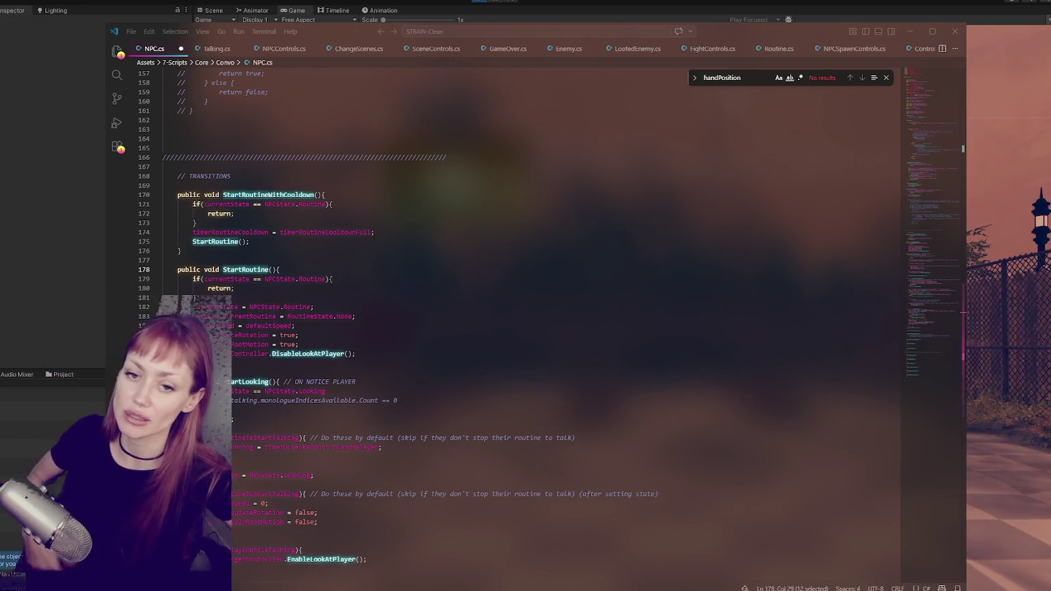
{"action": "left_click", "coordinate": [334, 279]}
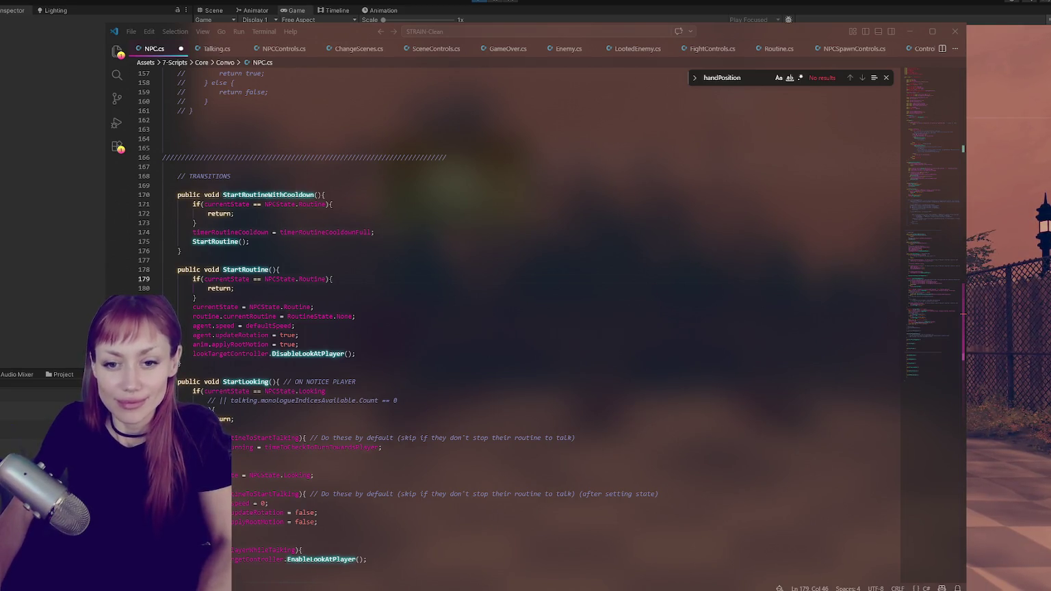
{"action": "left_click", "coordinate": [378, 279]}
{"action": "key", "text": "alt+Tab"}
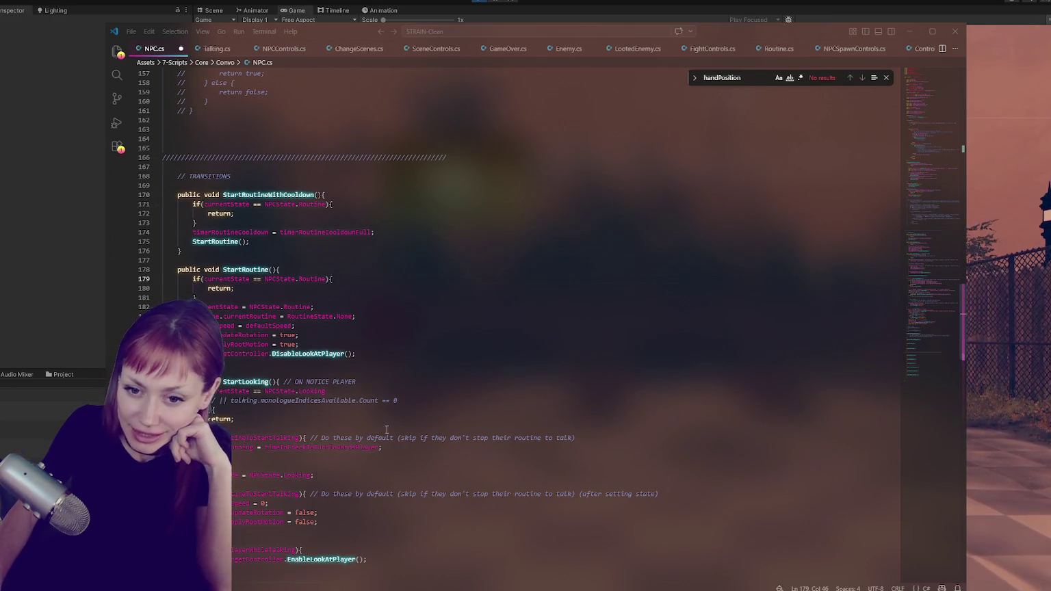
{"action": "left_click", "coordinate": [439, 299]}
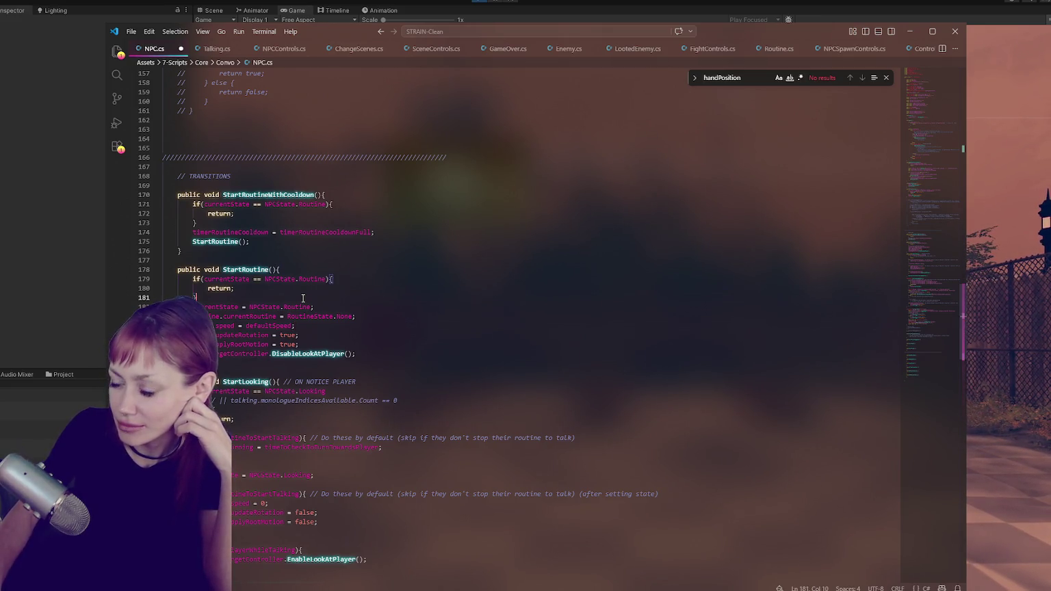
{"action": "scroll", "coordinate": [303, 299], "scroll_direction": "down", "scroll_amount": 20}
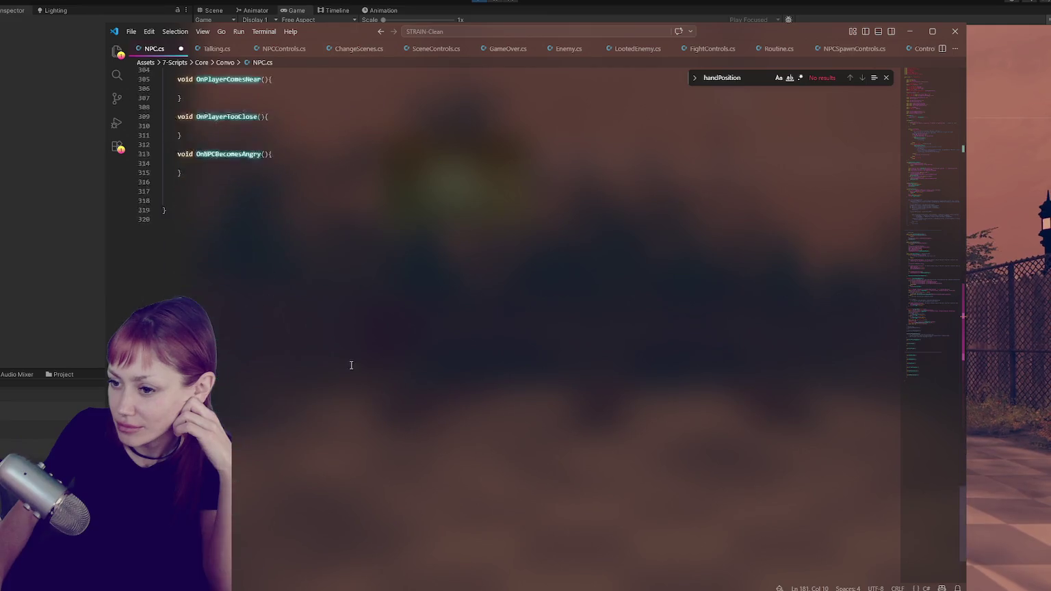
Scroll up through NPC.cs, save it with Ctrl+S, and return to Unity.
{"action": "scroll", "coordinate": [355, 359], "scroll_direction": "up", "scroll_amount": 12}
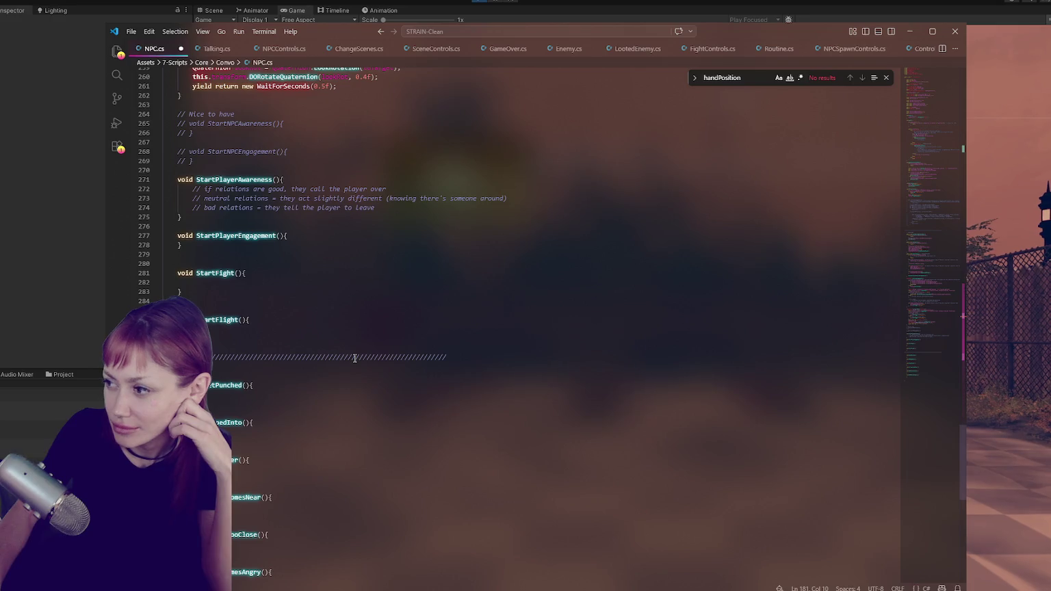
{"action": "scroll", "coordinate": [354, 358], "scroll_direction": "up", "scroll_amount": 10}
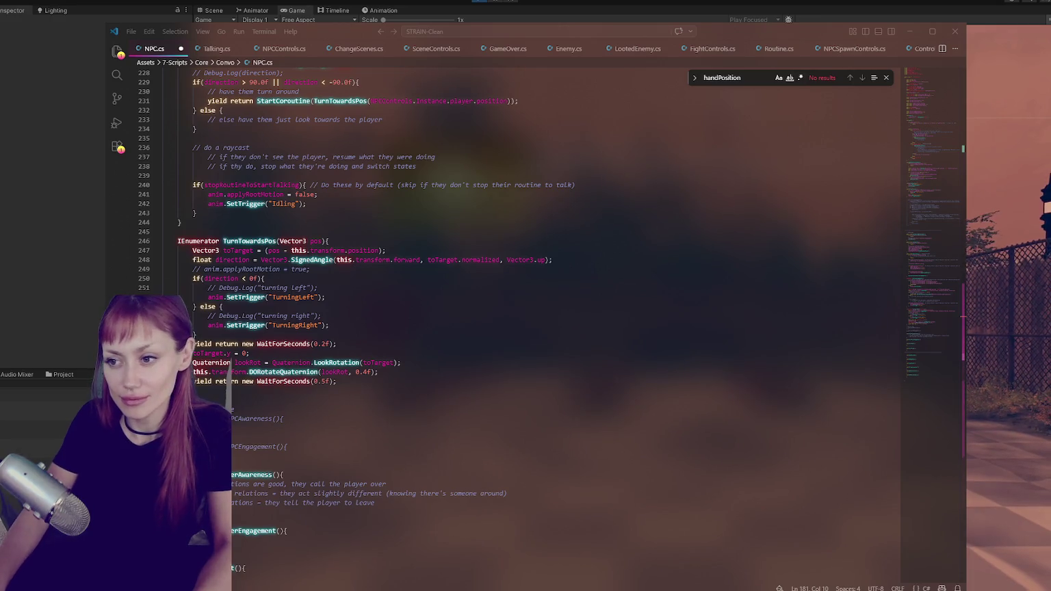
{"action": "left_click", "coordinate": [430, 311]}
{"action": "key", "text": "ctrl+s"}
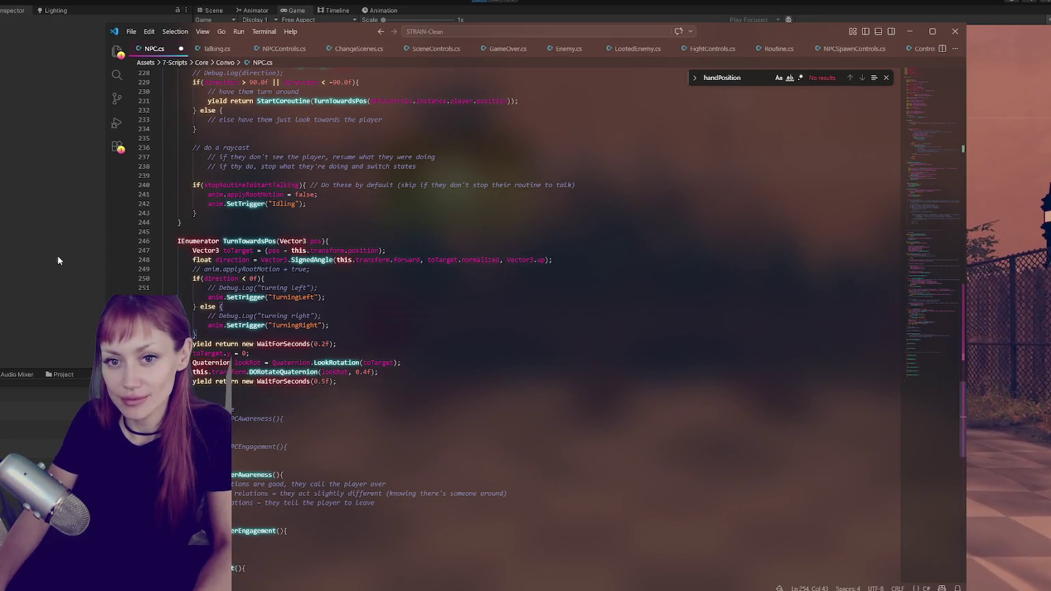
{"action": "key", "text": "alt+Tab"}
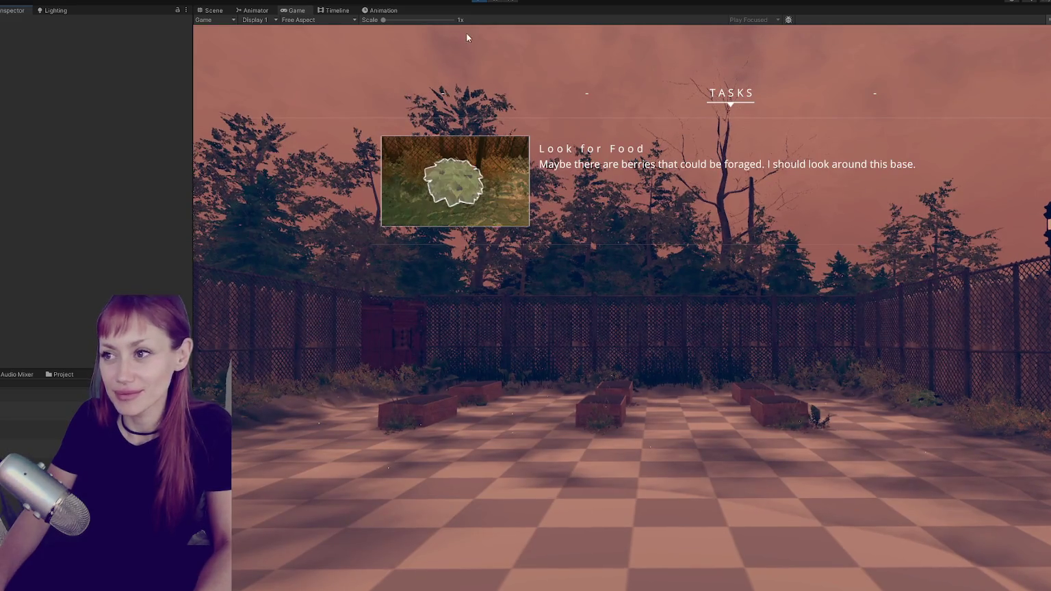
Stop the game, widen the Game view by dragging the divider left, and press Play again.
{"action": "left_click", "coordinate": [479, 2]}
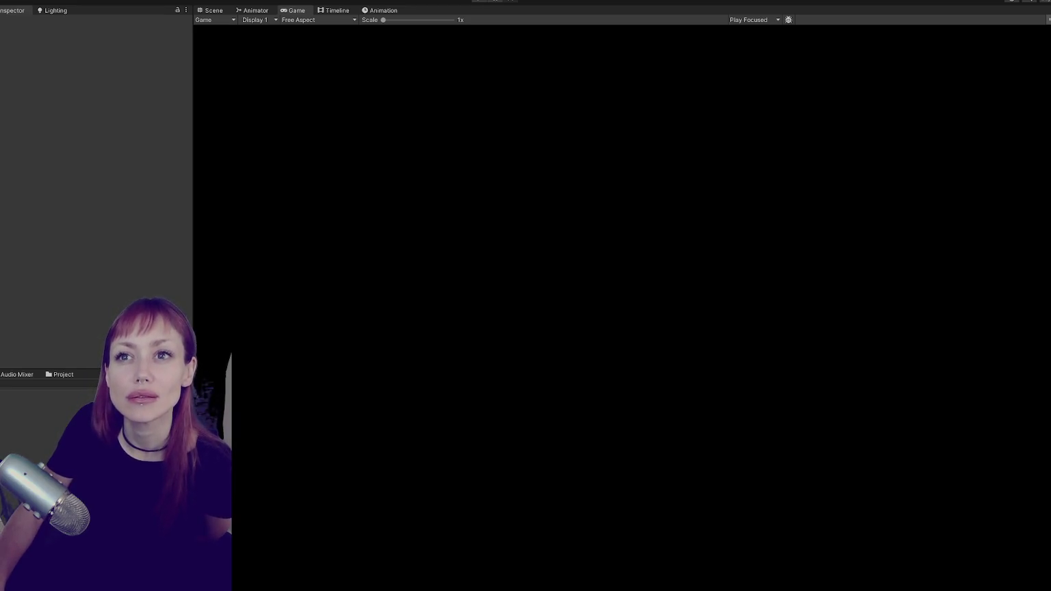
{"action": "left_click_drag", "start_coordinate": [193, 57], "coordinate": [160, 58]}
{"action": "left_click", "coordinate": [475, 2]}
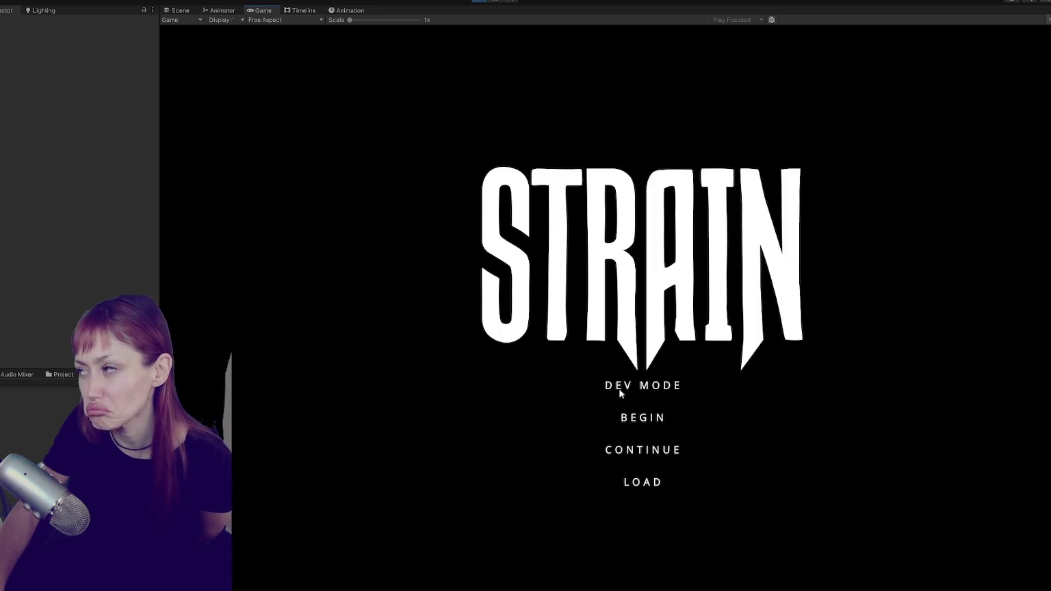
Launch DEV MODE and walk through the red gate and wall gap up to the masked NPC.
{"action": "left_click", "coordinate": [619, 389]}
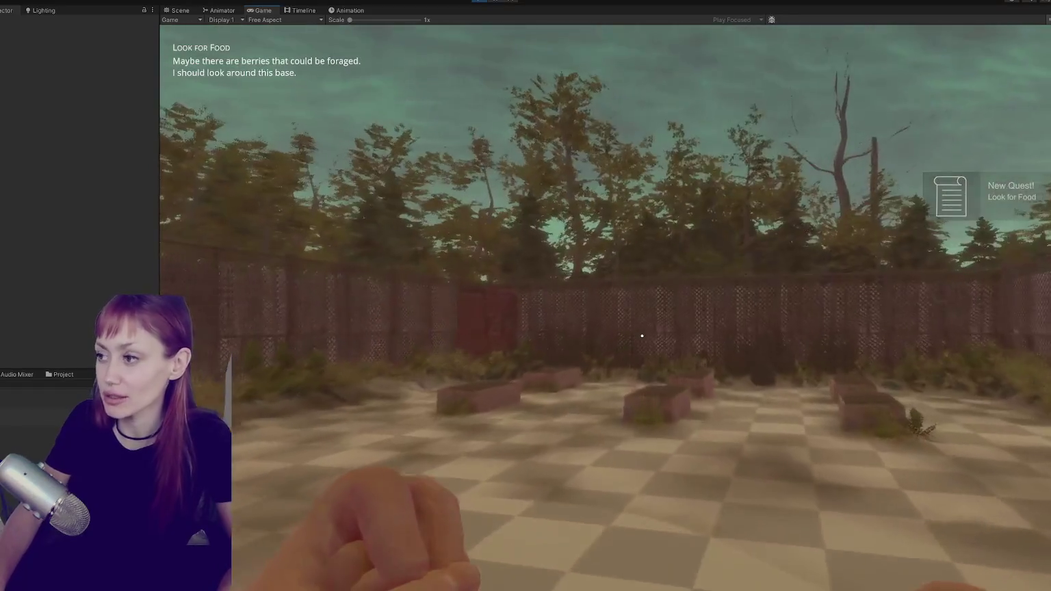
{"action": "key", "text": "w"}
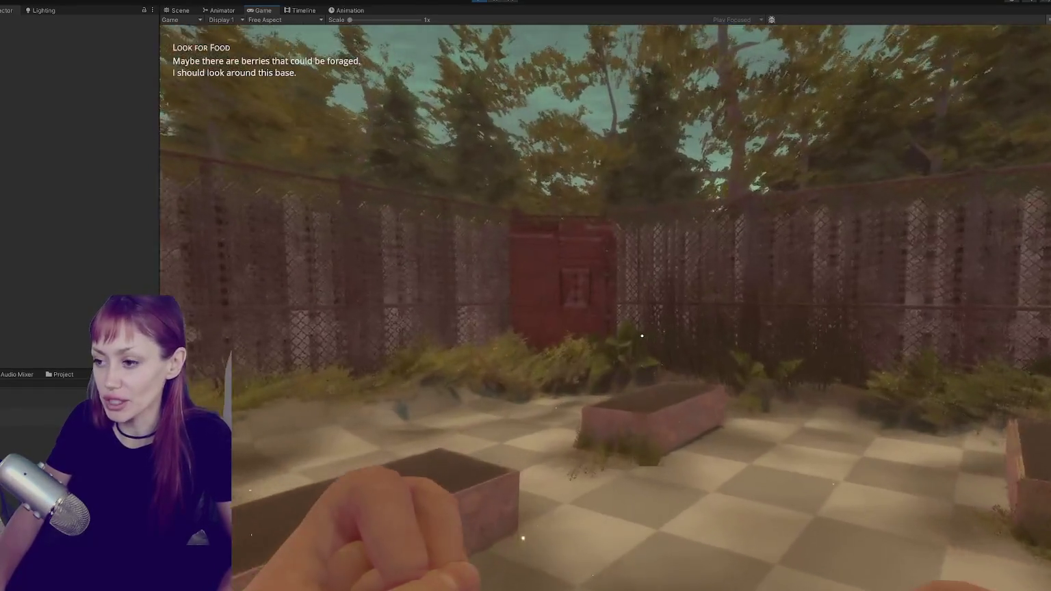
{"action": "key", "text": "w"}
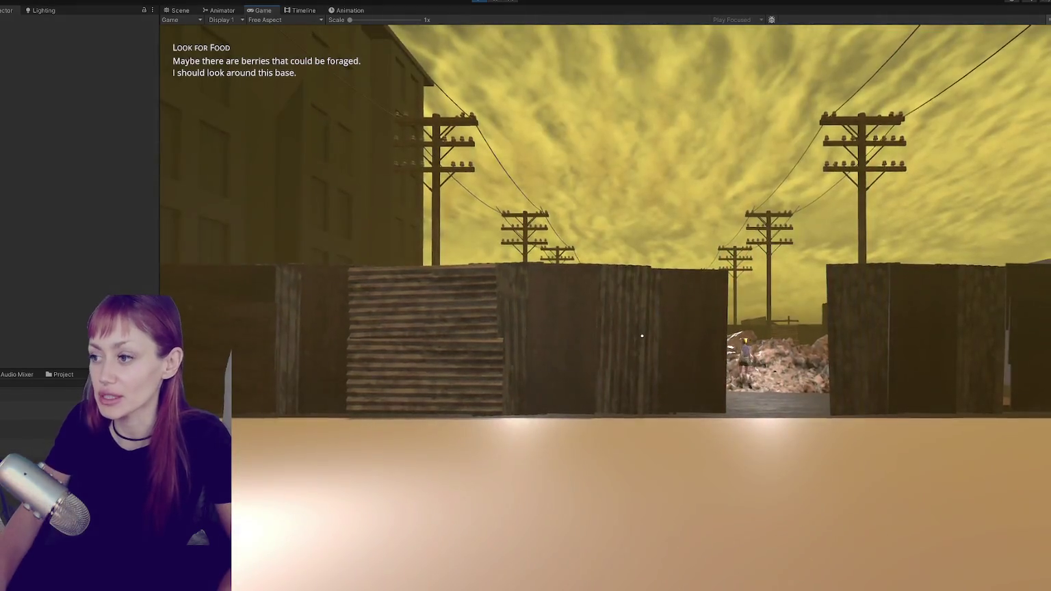
{"action": "key", "text": "w"}
{"action": "key", "text": "w"}
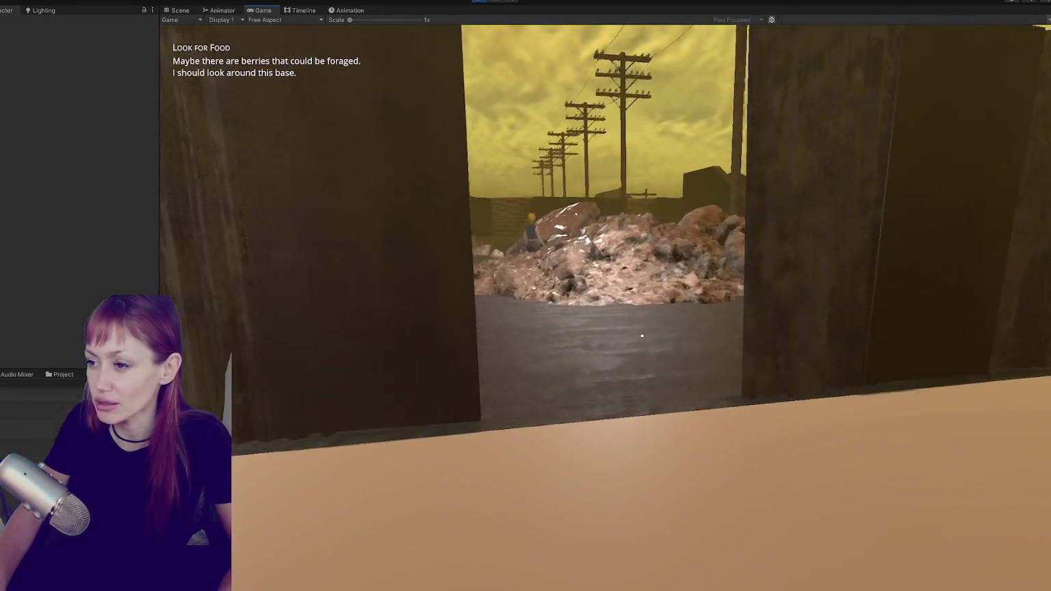
{"action": "key", "text": "w"}
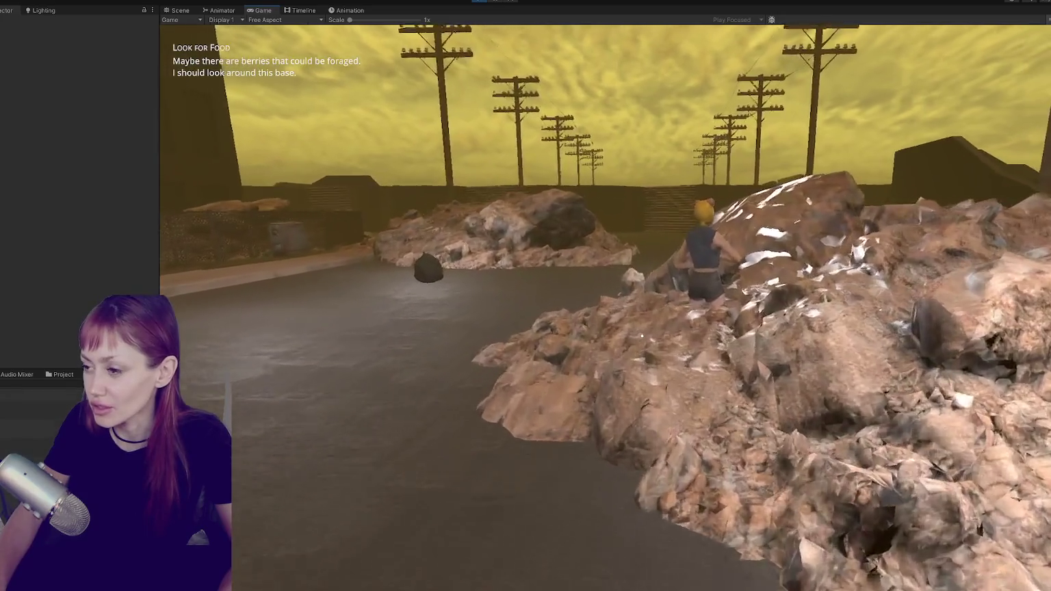
{"action": "key", "text": "s"}
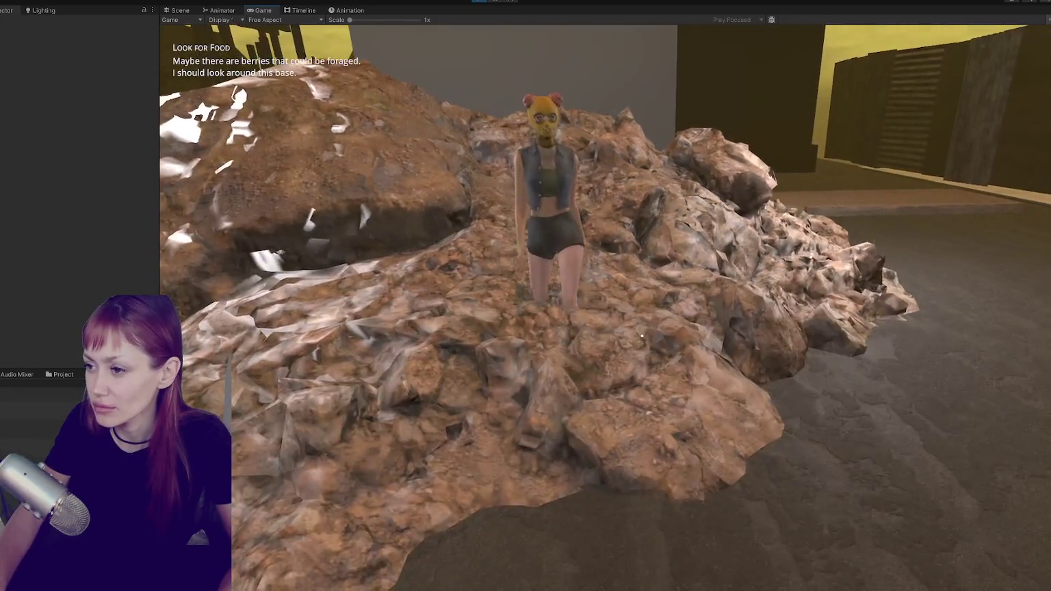
{"action": "key", "text": "w"}
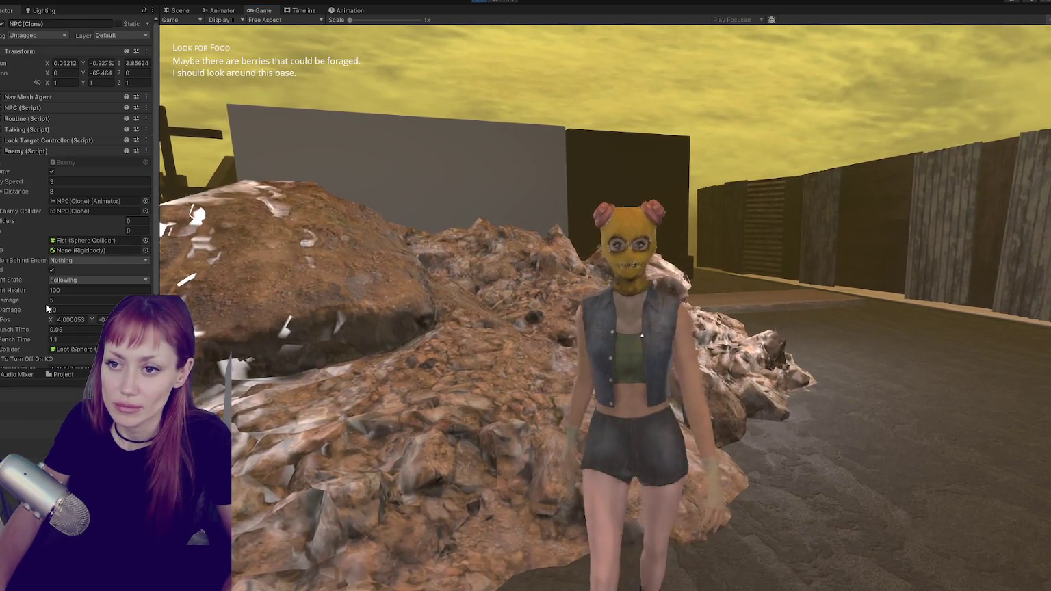
Punch the NPC and open the in-game task list, briefly checking the code editor.
{"action": "left_click", "coordinate": [957, 436]}
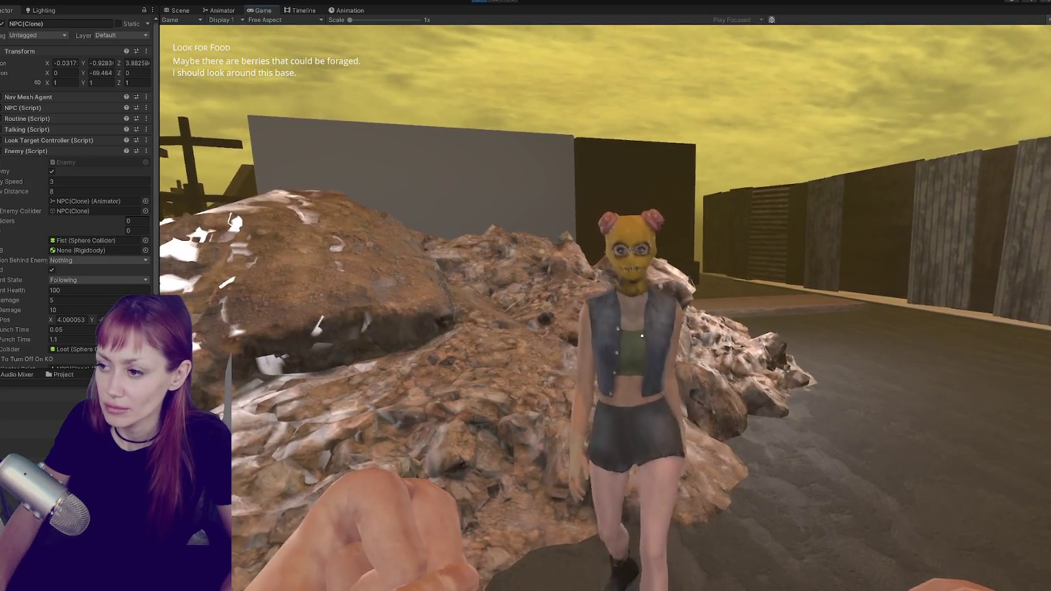
{"action": "key", "text": "Tab"}
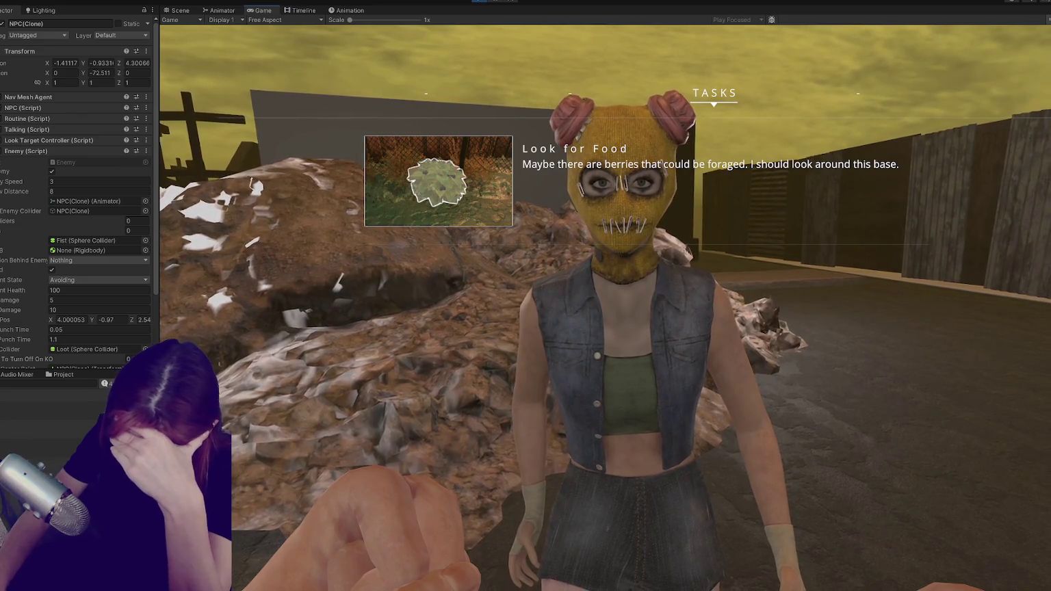
{"action": "key", "text": "alt+Tab"}
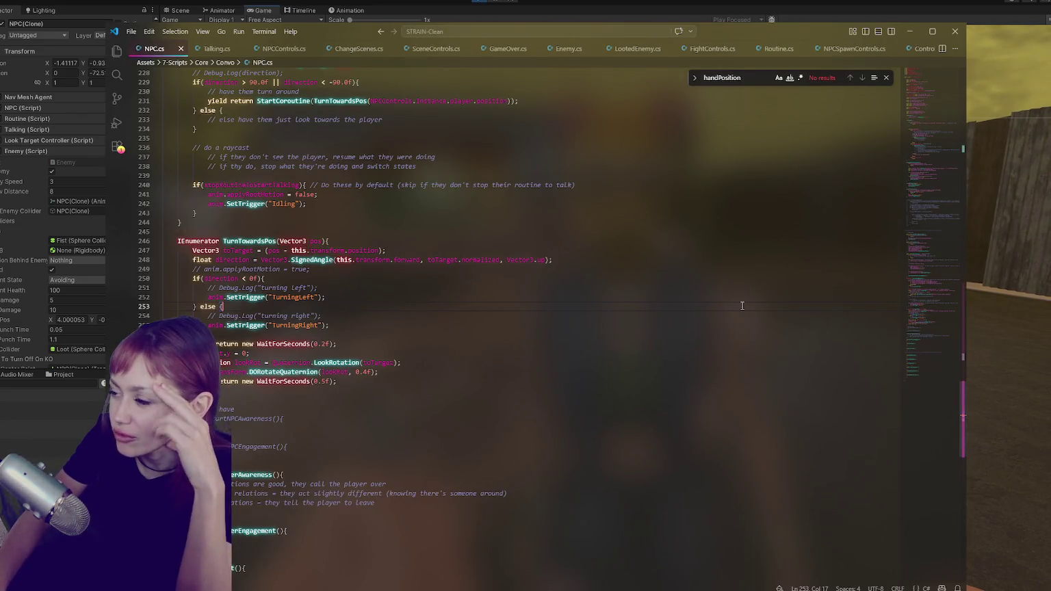
{"action": "key", "text": "alt+Tab"}
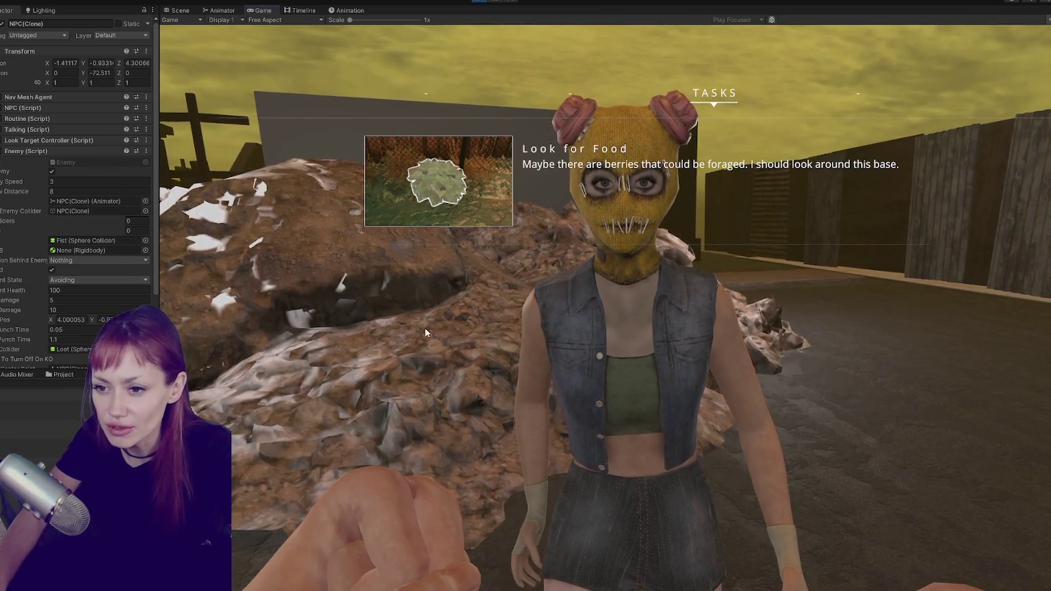
Attack the NPC again, watch Current State change, and expand its Animator component.
{"action": "left_click", "coordinate": [322, 339]}
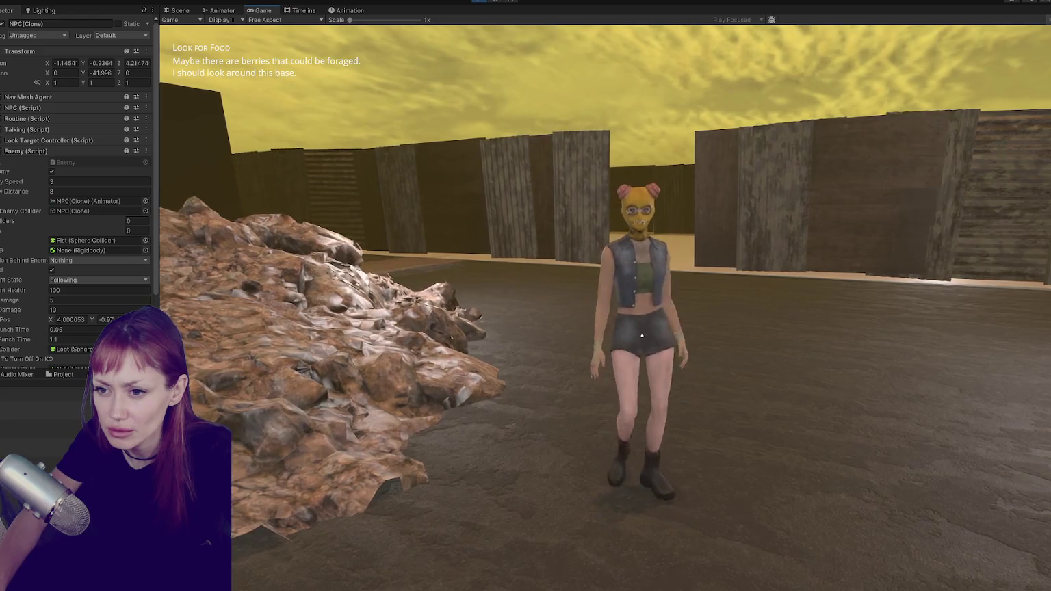
{"action": "scroll", "coordinate": [23, 310], "scroll_direction": "down", "scroll_amount": 3}
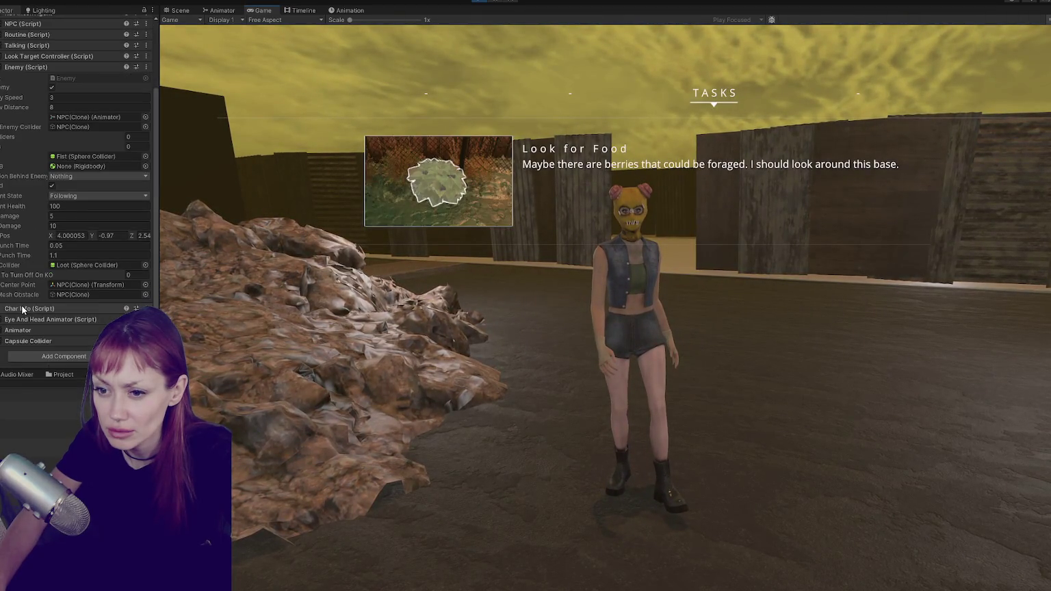
{"action": "left_click", "coordinate": [18, 330]}
{"action": "scroll", "coordinate": [20, 334], "scroll_direction": "up", "scroll_amount": 2}
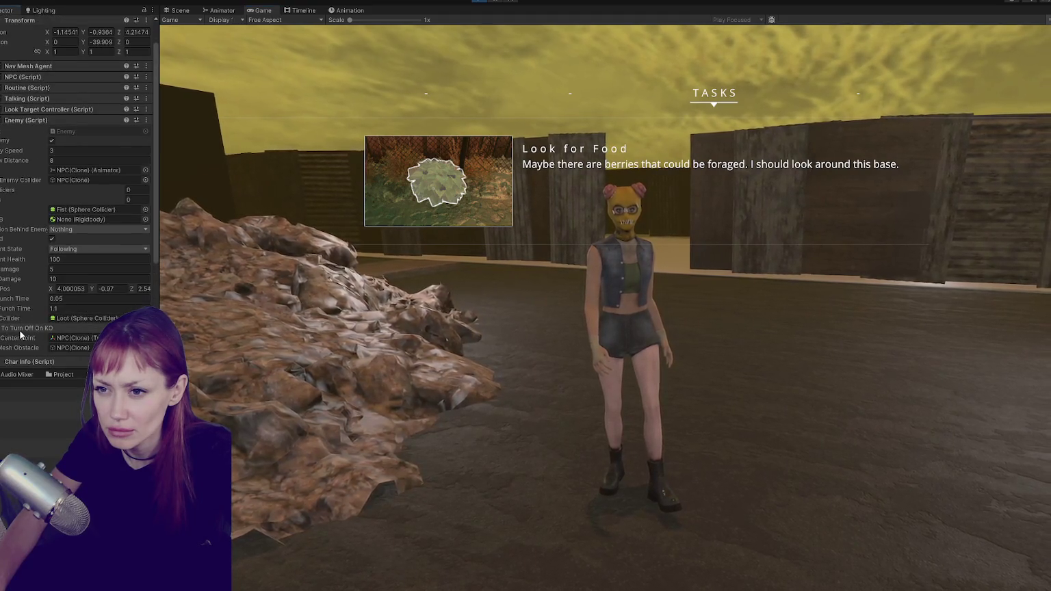
{"action": "key", "text": "alt+Tab"}
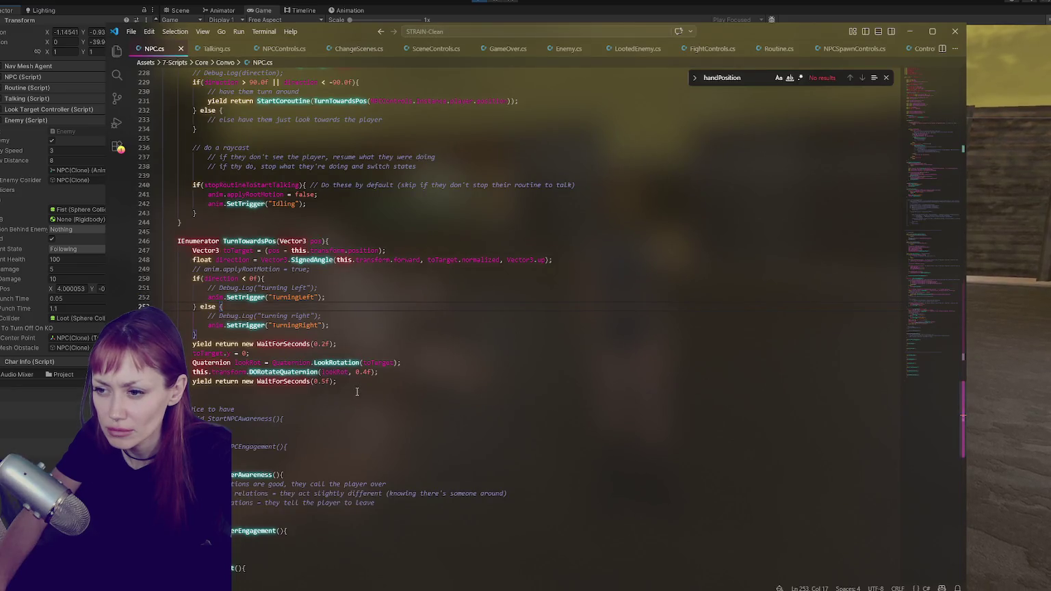
Search Enemy.cs for 'following' and step through the matches to the FightState.Following case.
{"action": "key", "text": "ctrl+f"}
{"action": "type", "text": "following"}
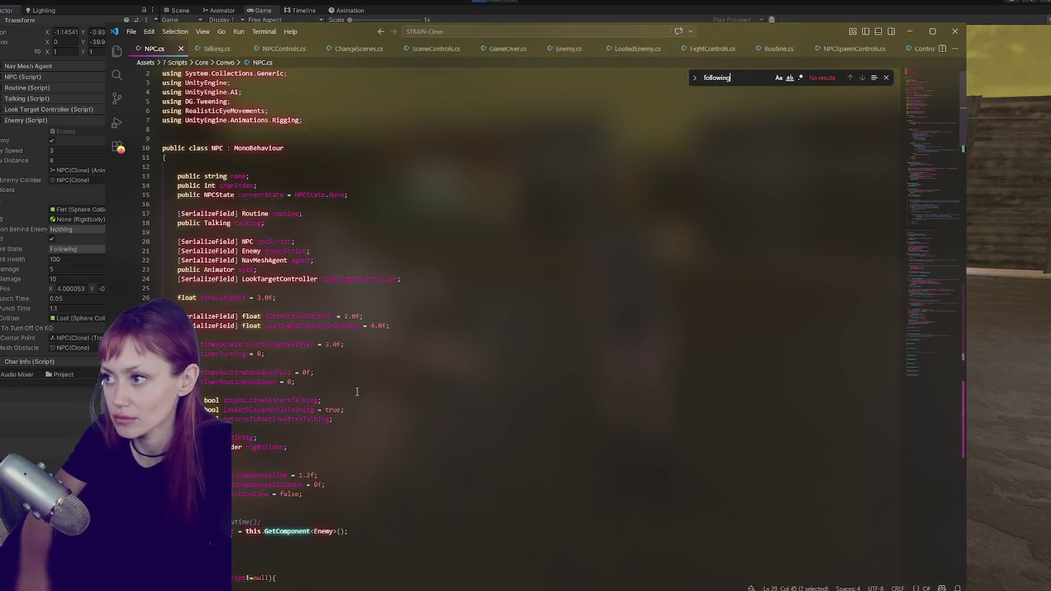
{"action": "left_click", "coordinate": [568, 50]}
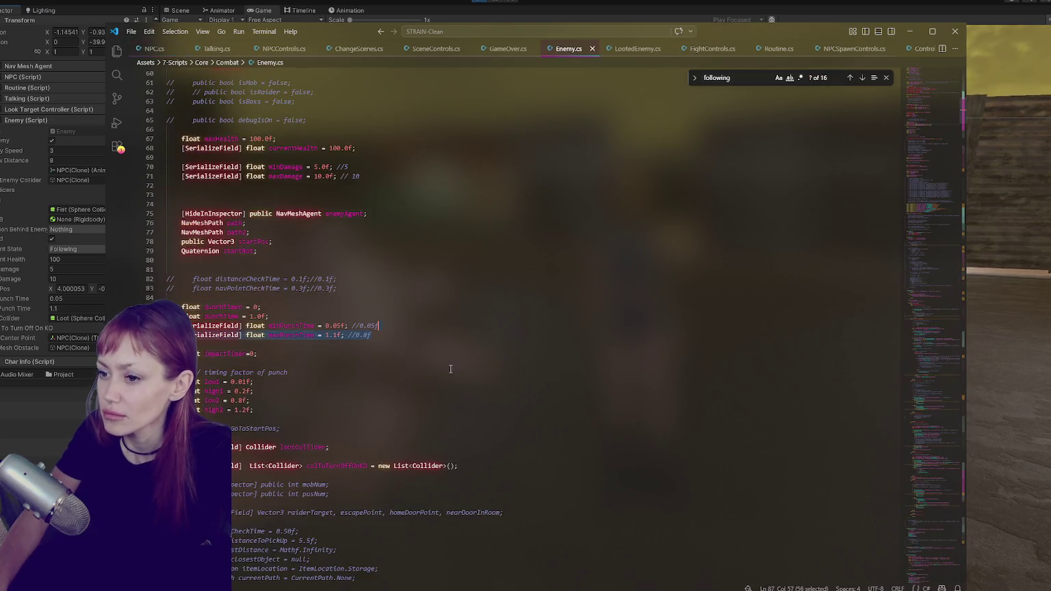
{"action": "left_click", "coordinate": [864, 78]}
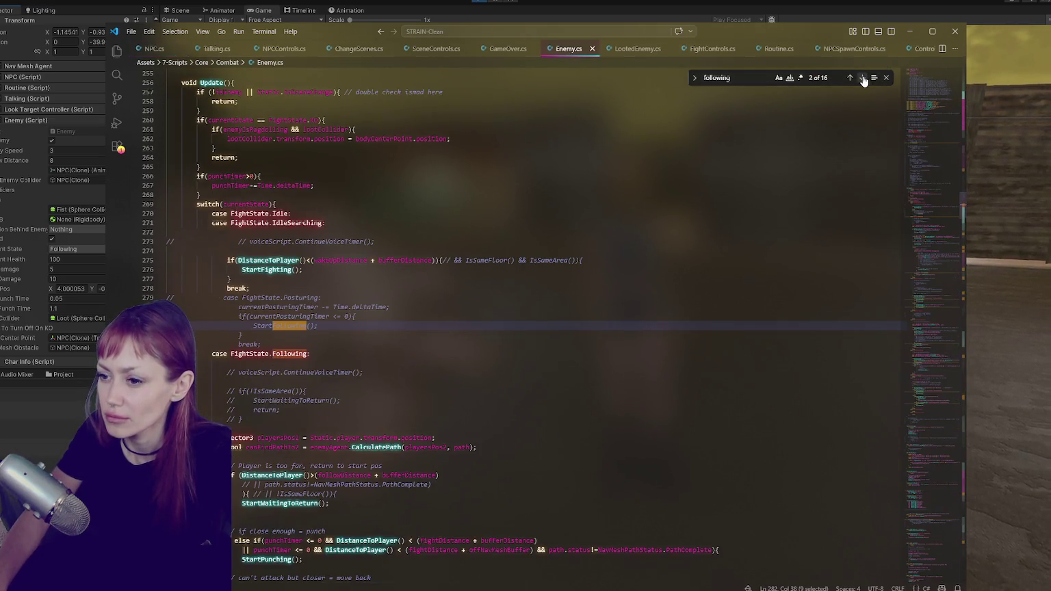
{"action": "scroll", "coordinate": [617, 342], "scroll_direction": "down", "scroll_amount": 5}
{"action": "left_click", "coordinate": [486, 202]}
{"action": "scroll", "coordinate": [491, 346], "scroll_direction": "down", "scroll_amount": 5}
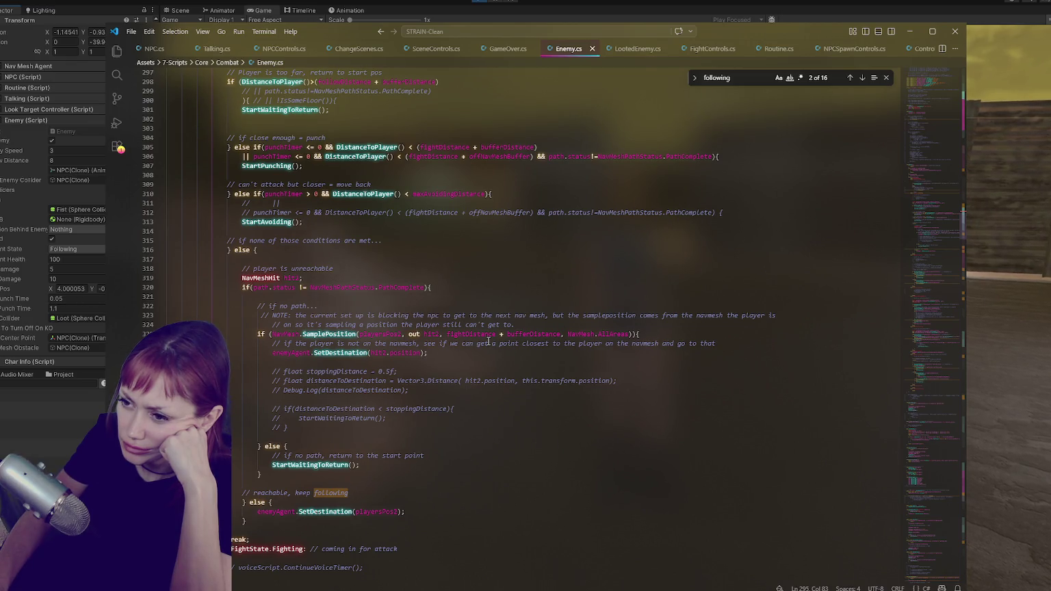
{"action": "scroll", "coordinate": [488, 341], "scroll_direction": "up", "scroll_amount": 2}
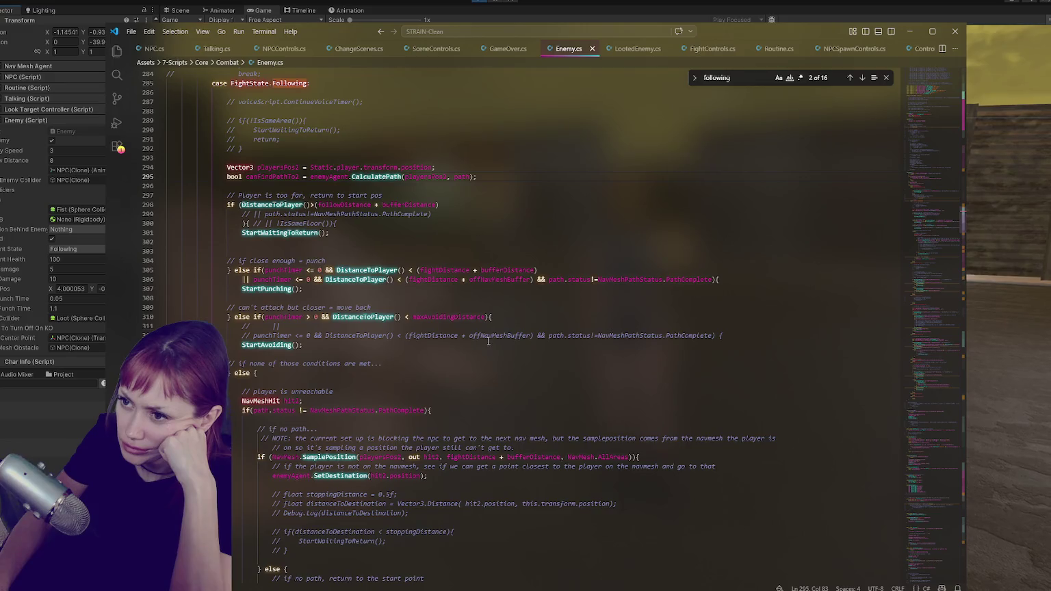
{"action": "scroll", "coordinate": [488, 341], "scroll_direction": "down", "scroll_amount": 2}
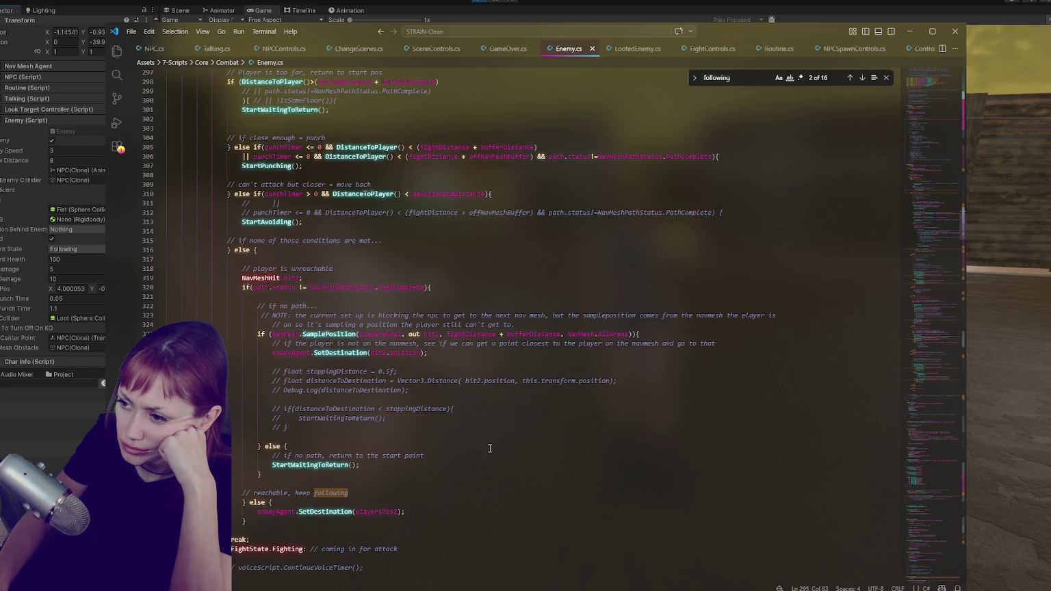
Select playersPos2 in the Following case to trace where it is used.
{"action": "double_click", "coordinate": [380, 334]}
{"action": "scroll", "coordinate": [453, 394], "scroll_direction": "up", "scroll_amount": 3}
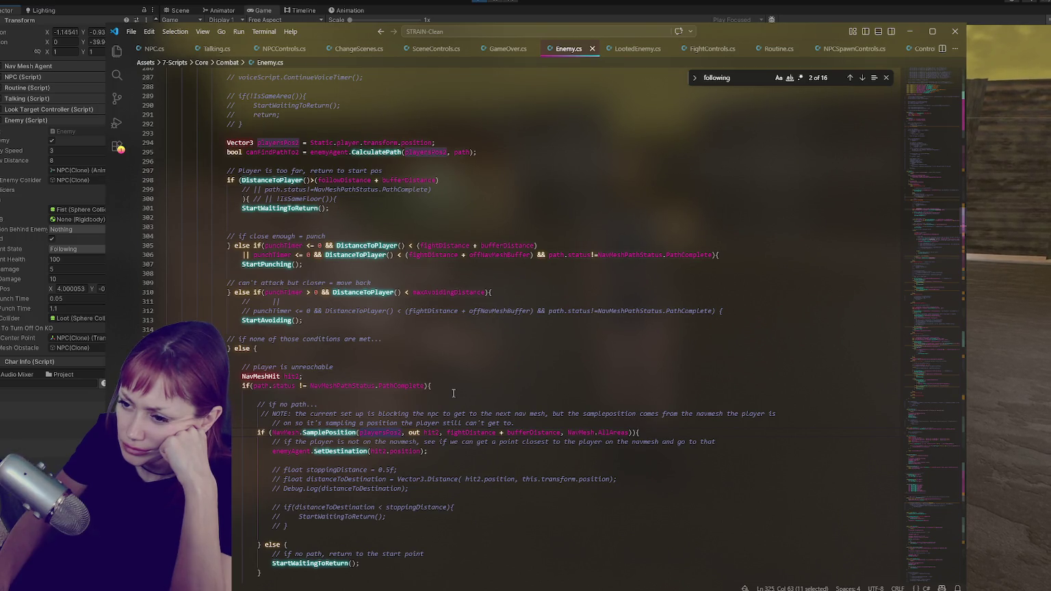
{"action": "scroll", "coordinate": [453, 394], "scroll_direction": "down", "scroll_amount": 3}
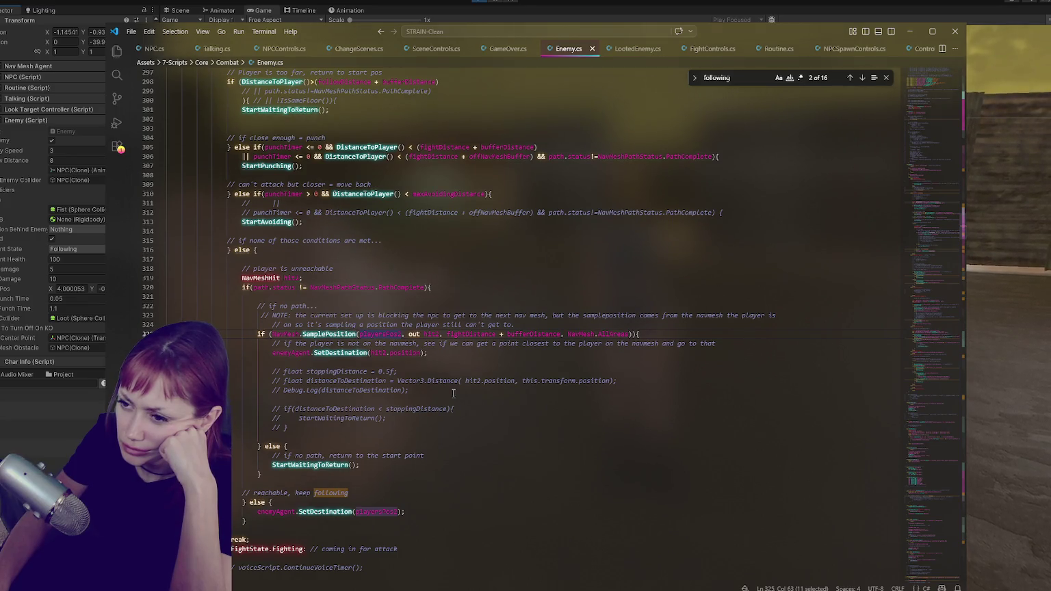